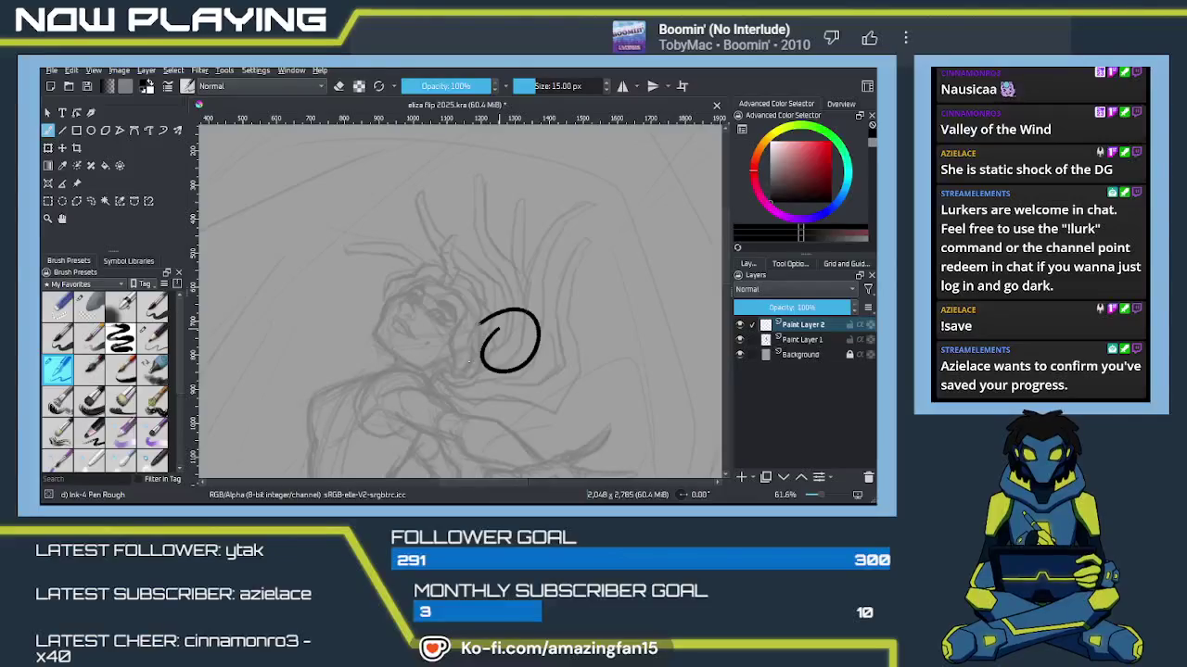
key("ctrl+z")
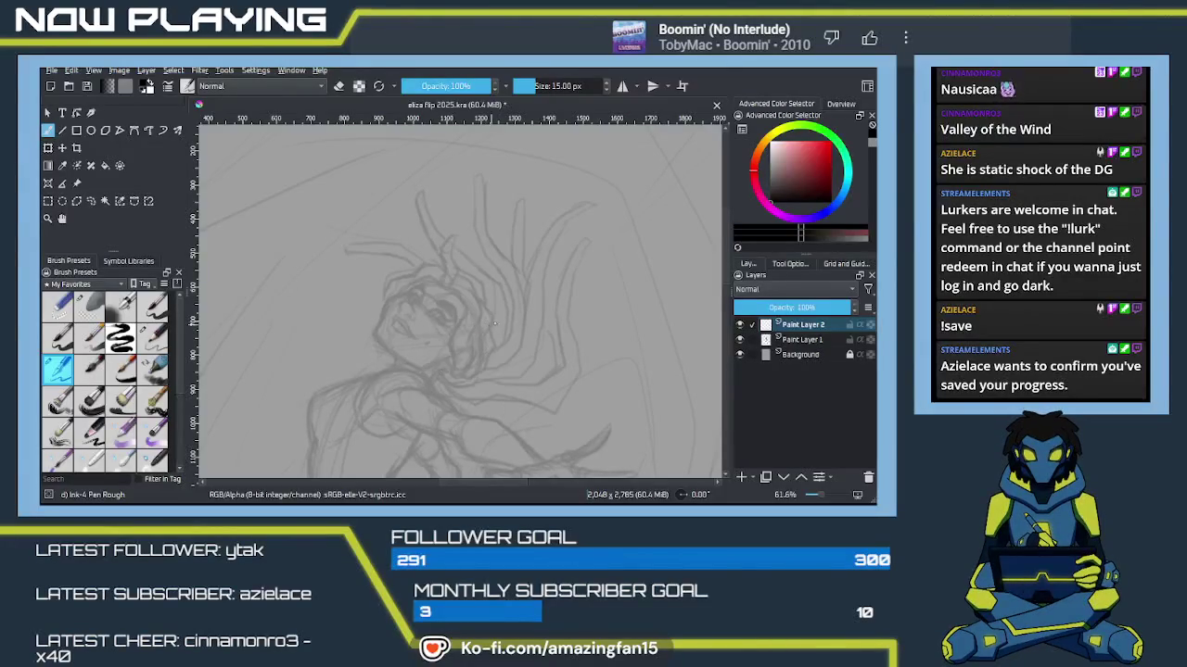
Step: Undo the stray test circle on the ink layer and save eliza flip 2025.kra
left_click_drag(506, 332, 540, 351)
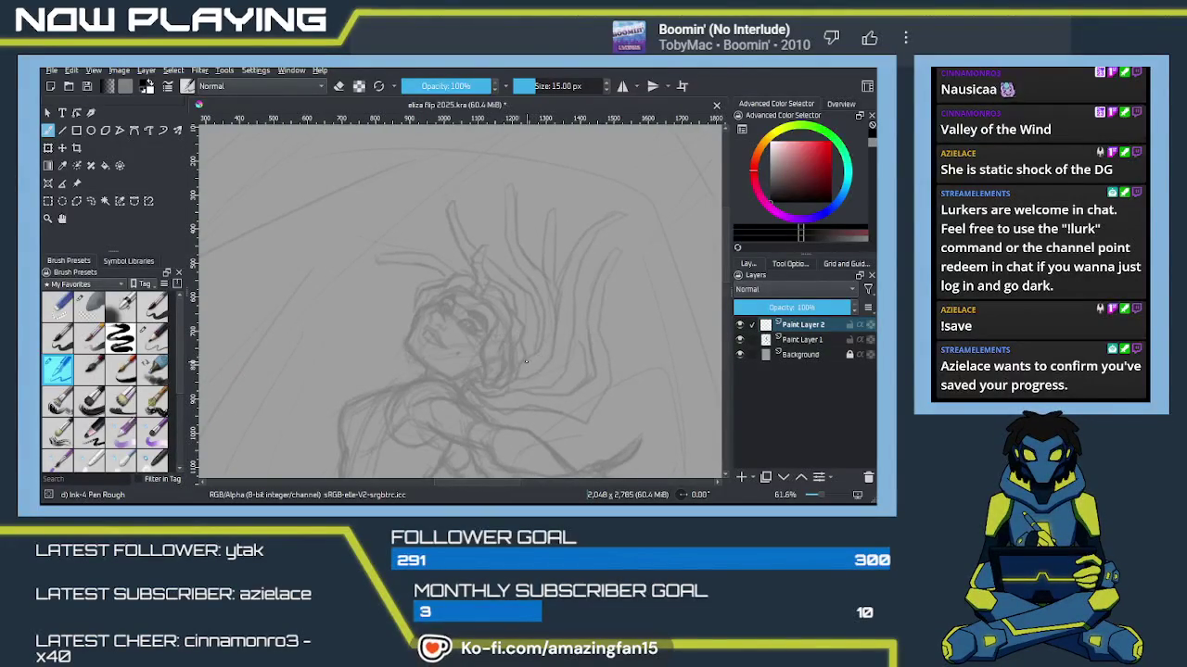
key("ctrl+s")
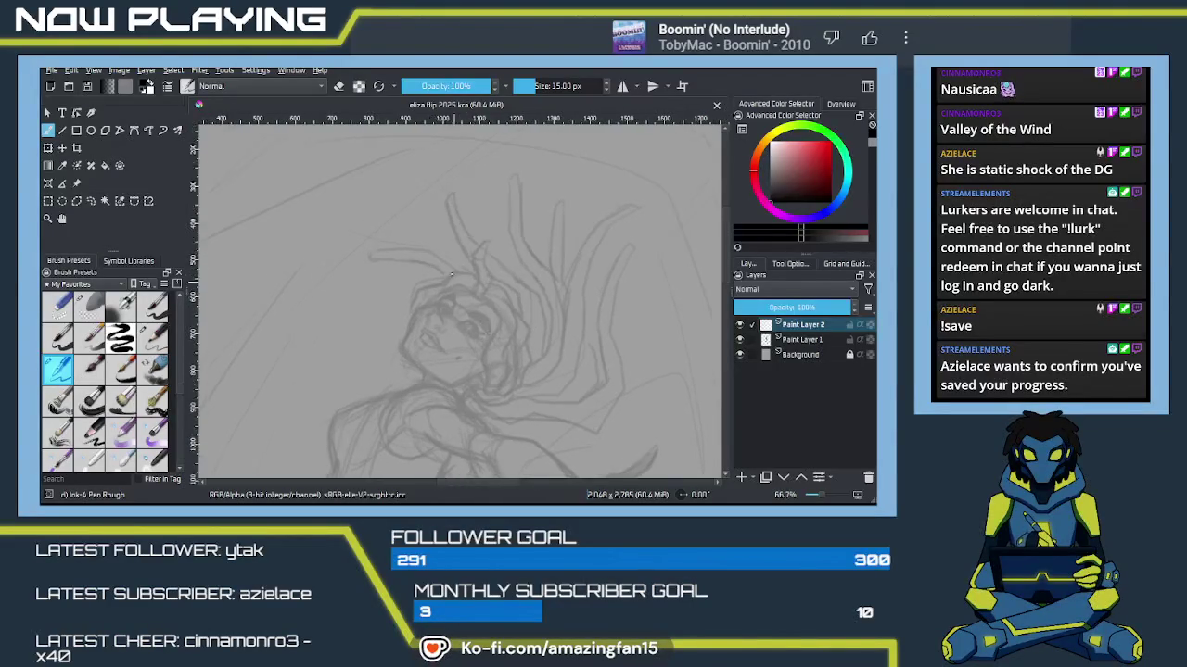
scroll(483, 331, "up", 2)
scroll(487, 326, "up", 2)
scroll(492, 319, "up", 2)
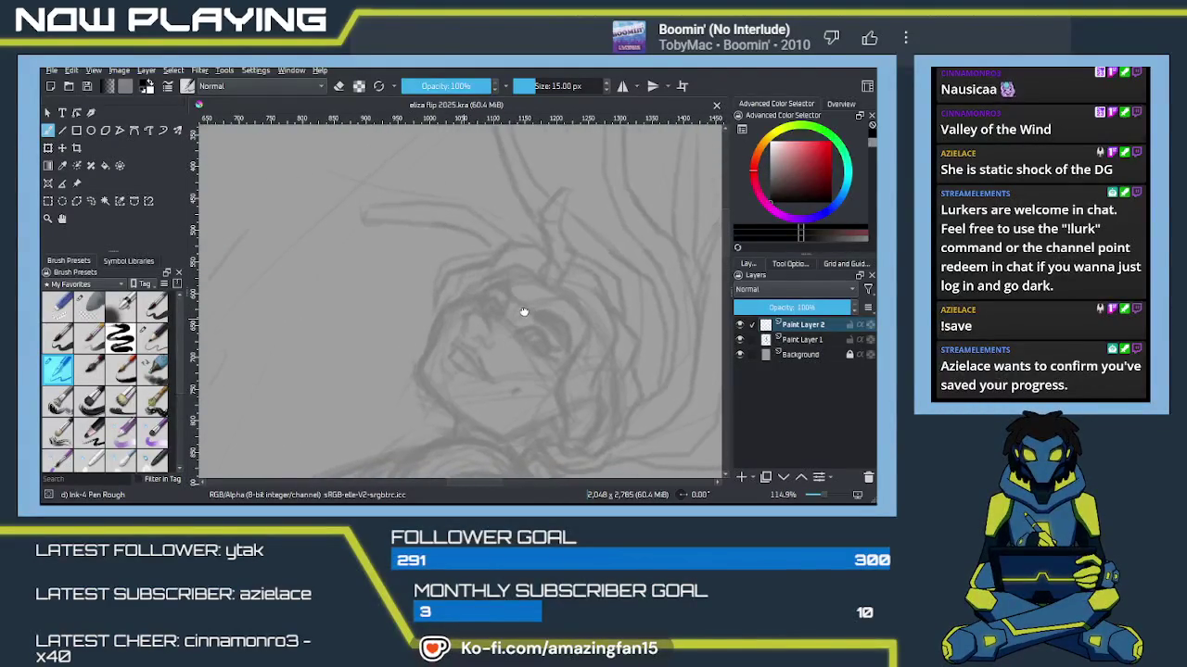
Step: Ink the hair and head outline, redoing wobbly strokes until the line is clean
left_click_drag(493, 319, 553, 314)
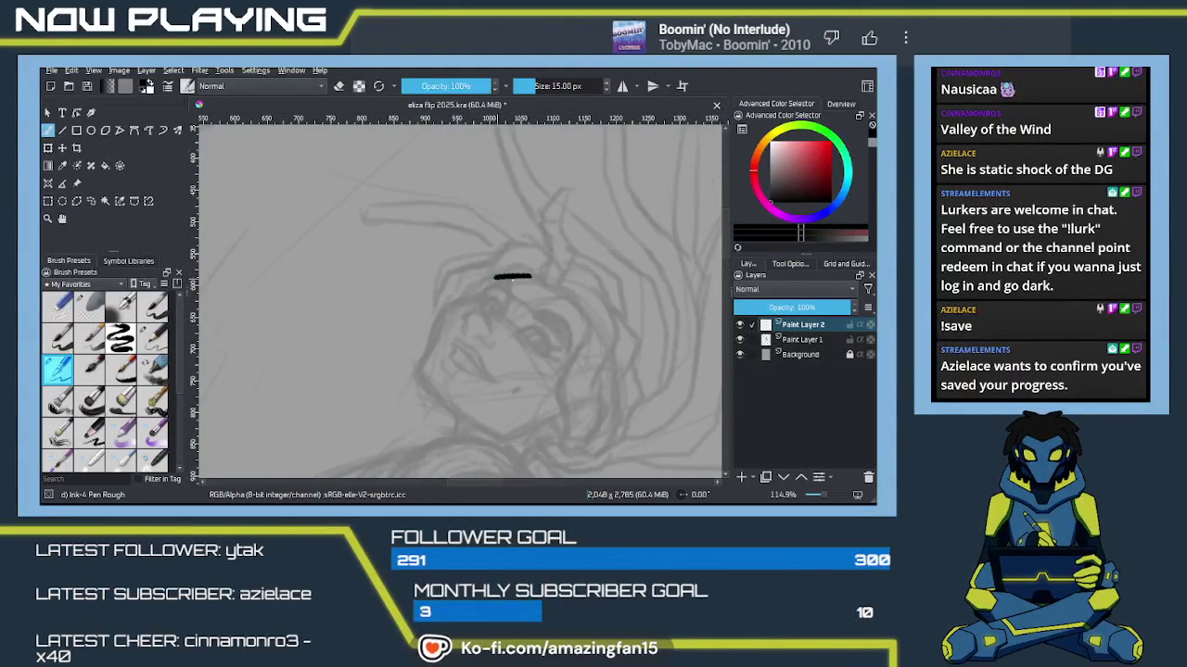
left_click_drag(508, 275, 528, 271)
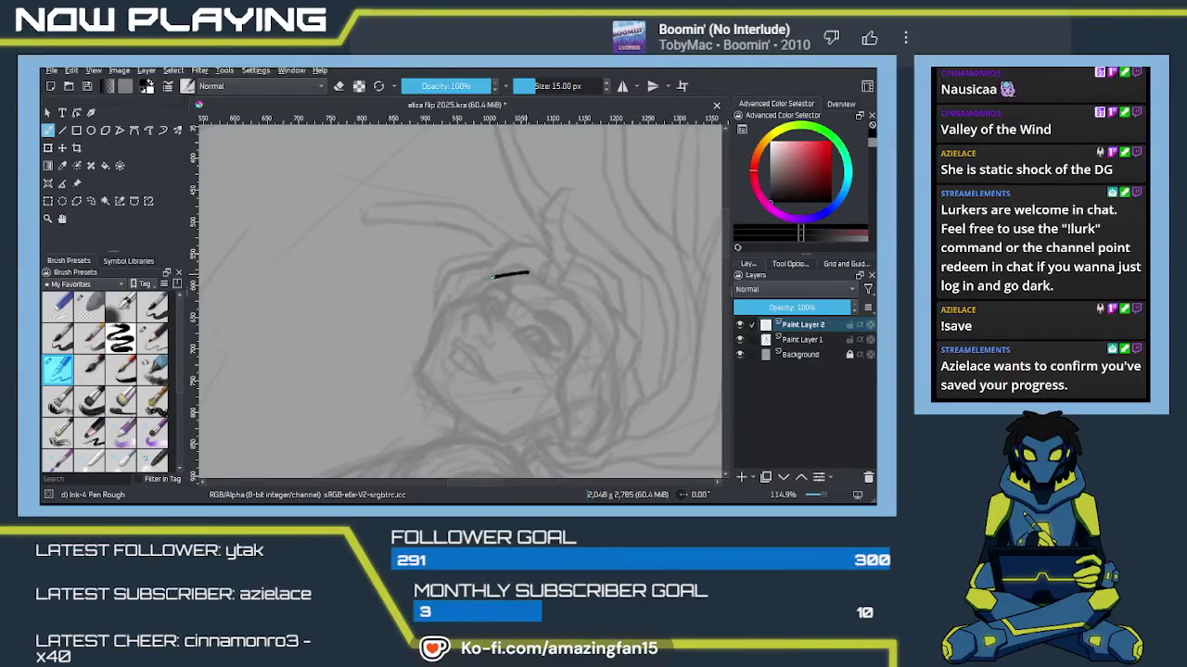
key("ctrl+z")
mouse_move(522, 273)
left_mouse_down()
mouse_move(489, 277)
mouse_move(475, 295)
left_mouse_up()
key("ctrl+z")
key("ctrl+z")
left_click_drag(475, 295, 449, 306)
key("ctrl+z")
Step: Extend the ink line down the face profile toward the chin
key("ctrl+z")
key("ctrl+z")
key("ctrl+z")
left_click_drag(477, 294, 449, 306)
key("ctrl+z")
mouse_move(436, 322)
left_mouse_down()
mouse_move(418, 363)
mouse_move(431, 295)
mouse_move(493, 339)
left_mouse_up()
key("ctrl+z")
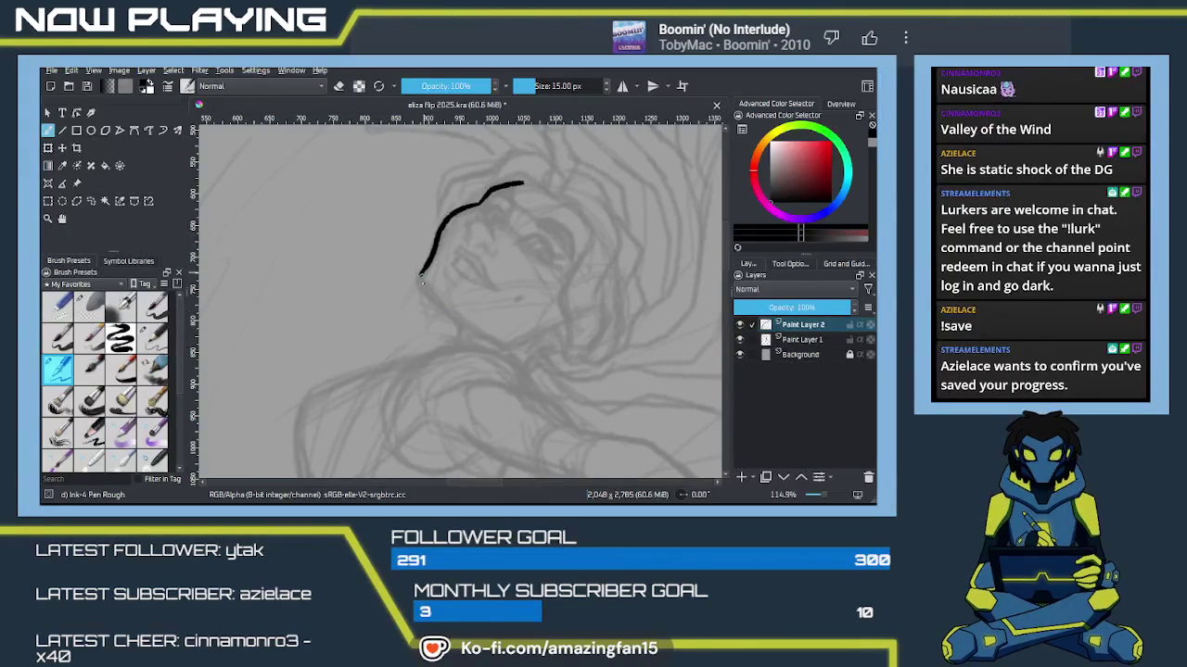
key("ctrl+z")
left_click_drag(420, 273, 511, 350)
key("ctrl+z")
key("ctrl+z")
key("ctrl+z")
left_click_drag(439, 304, 510, 347)
key("ctrl+z")
left_click_drag(439, 302, 509, 350)
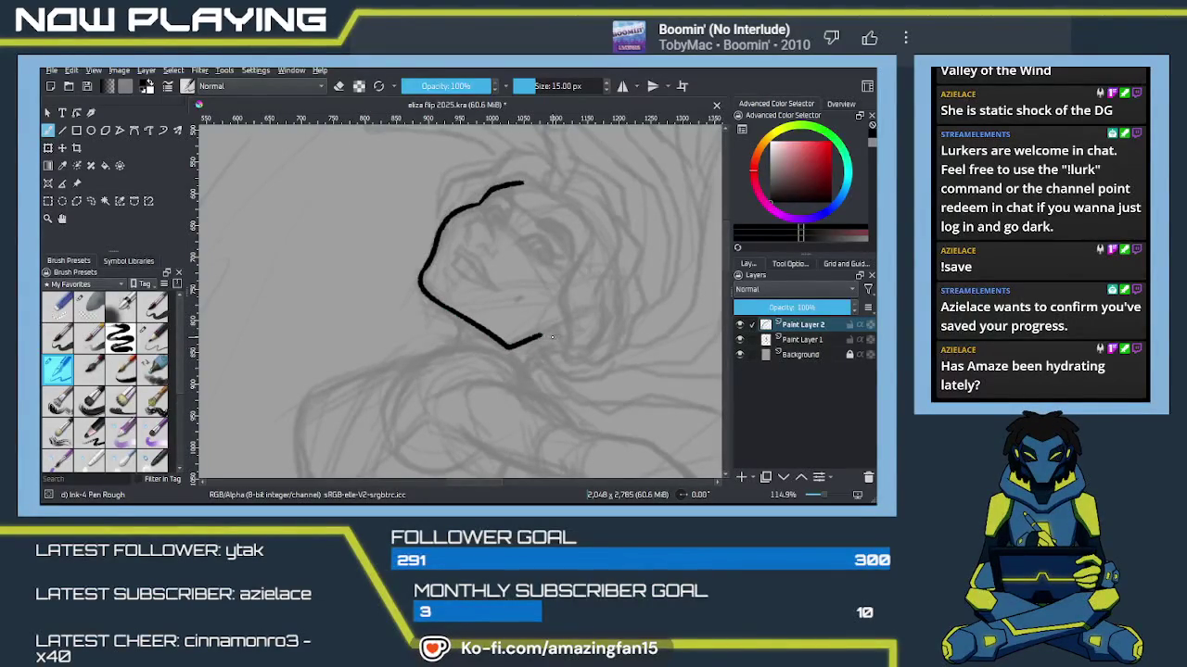
Step: Continue the jawline to the right and ink a short neck line below the jaw
left_click_drag(536, 337, 567, 337)
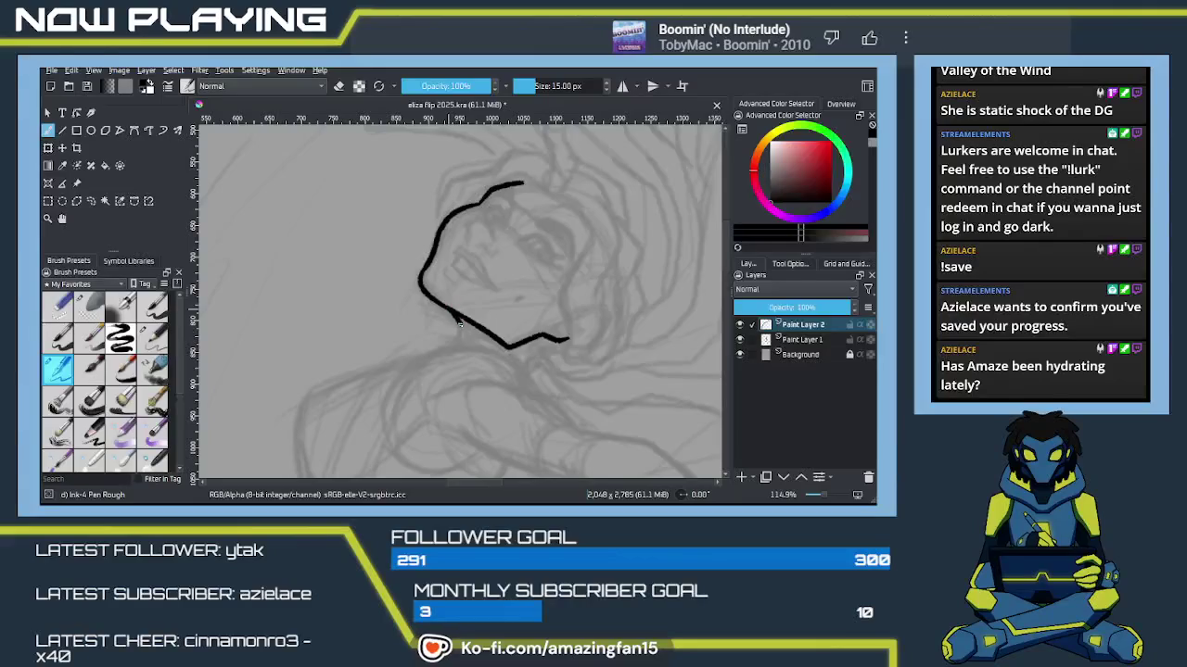
left_click_drag(445, 309, 449, 344)
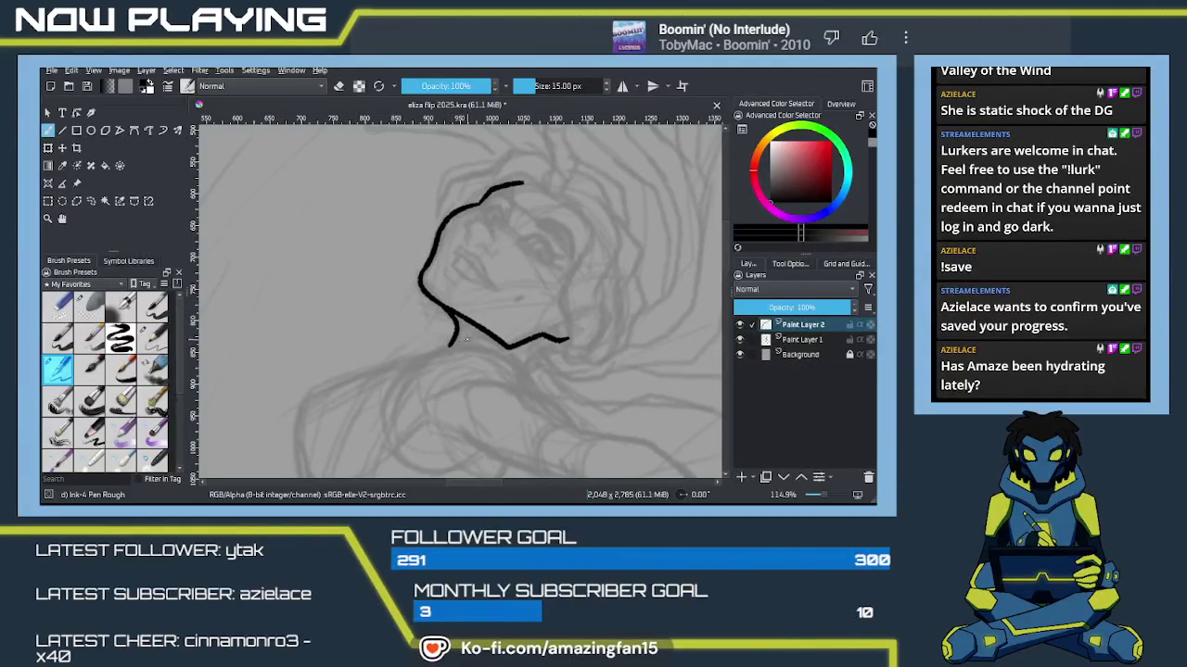
key("ctrl+z")
left_click_drag(447, 309, 453, 343)
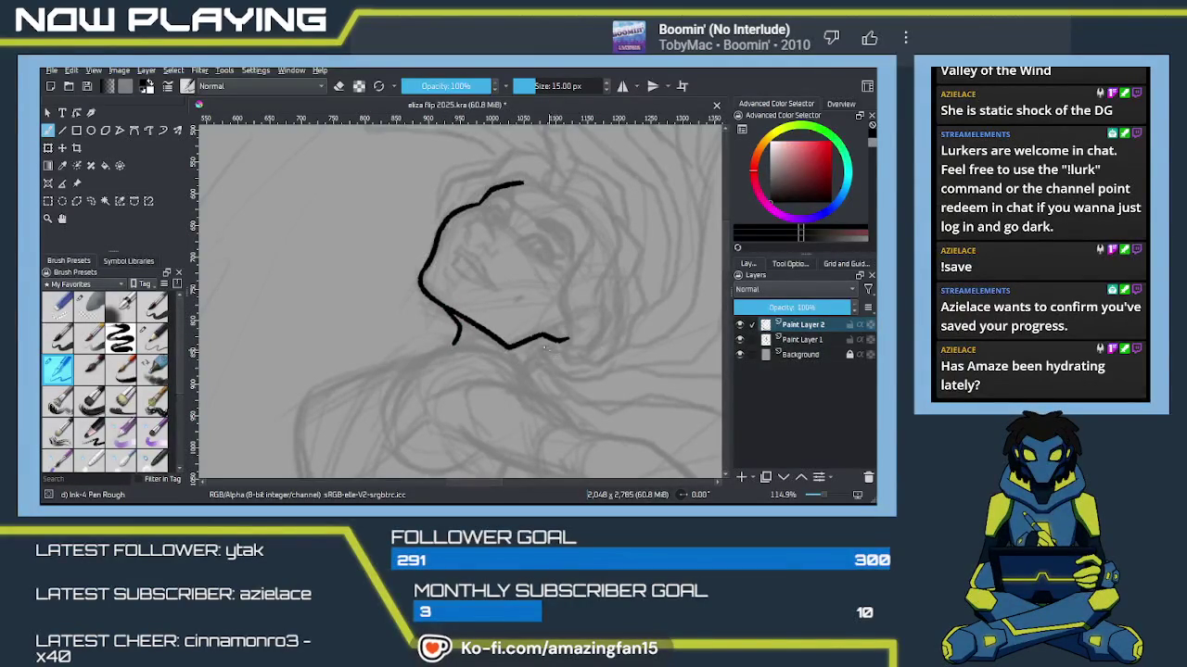
left_click_drag(550, 350, 517, 384)
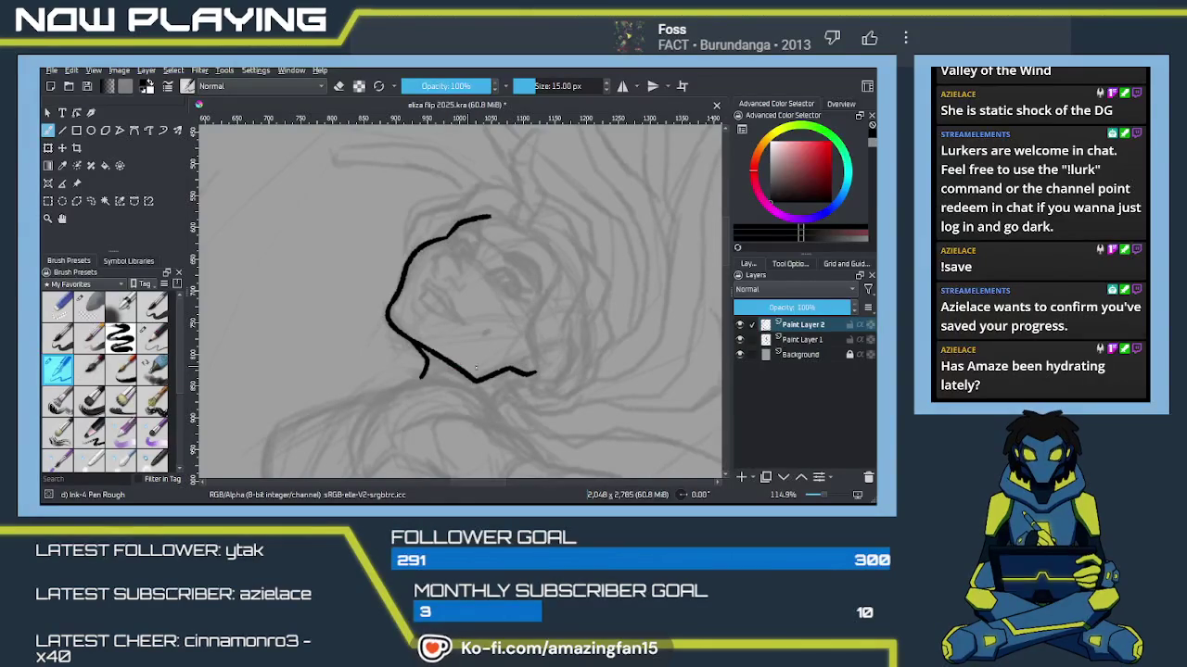
scroll(478, 352, "up", 1)
Step: Zoom in on the face and try small ink marks beside the eye, undoing them
scroll(479, 352, "up", 1)
scroll(503, 305, "up", 1)
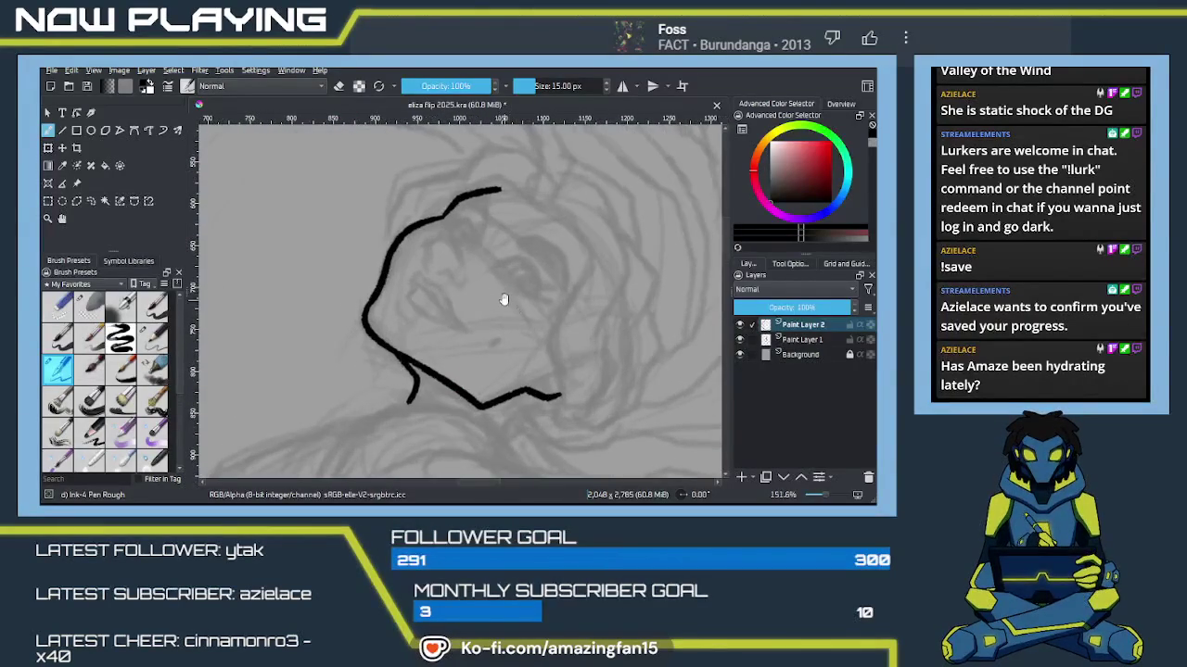
scroll(541, 301, "up", 1)
mouse_move(530, 304)
left_mouse_down()
mouse_move(505, 318)
mouse_move(506, 297)
left_mouse_up()
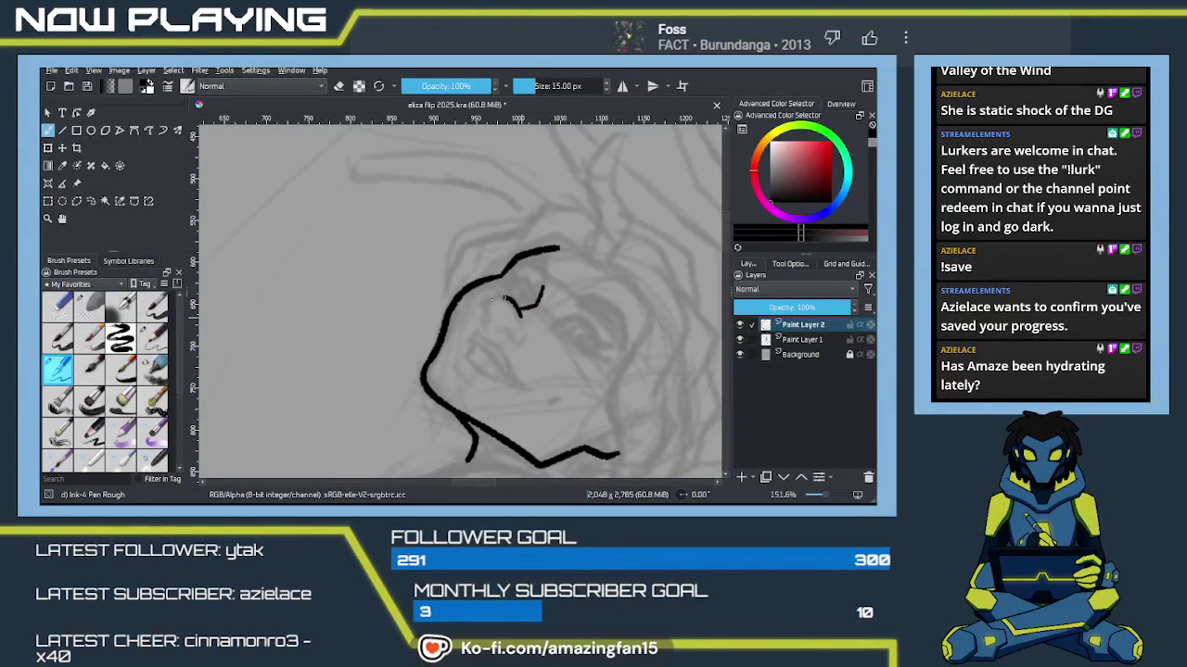
key("ctrl+z")
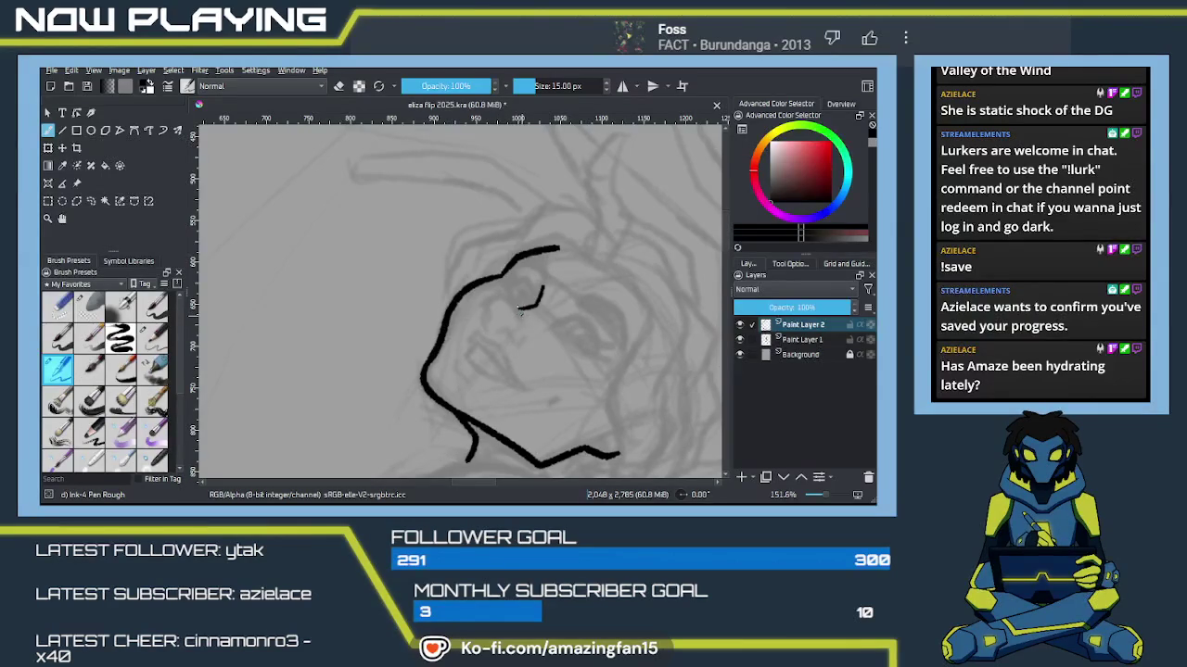
key("ctrl+z")
left_click_drag(497, 326, 513, 336)
key("ctrl+z")
Step: Ink the almond eye's curved upper line and thicken its lower line
mouse_move(548, 337)
left_mouse_down()
mouse_move(520, 317)
mouse_move(551, 297)
mouse_move(572, 328)
mouse_move(536, 302)
left_mouse_up()
key("ctrl+z")
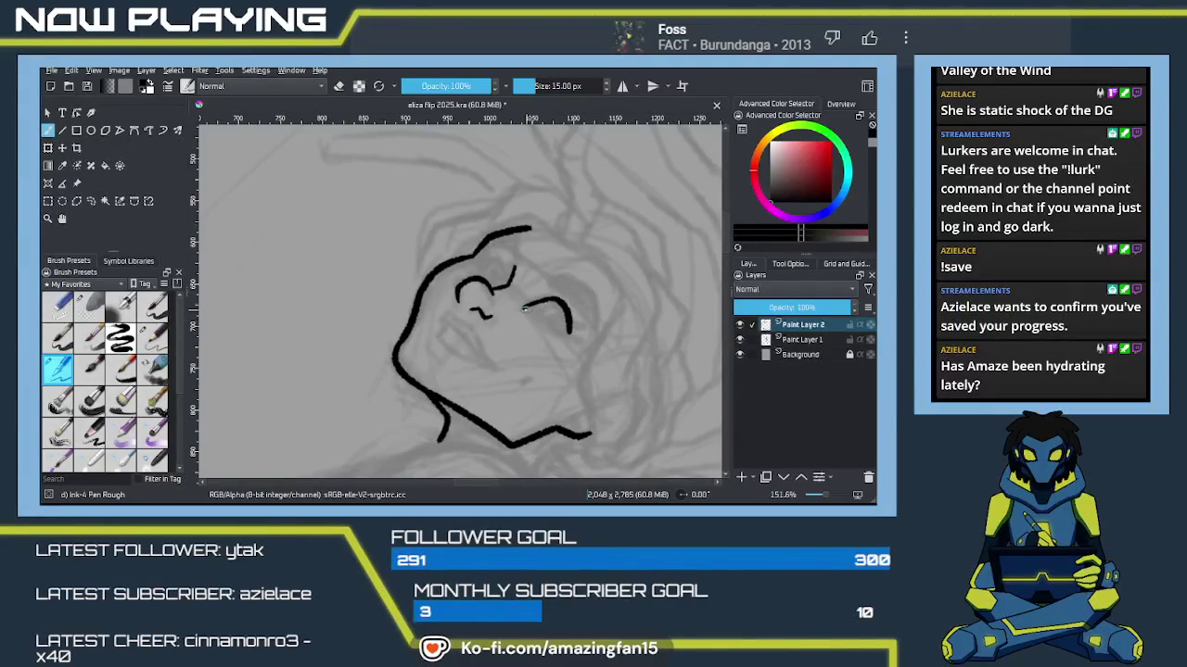
key("ctrl+z")
mouse_move(521, 308)
left_mouse_down()
mouse_move(551, 299)
mouse_move(567, 322)
mouse_move(547, 326)
left_mouse_up()
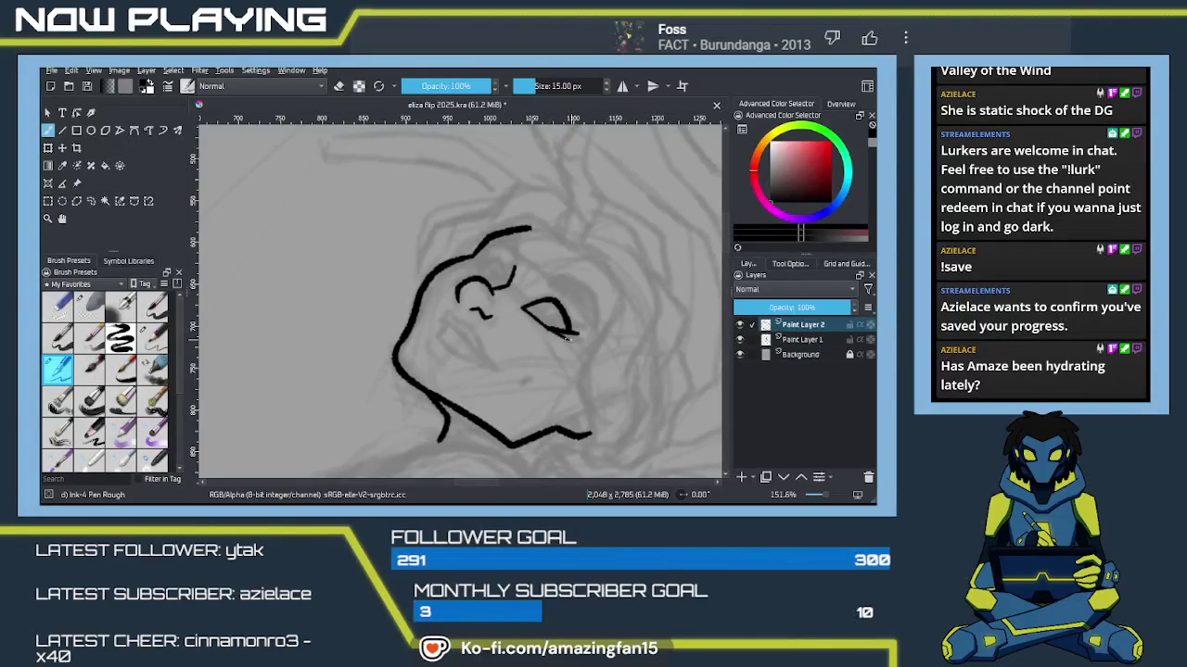
mouse_move(563, 333)
left_mouse_down()
mouse_move(544, 326)
mouse_move(567, 339)
left_mouse_up()
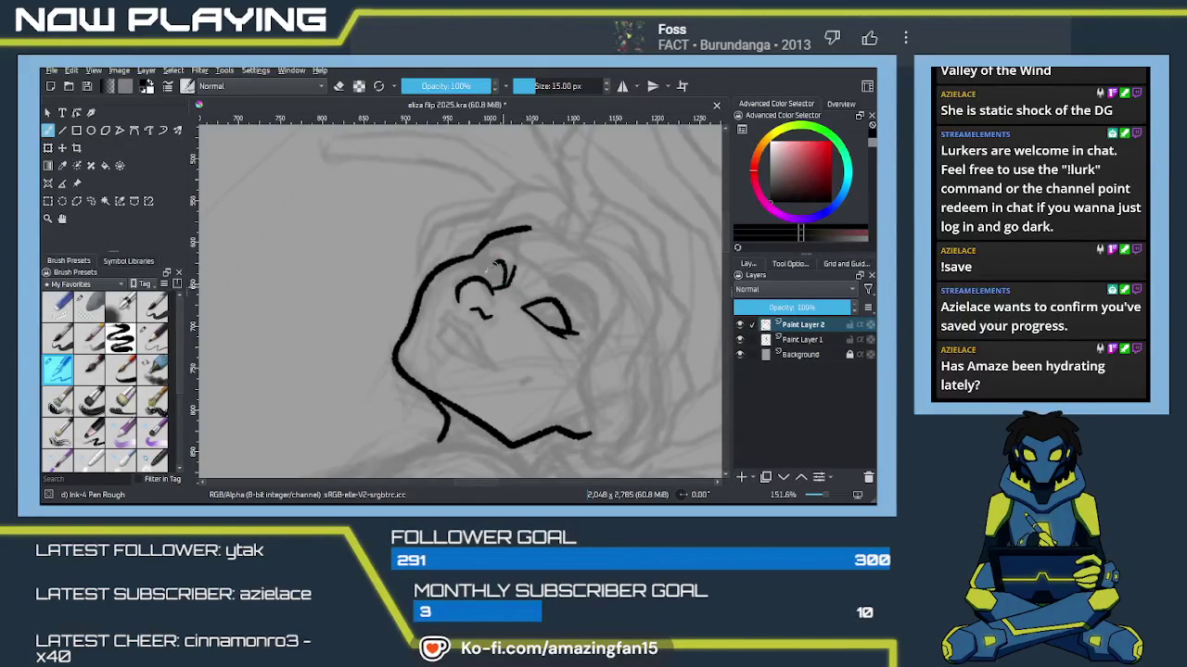
mouse_move(491, 263)
left_mouse_down()
mouse_move(508, 282)
mouse_move(496, 257)
mouse_move(482, 268)
left_mouse_up()
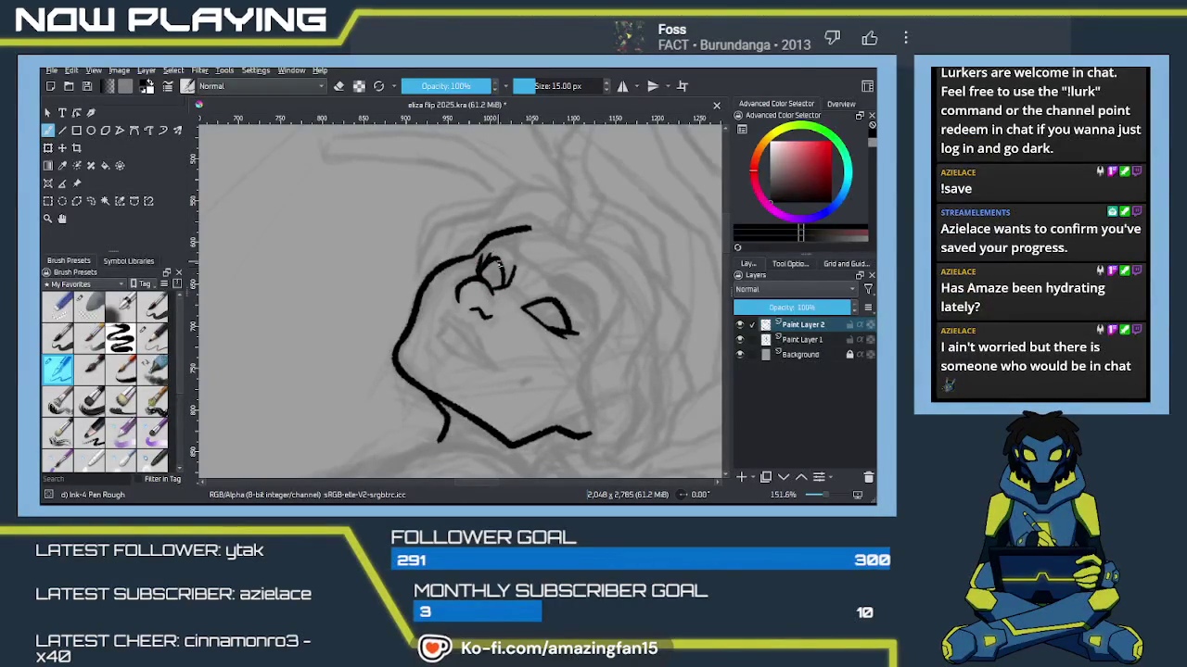
Step: Add a brow line above the eye and thicken the line at the top of the head
left_click_drag(551, 340, 523, 255)
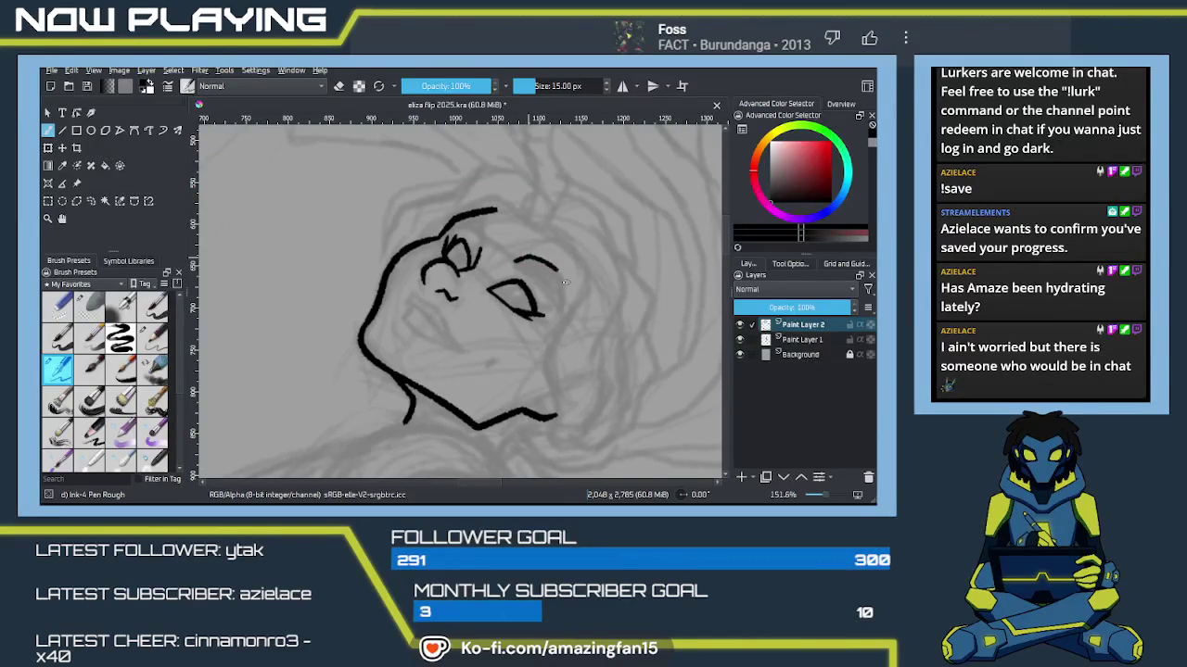
left_click_drag(516, 266, 556, 306)
key("ctrl+z")
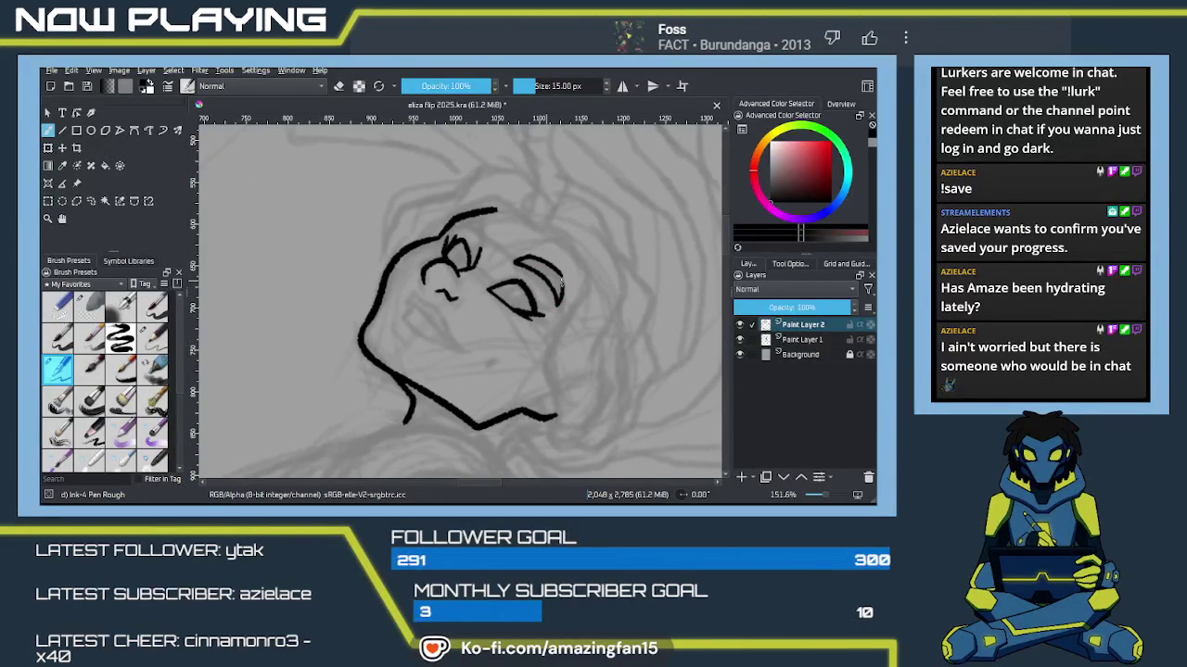
left_click_drag(481, 235, 480, 228)
left_click_drag(473, 214, 480, 220)
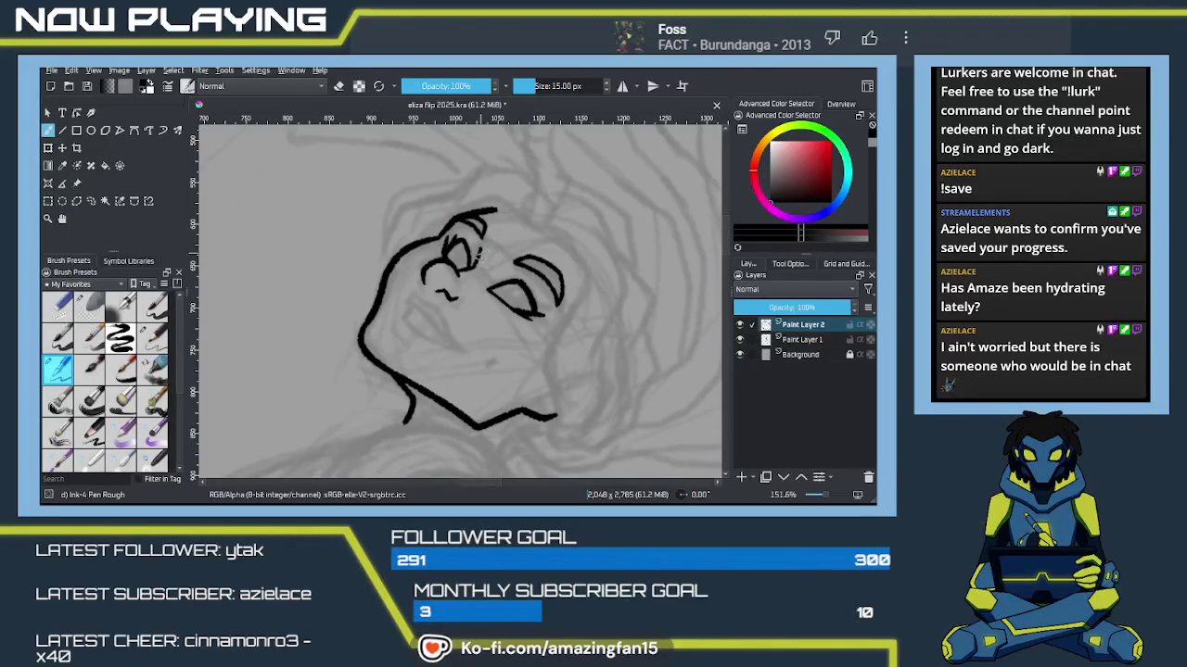
Step: Ink the iris and pupil of the right eye and a small pupil in the left eye
scroll(480, 253, "down", 1)
left_click_drag(514, 249, 524, 264)
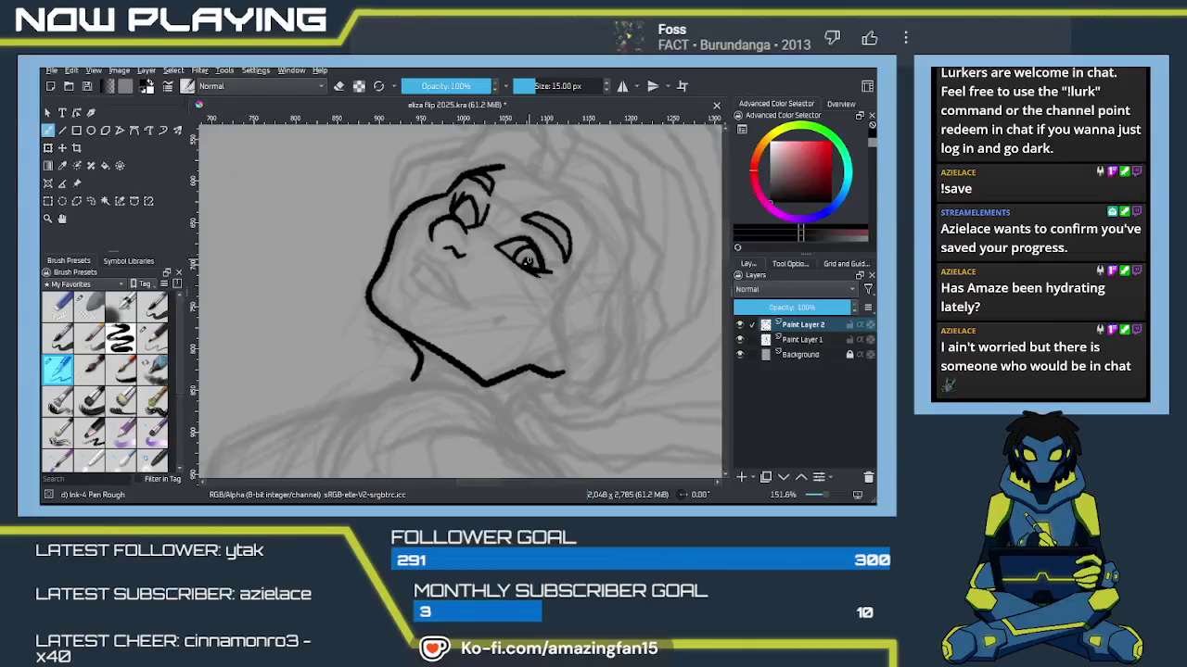
left_click_drag(519, 261, 533, 266)
left_click_drag(460, 219, 476, 218)
mouse_move(514, 318)
left_mouse_down()
mouse_move(461, 290)
mouse_move(479, 334)
mouse_move(476, 295)
mouse_move(471, 311)
left_mouse_up()
key("ctrl+z")
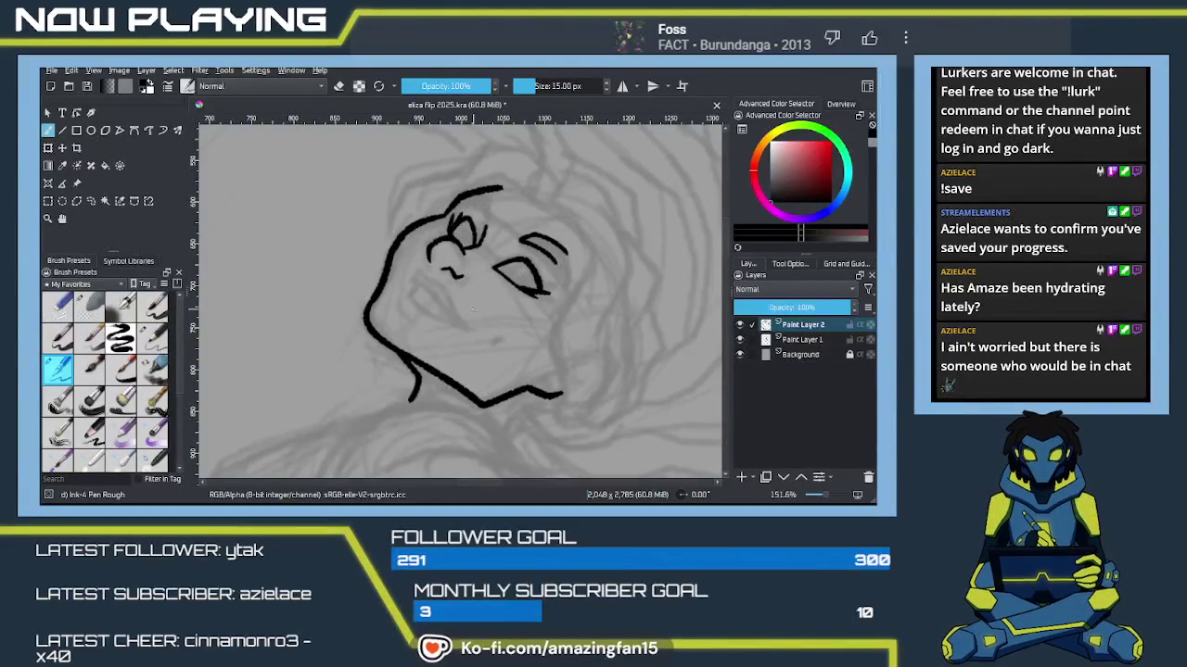
key("ctrl+z")
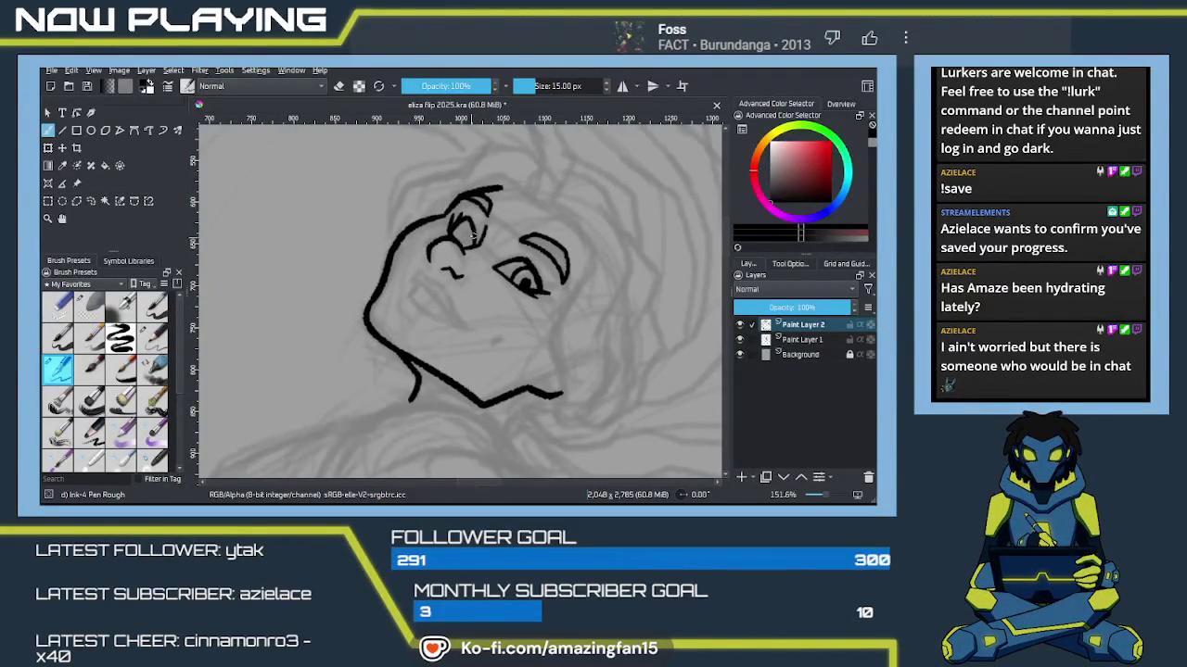
Step: Toggle eraser mode and swap colours, ending back on black ink with the face framed
key("e")
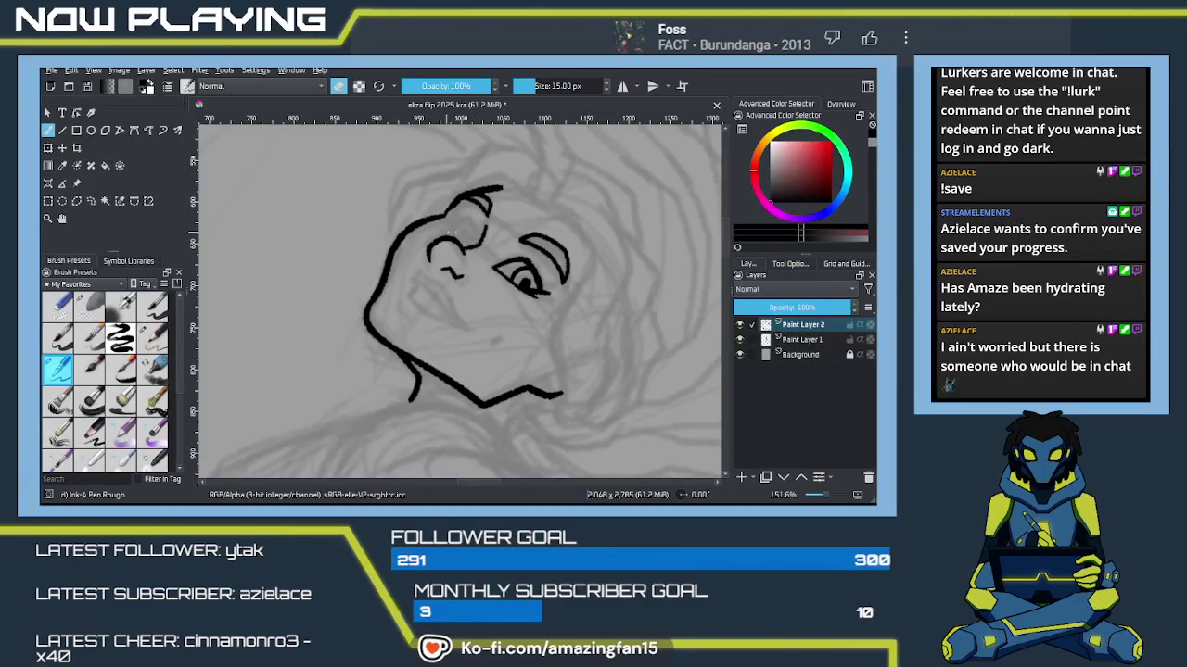
key("e")
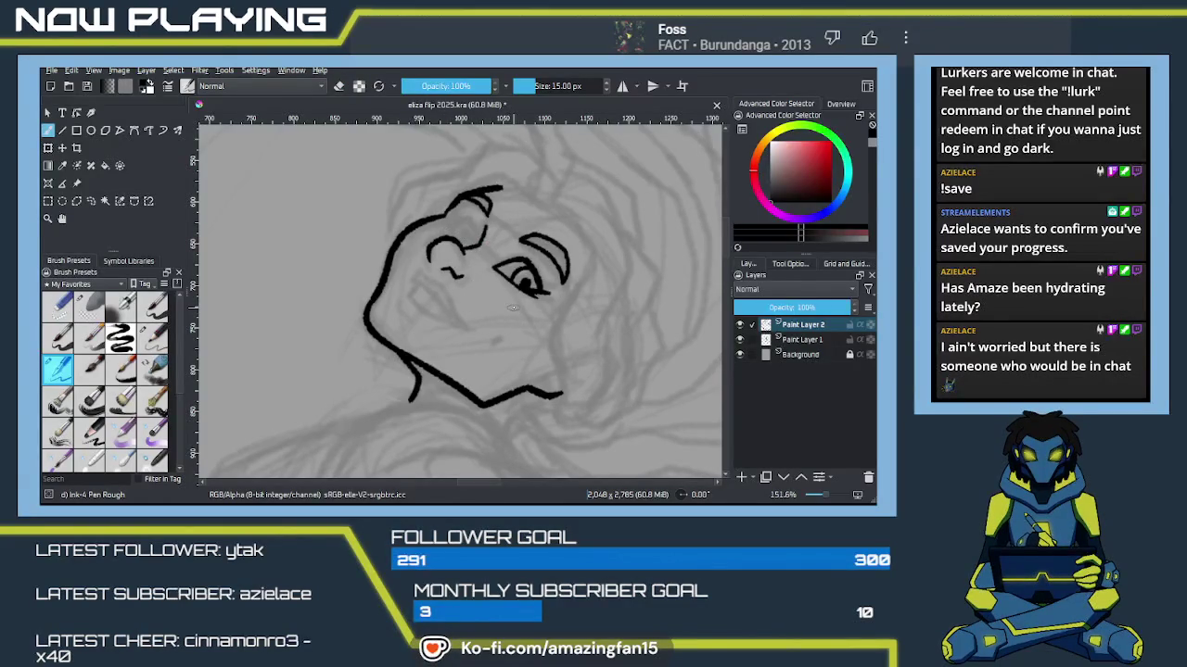
key("x")
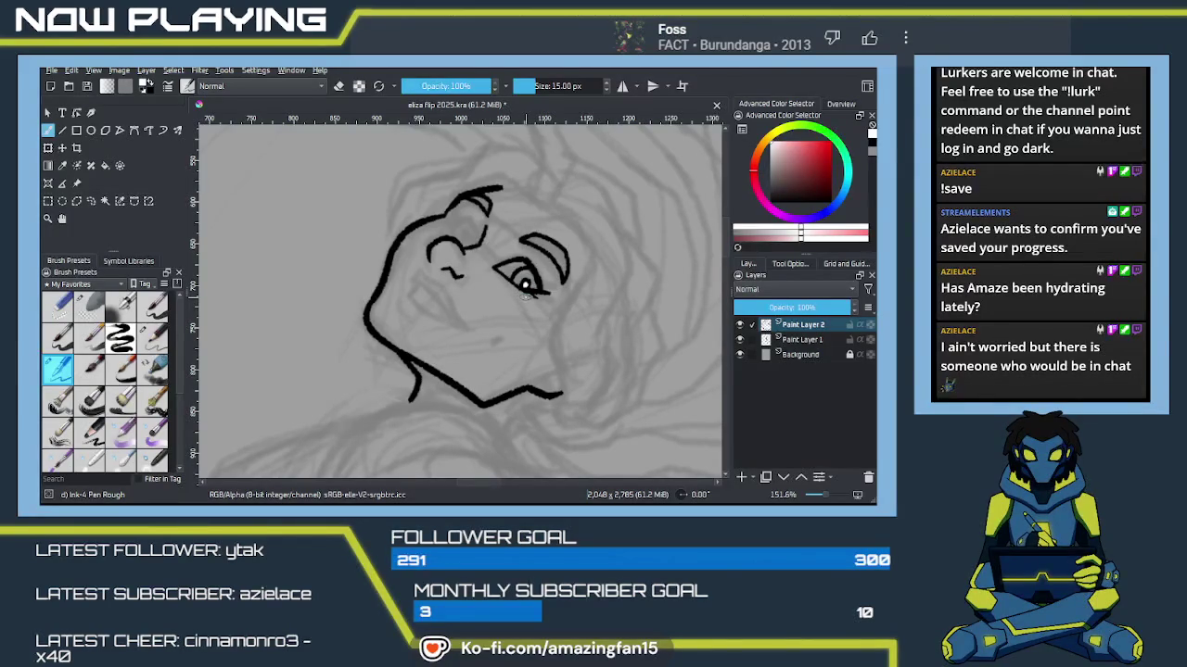
key("x")
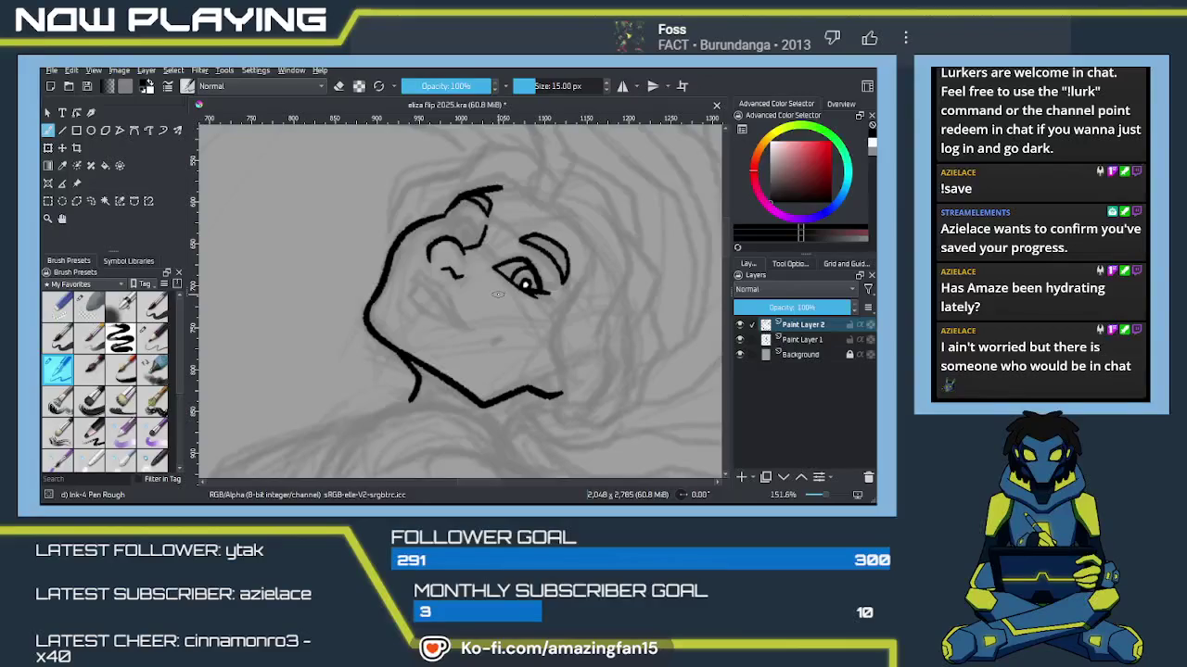
left_click_drag(501, 294, 480, 266)
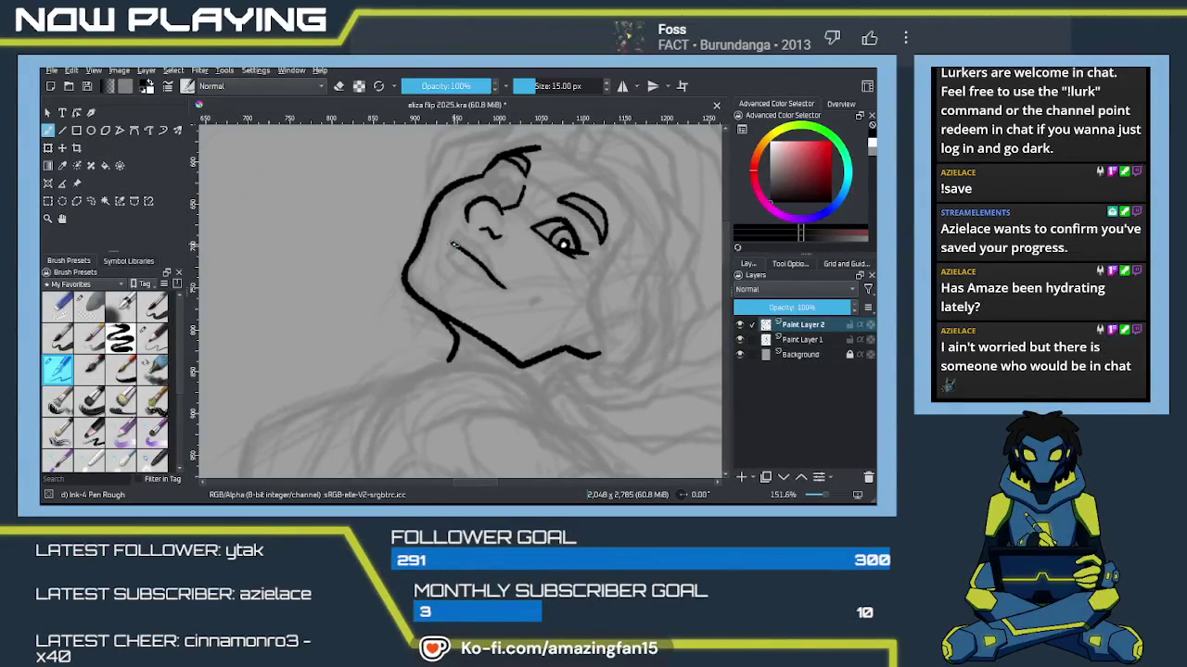
Step: Lengthen and thicken the inner jaw line toward the chin beside the mouth
left_click_drag(454, 247, 455, 232)
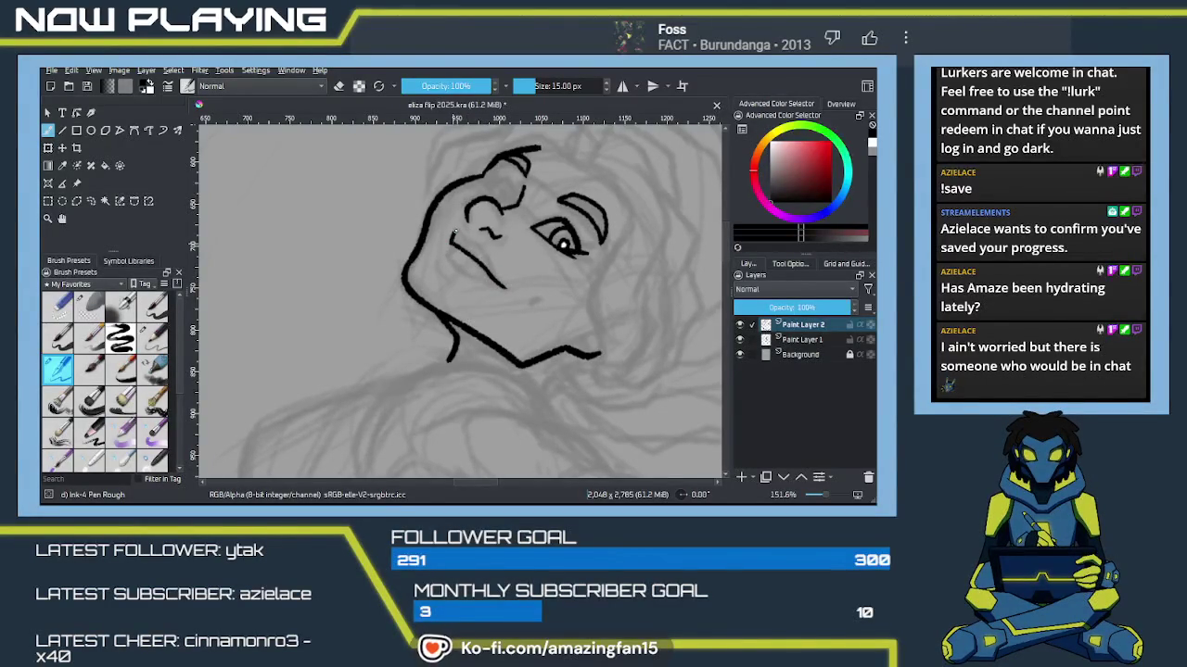
left_click_drag(463, 251, 508, 287)
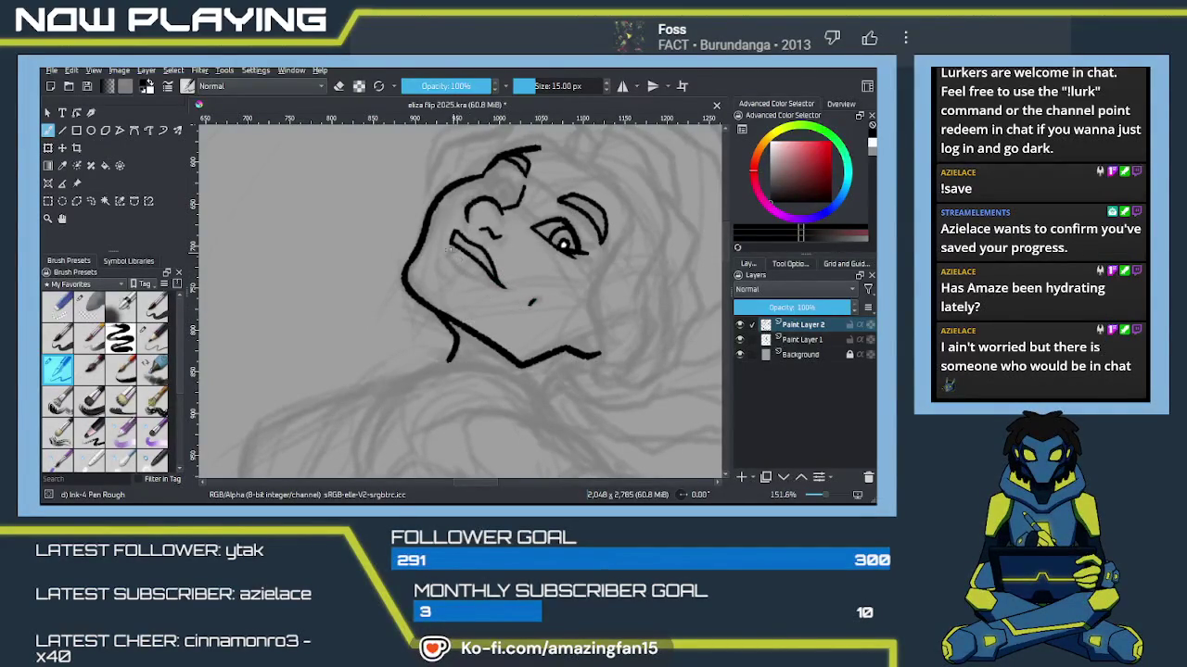
left_click_drag(471, 276, 510, 289)
key("ctrl+z")
left_click_drag(450, 258, 500, 285)
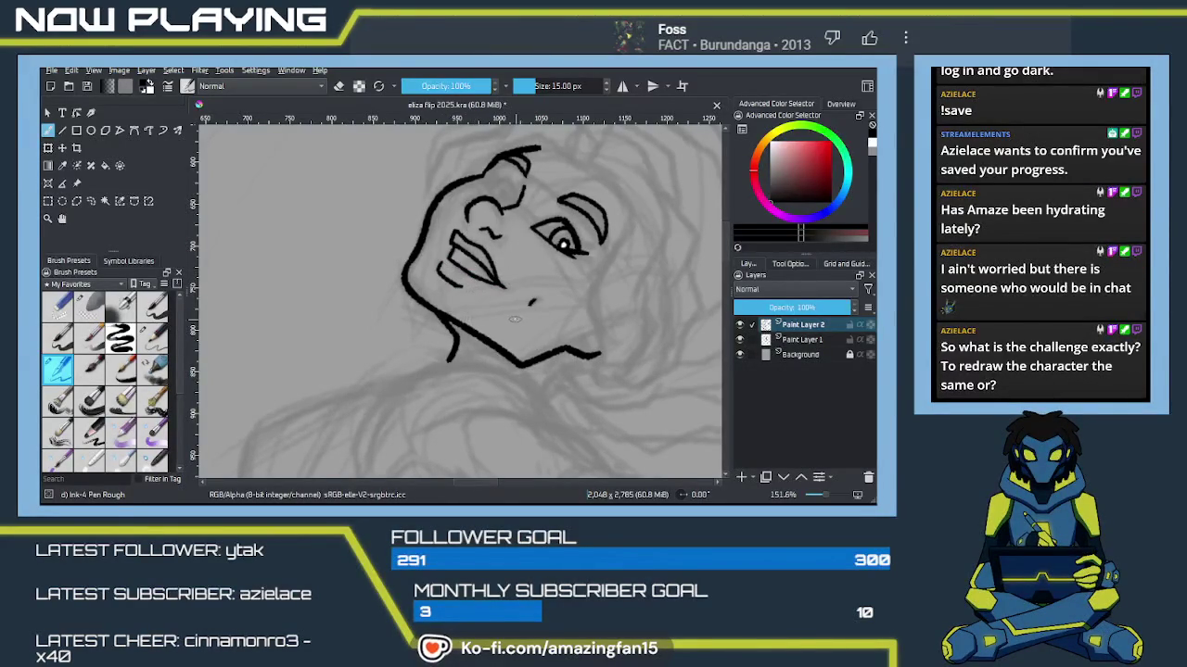
key("minus")
key("minus")
key("minus")
key("minus")
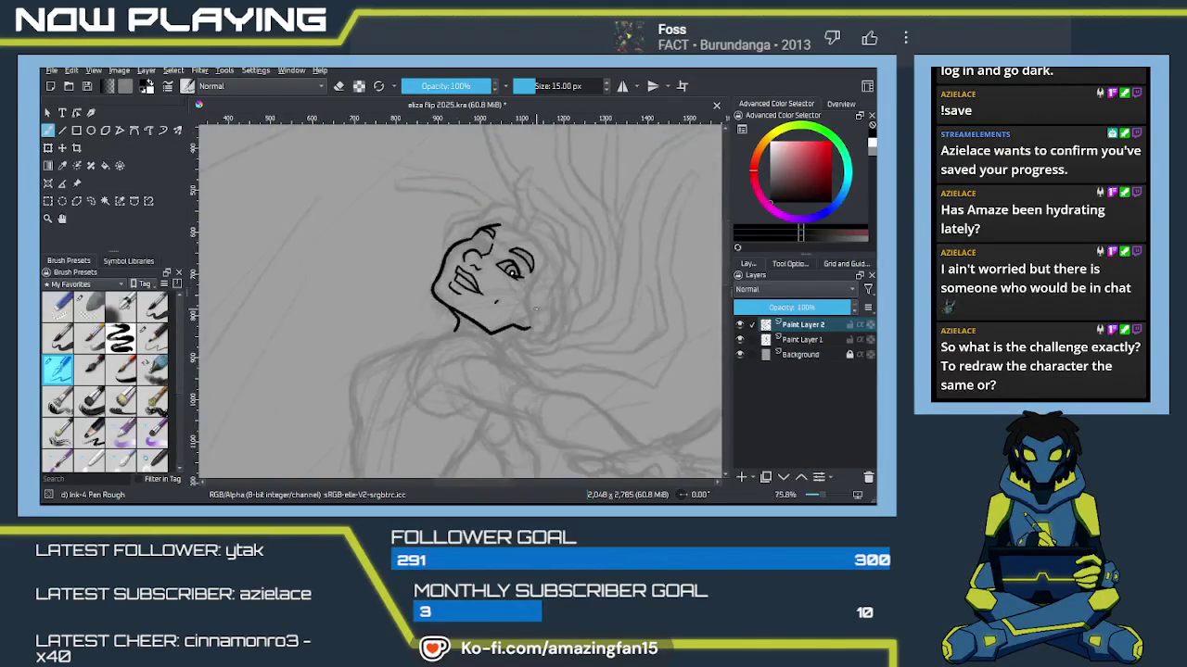
Step: Drag the colour reference artwork beside the sketch with the Move tool for comparison
left_click_drag(440, 337, 525, 316)
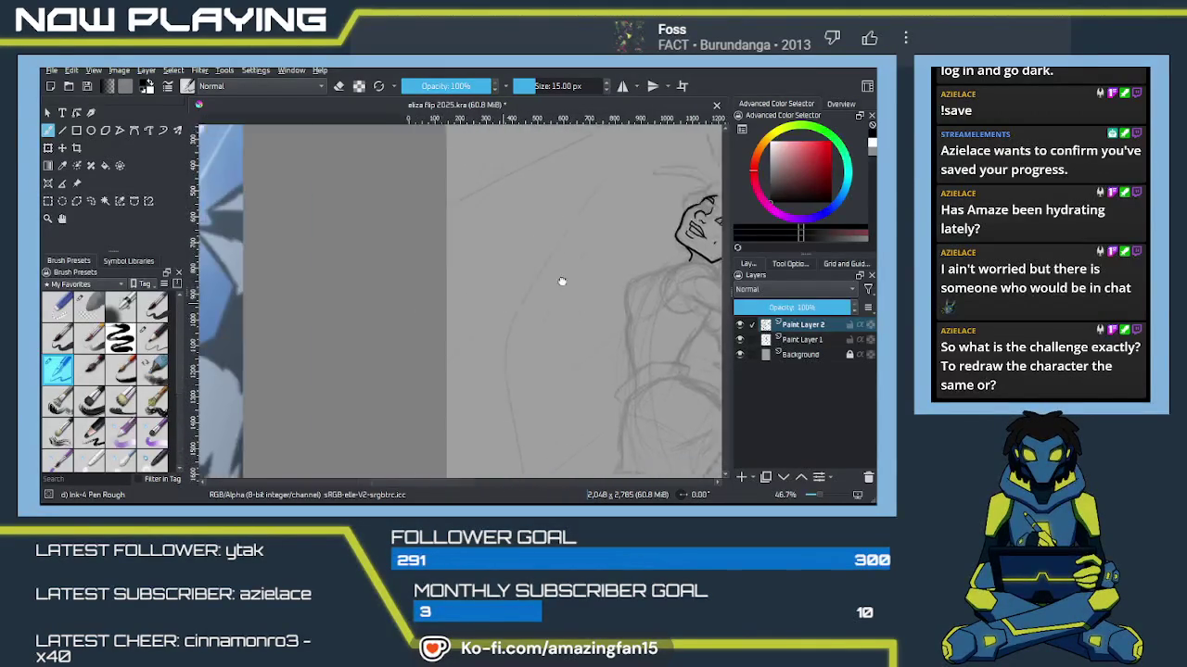
key("minus")
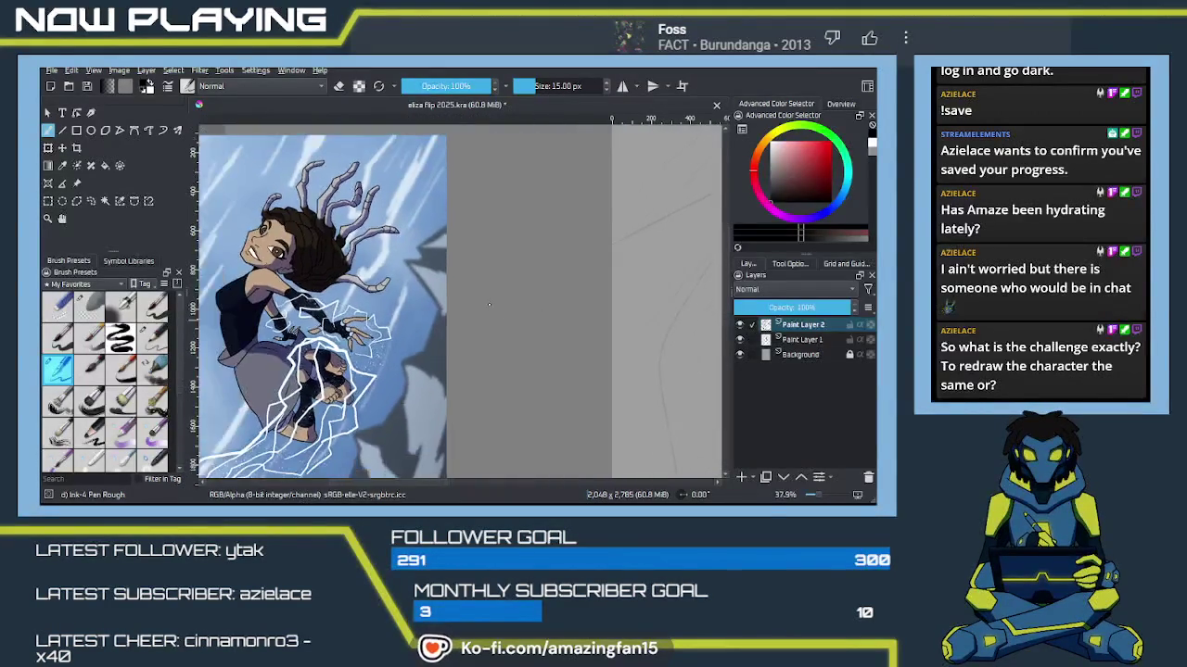
left_click(77, 183)
left_click_drag(357, 306, 501, 292)
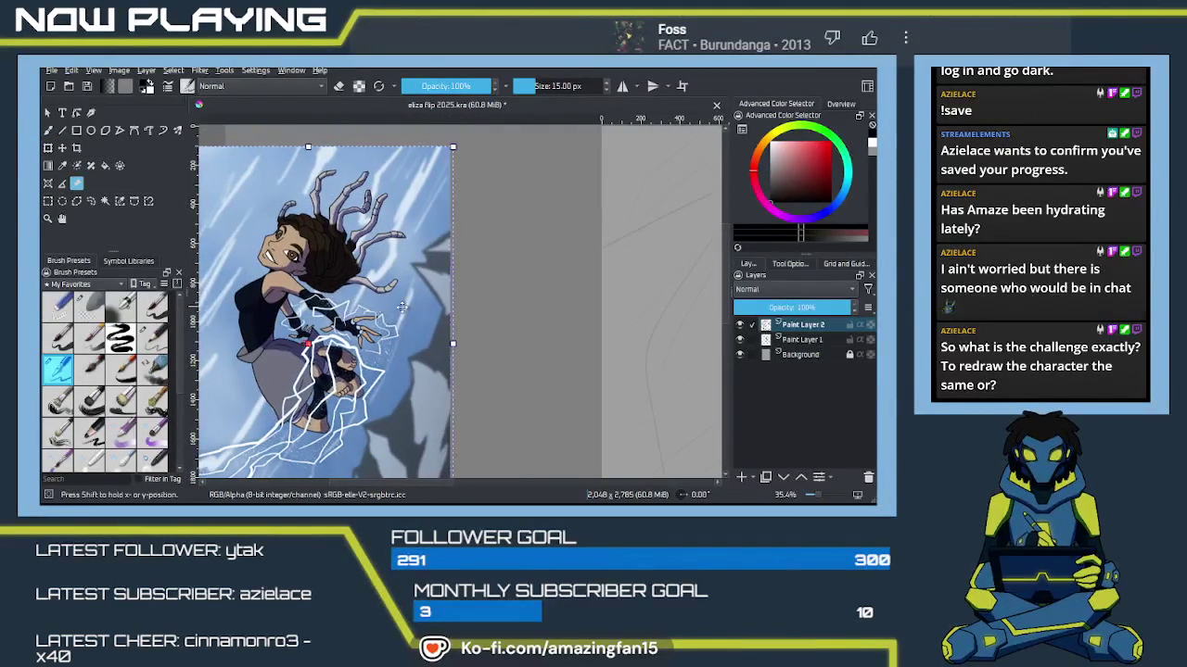
mouse_move(719, 288)
left_mouse_down()
mouse_move(542, 283)
mouse_move(516, 293)
left_mouse_up()
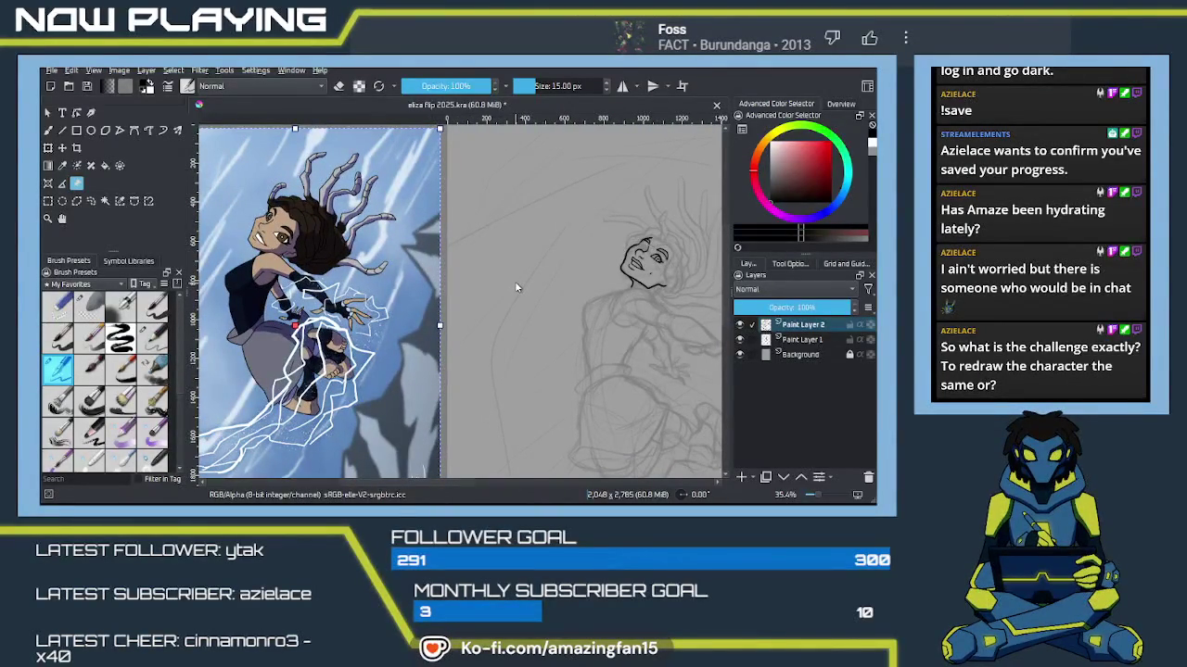
mouse_move(574, 337)
left_mouse_down()
mouse_move(641, 314)
mouse_move(560, 325)
left_mouse_up()
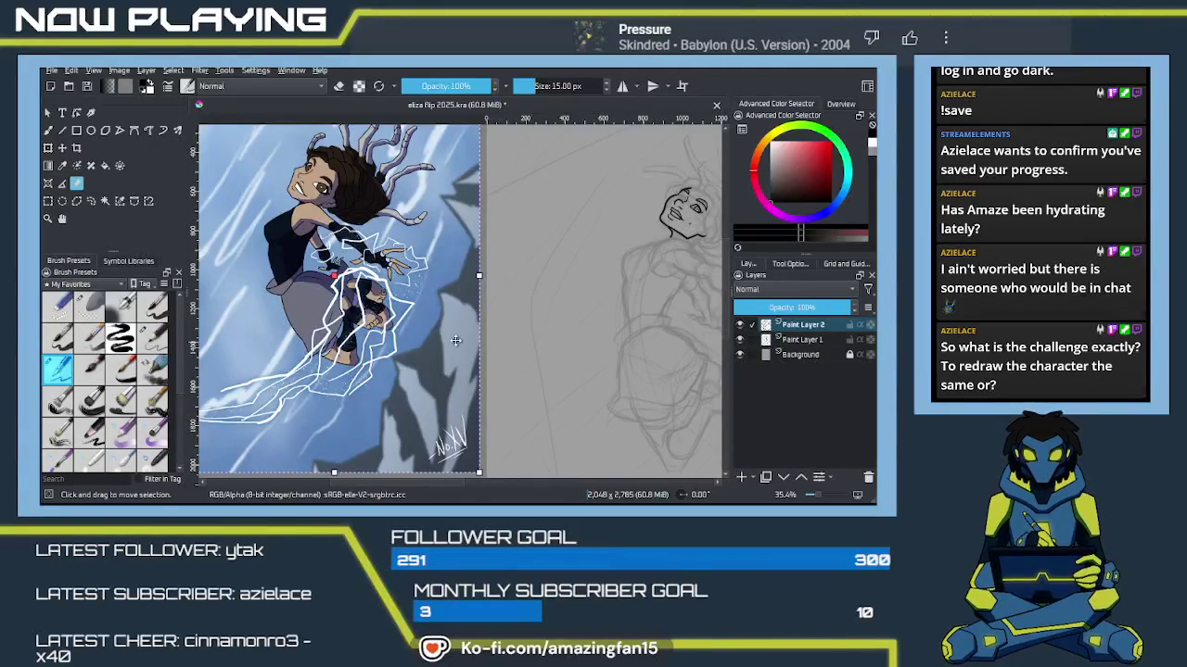
mouse_move(618, 325)
left_mouse_down()
mouse_move(544, 332)
mouse_move(529, 318)
mouse_move(530, 337)
mouse_move(551, 349)
mouse_move(551, 336)
mouse_move(547, 347)
mouse_move(450, 344)
mouse_move(516, 343)
mouse_move(533, 302)
mouse_move(526, 322)
mouse_move(509, 290)
left_mouse_up()
key("b")
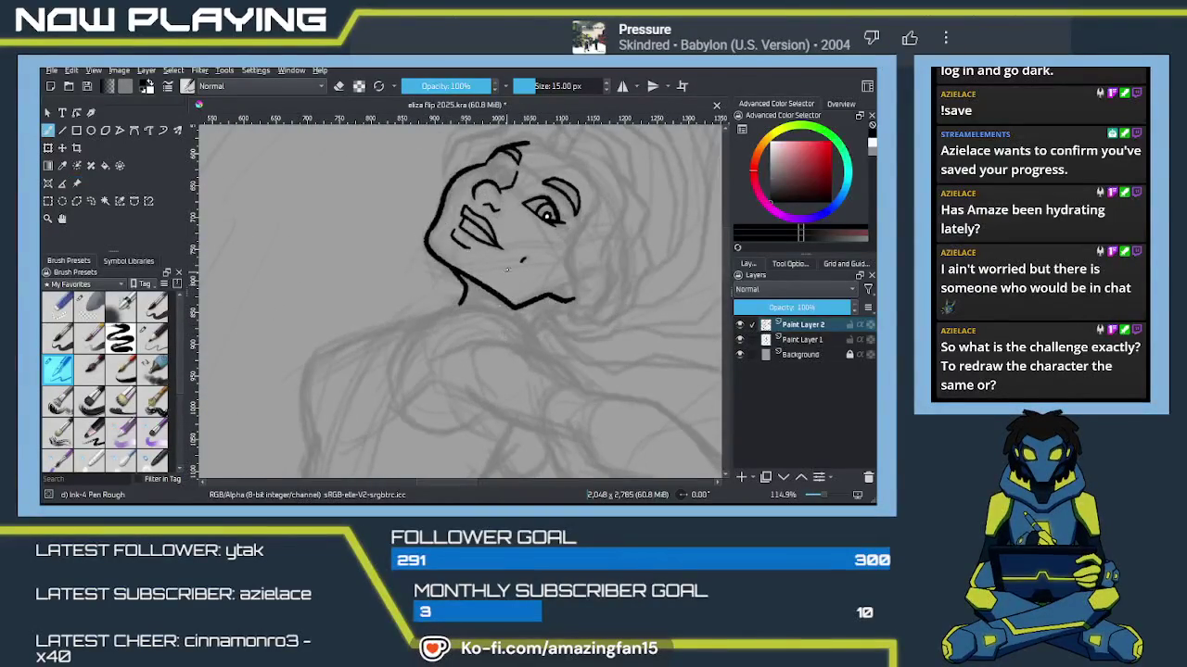
left_click_drag(527, 248, 522, 337)
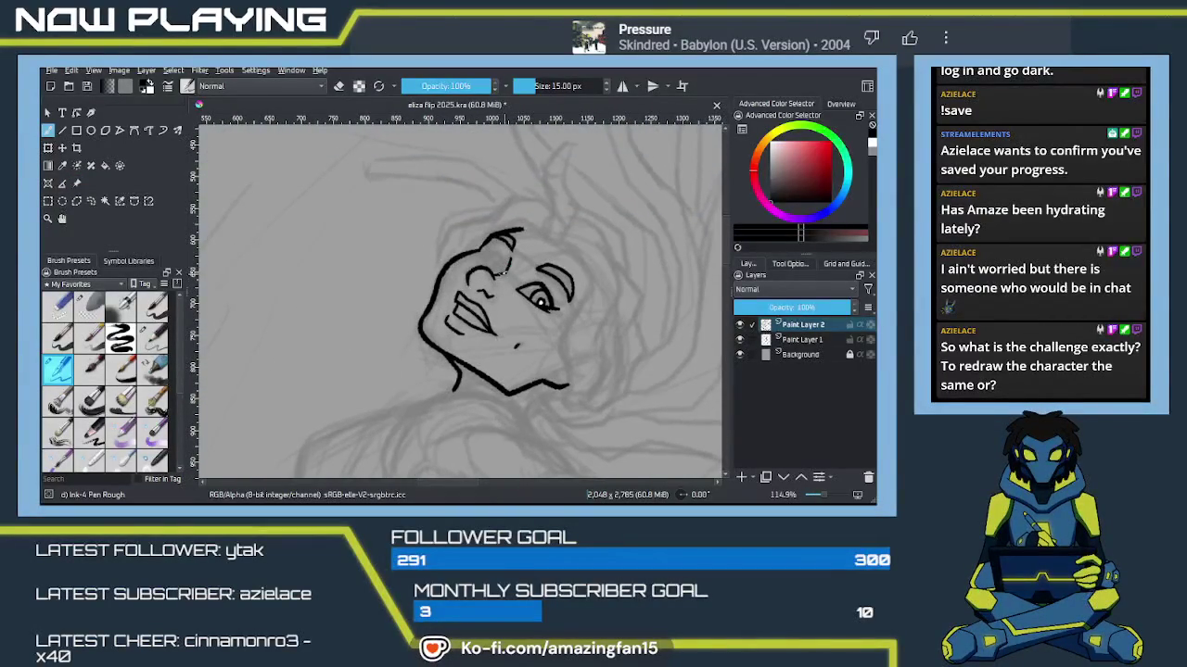
Step: Ink a short line beneath the left eyebrow and a small stroke near the jaw
left_click_drag(501, 271, 502, 265)
left_click_drag(498, 254, 503, 267)
left_click_drag(533, 355, 503, 322)
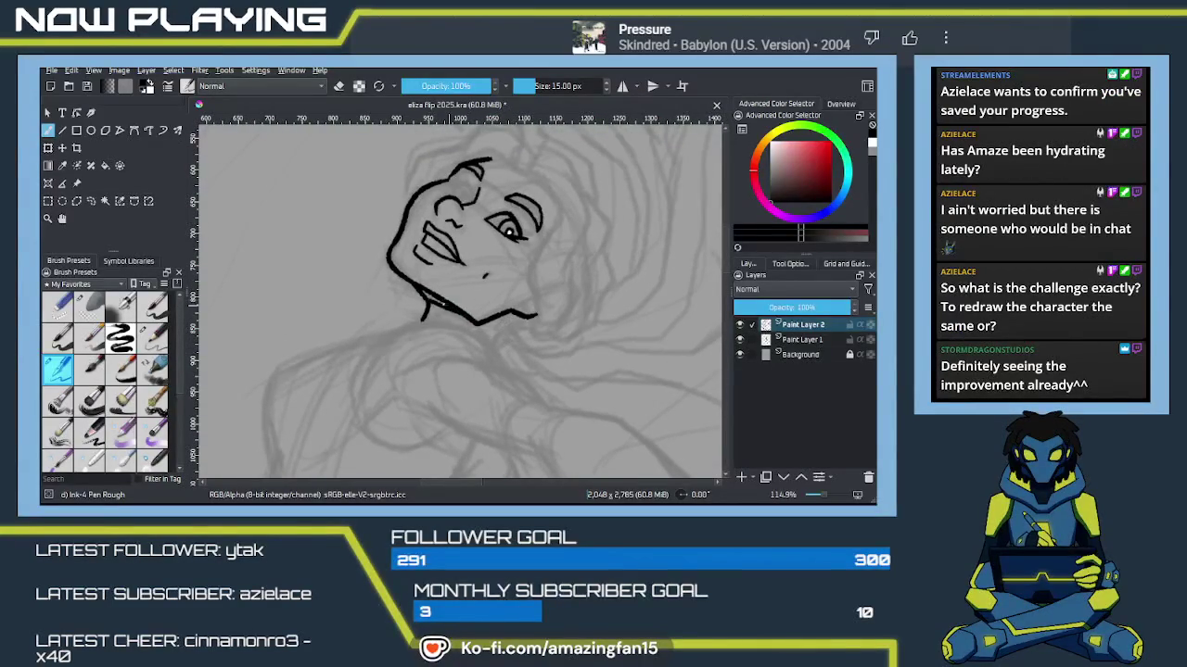
left_click_drag(443, 307, 423, 291)
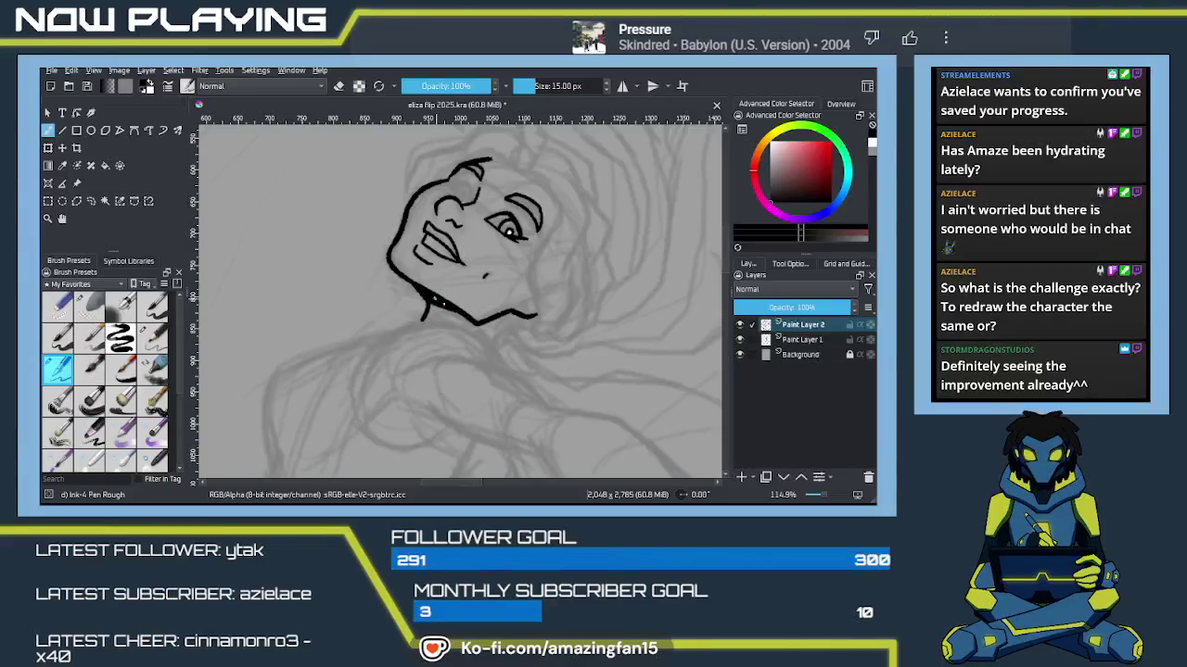
left_click_drag(404, 277, 427, 337)
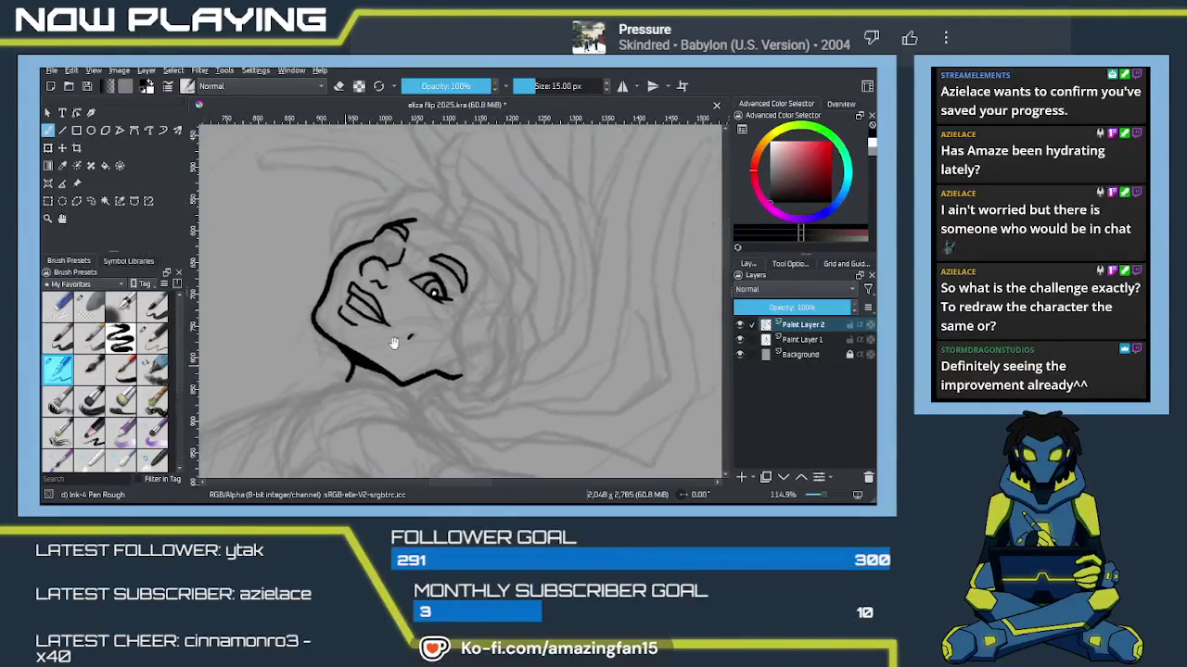
Step: Ink a curved horn rising from the head, erasing its tip to trim it
scroll(427, 338, "up", 2)
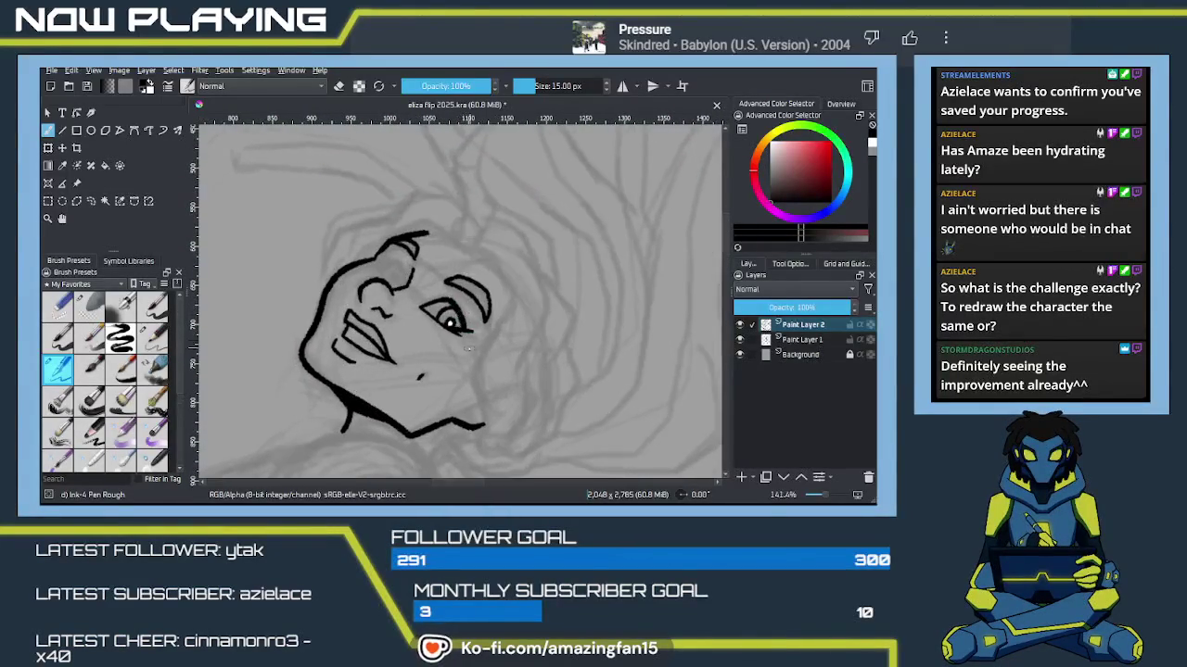
left_click_drag(496, 258, 454, 308)
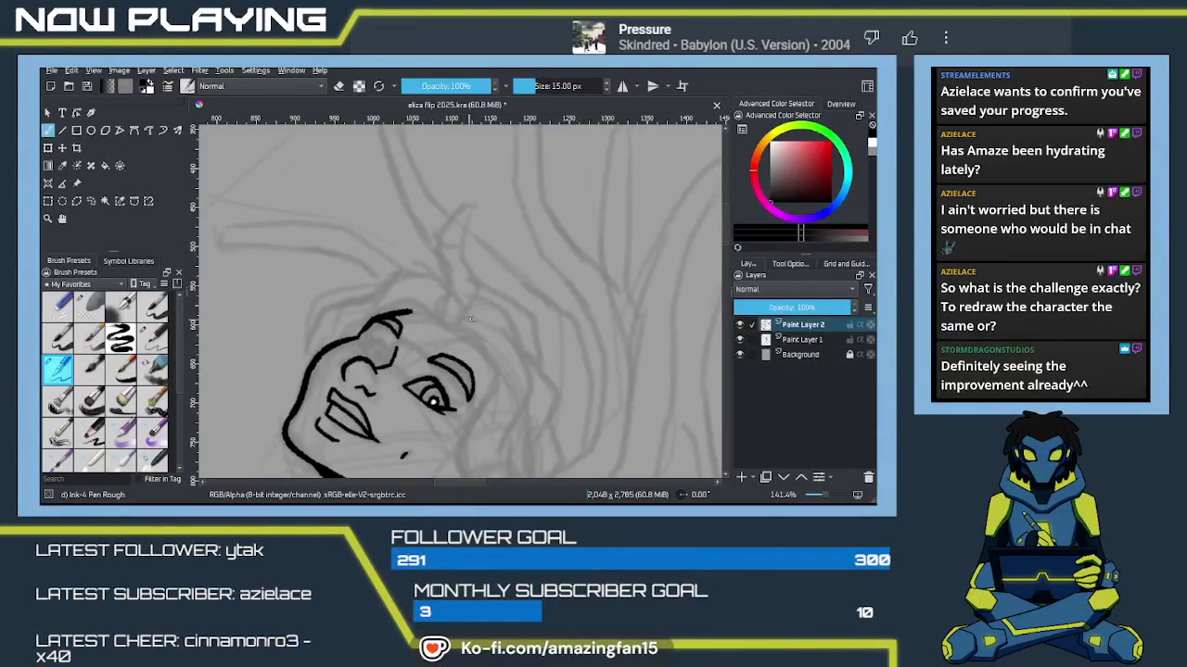
key("ctrl+z")
mouse_move(464, 322)
left_mouse_down()
mouse_move(471, 209)
mouse_move(438, 244)
left_mouse_up()
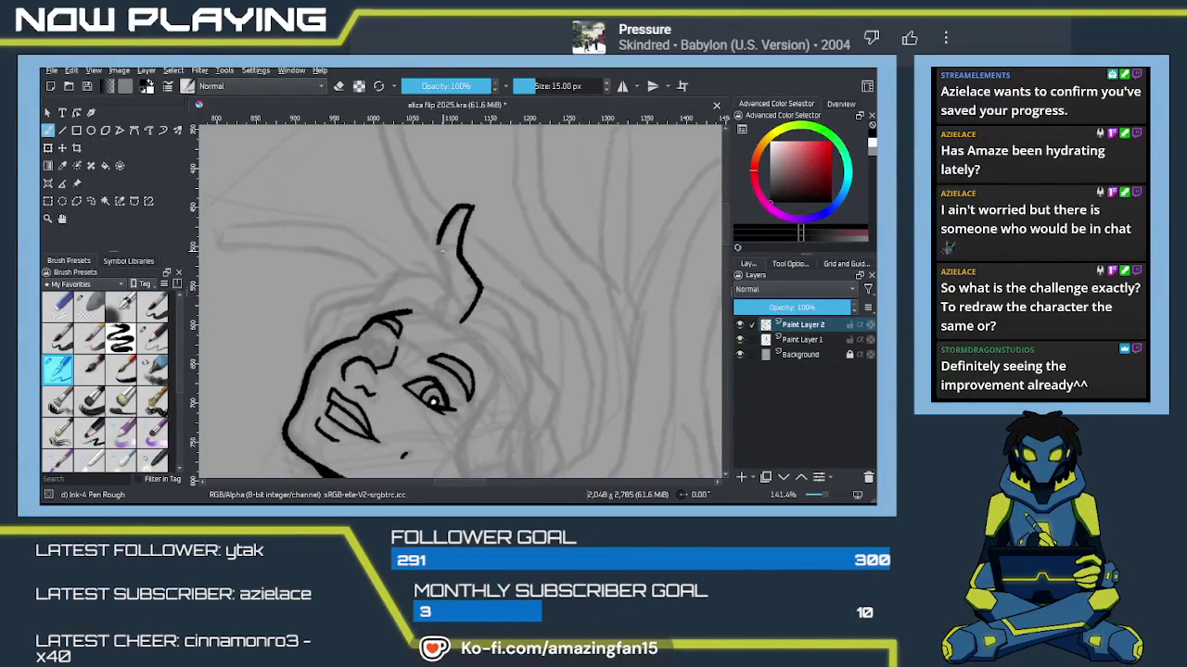
left_click_drag(446, 283, 443, 308)
left_click_drag(445, 234, 465, 223)
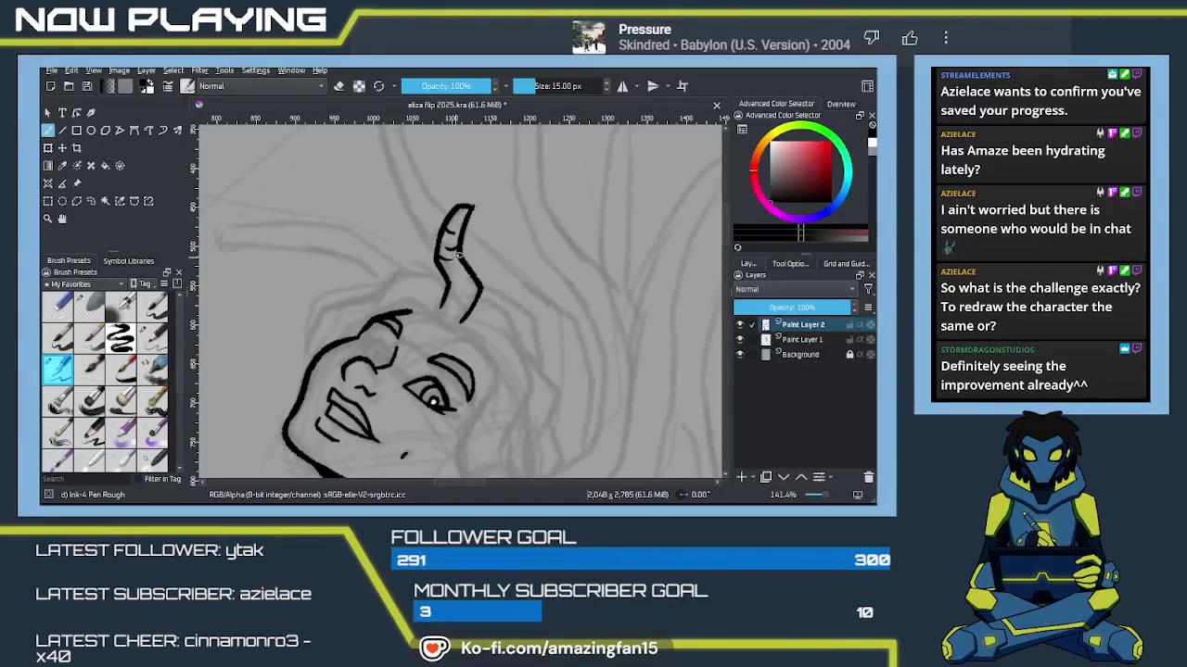
key("e")
left_click(471, 199)
key("e")
Step: Undo the brow stroke and ink the left eye's inner corner and pupil
mouse_move(439, 328)
left_mouse_down()
mouse_move(481, 271)
mouse_move(460, 233)
left_mouse_up()
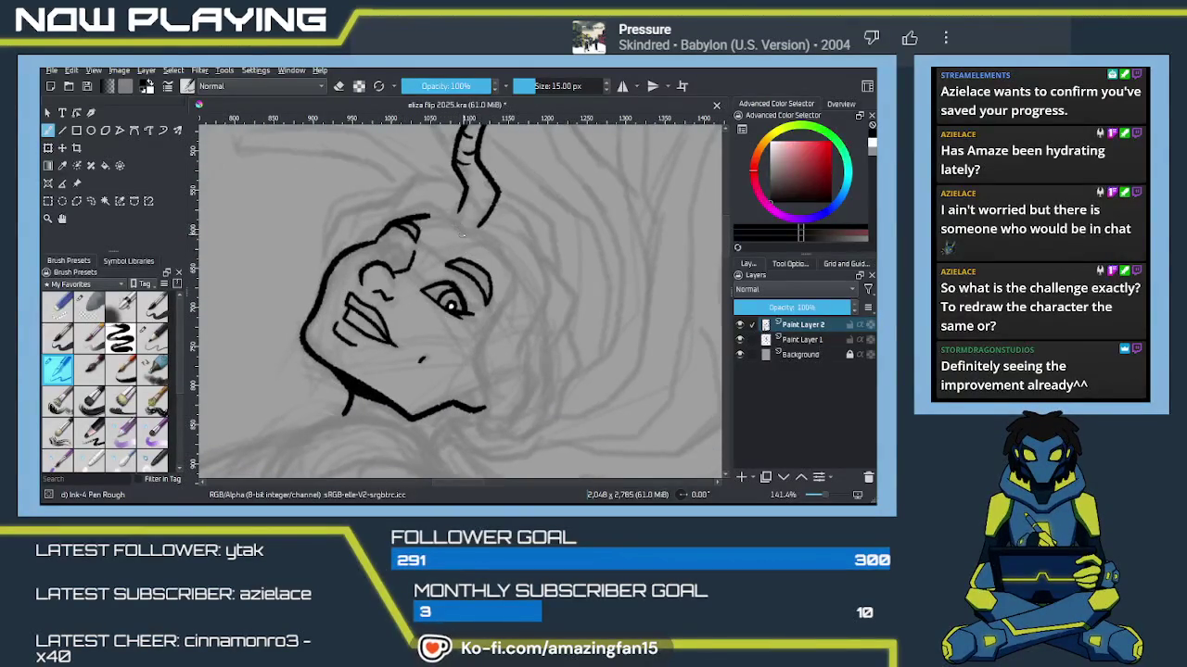
key("ctrl+z")
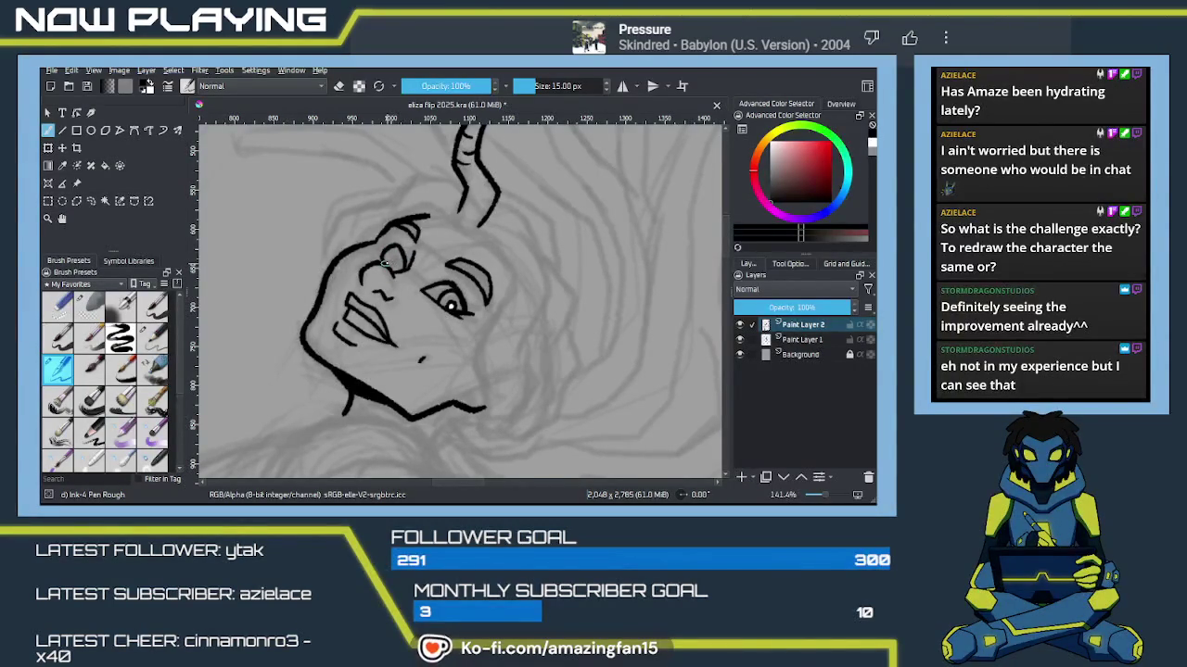
left_click_drag(429, 341, 425, 262)
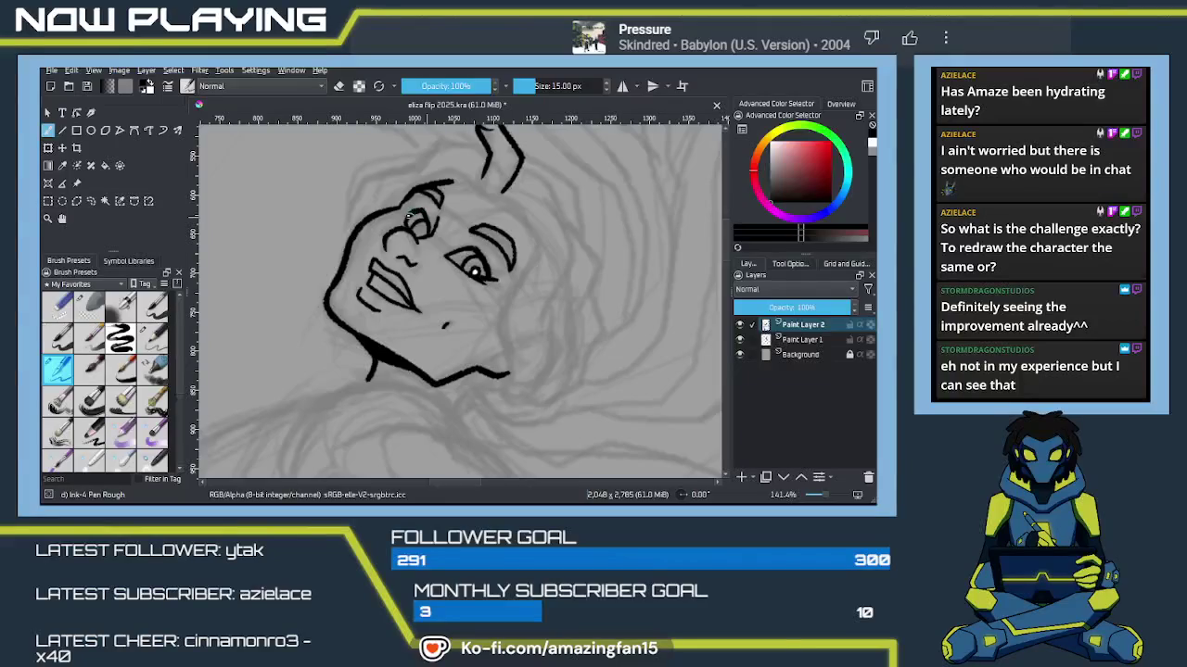
left_click_drag(409, 212, 406, 223)
left_click_drag(417, 240, 419, 235)
Step: Zoom in on the left eye and add a small ink mark beside it
scroll(508, 295, "down", 2)
scroll(508, 294, "down", 2)
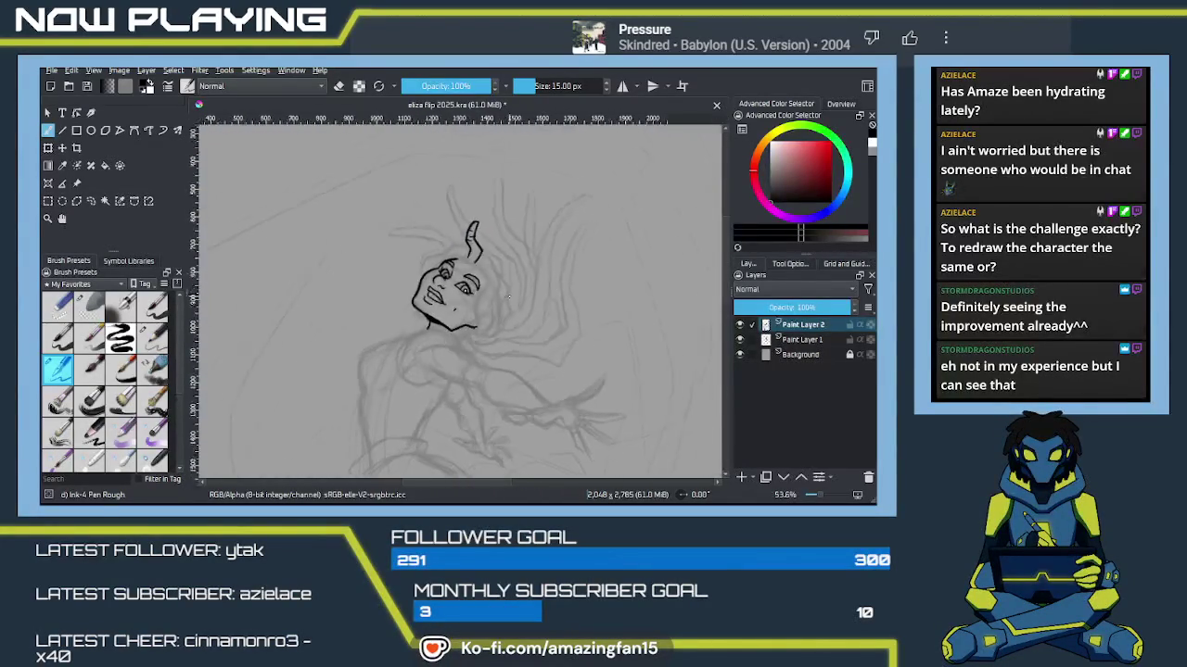
scroll(508, 294, "down", 1)
scroll(508, 294, "up", 1)
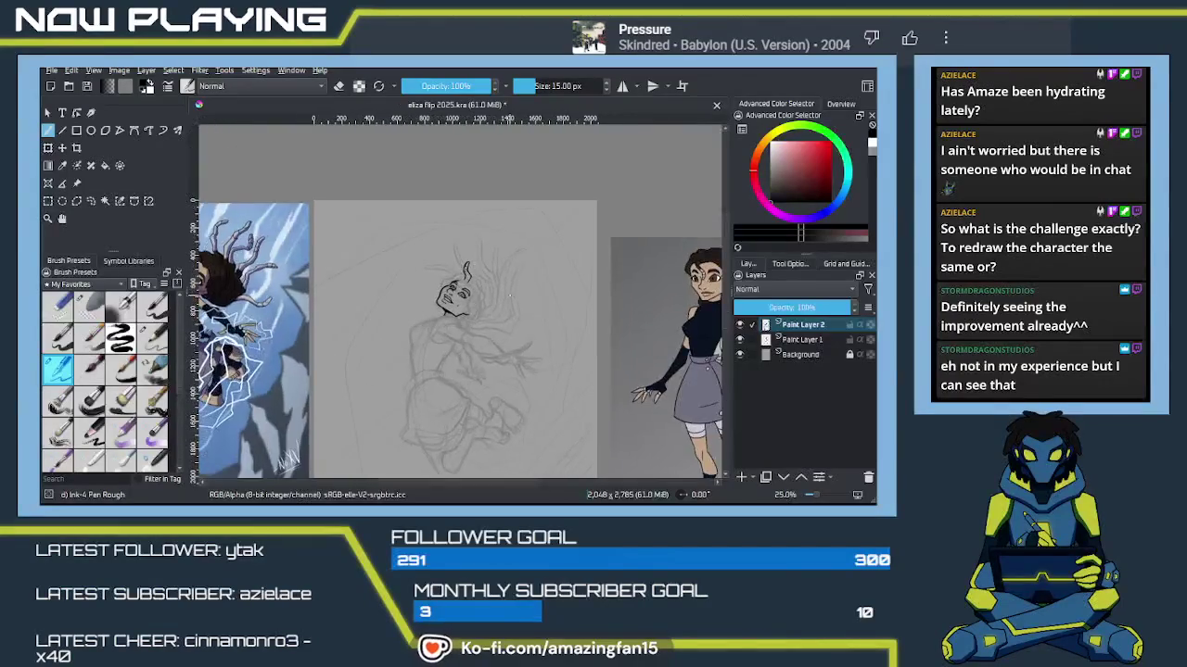
scroll(508, 295, "up", 2)
scroll(508, 295, "up", 1)
scroll(464, 259, "up", 1)
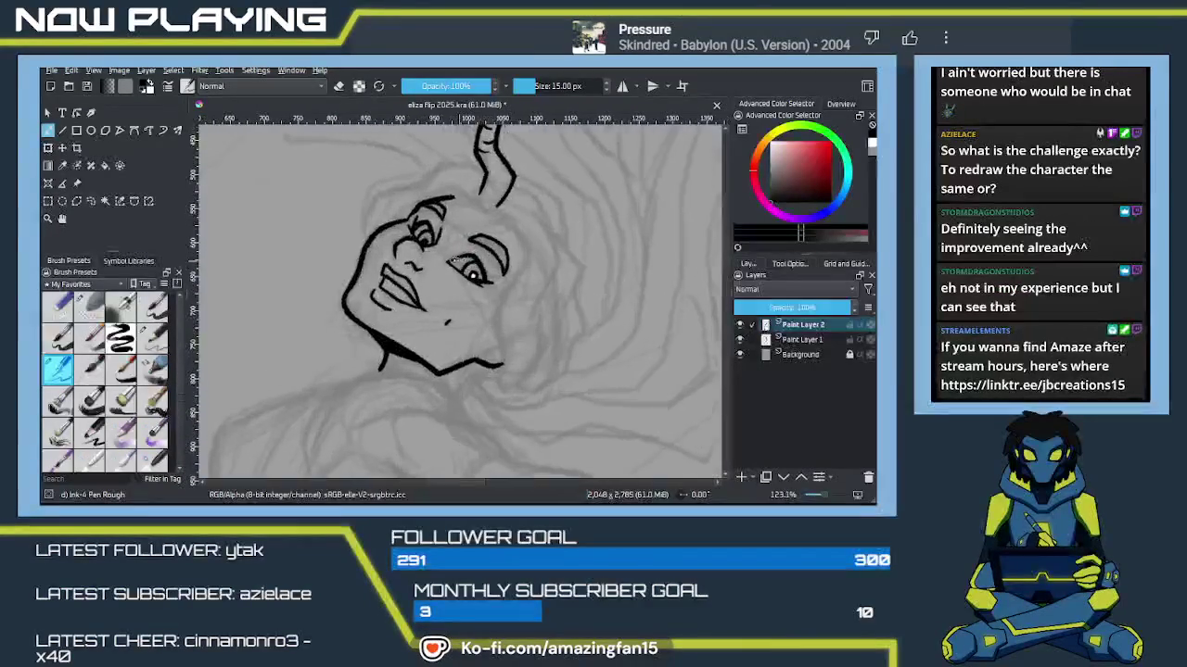
scroll(436, 241, "up", 1)
scroll(419, 227, "up", 1)
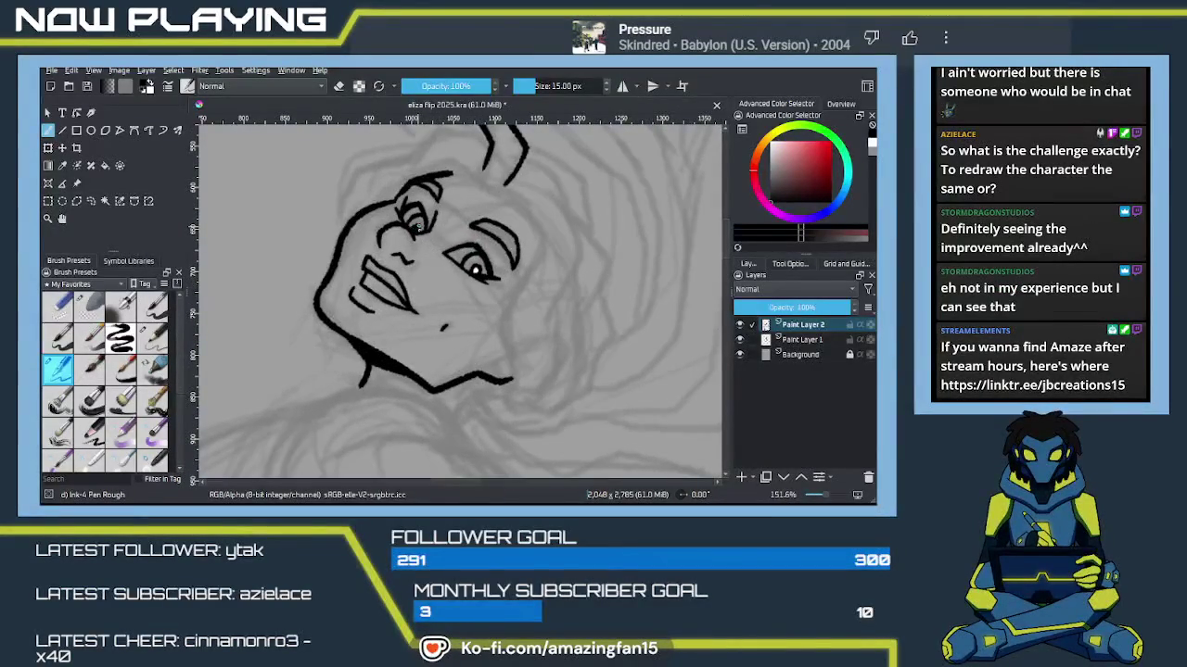
mouse_move(409, 230)
left_mouse_down()
mouse_move(421, 250)
mouse_move(415, 238)
left_mouse_up()
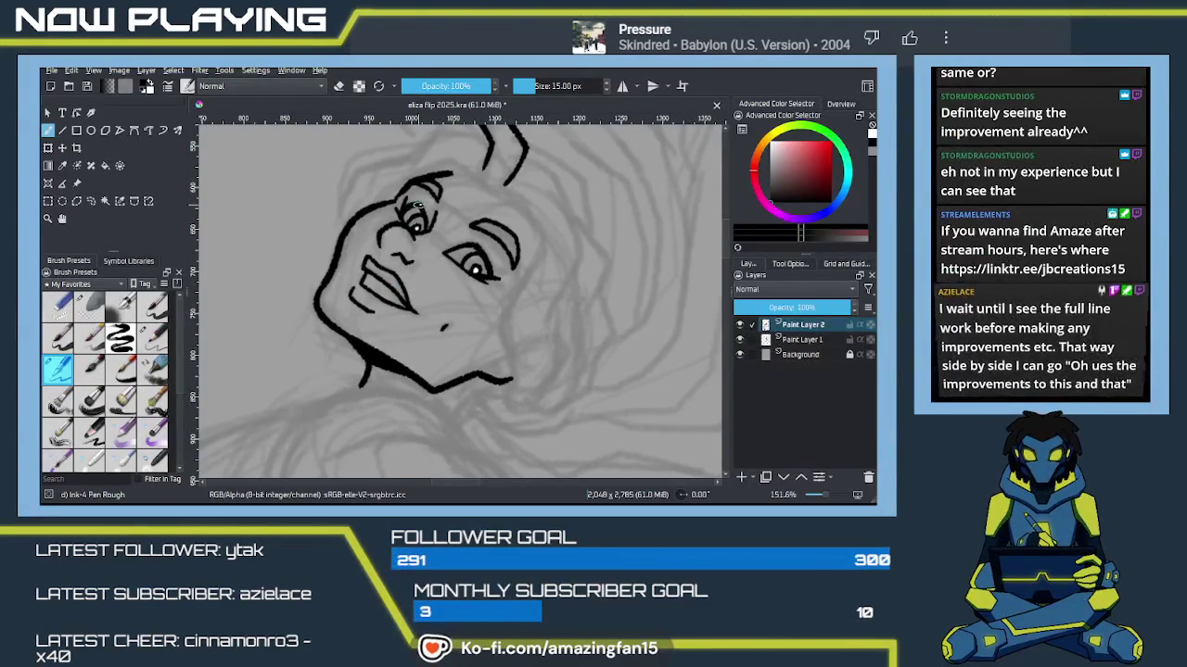
key("e")
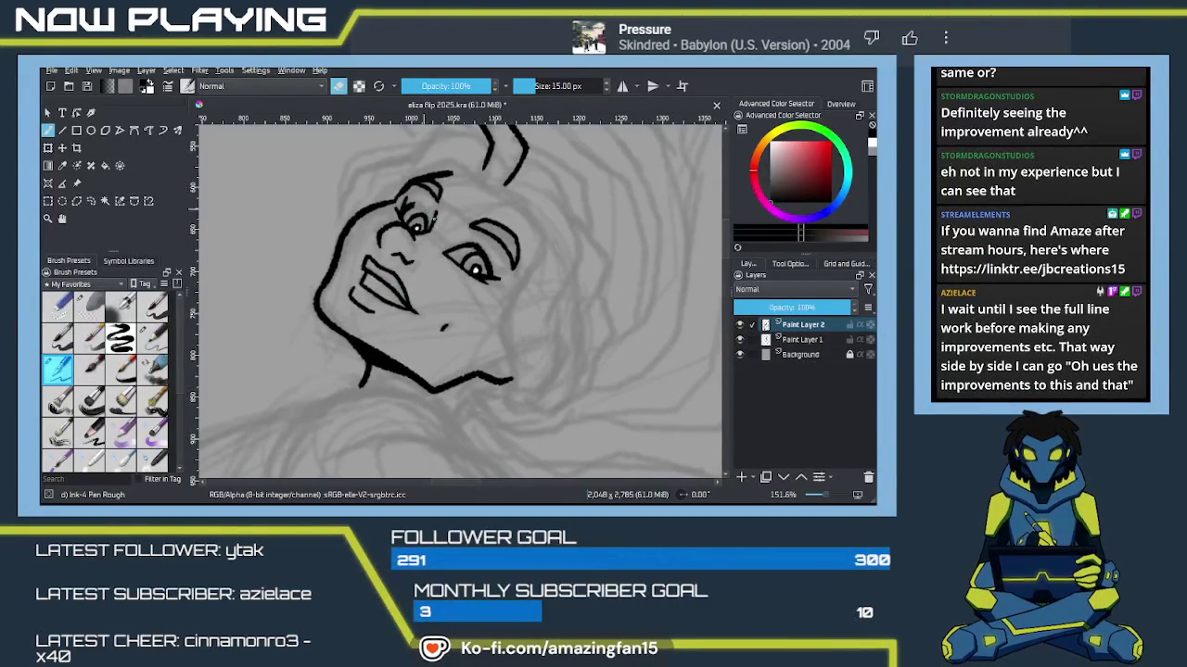
key("e")
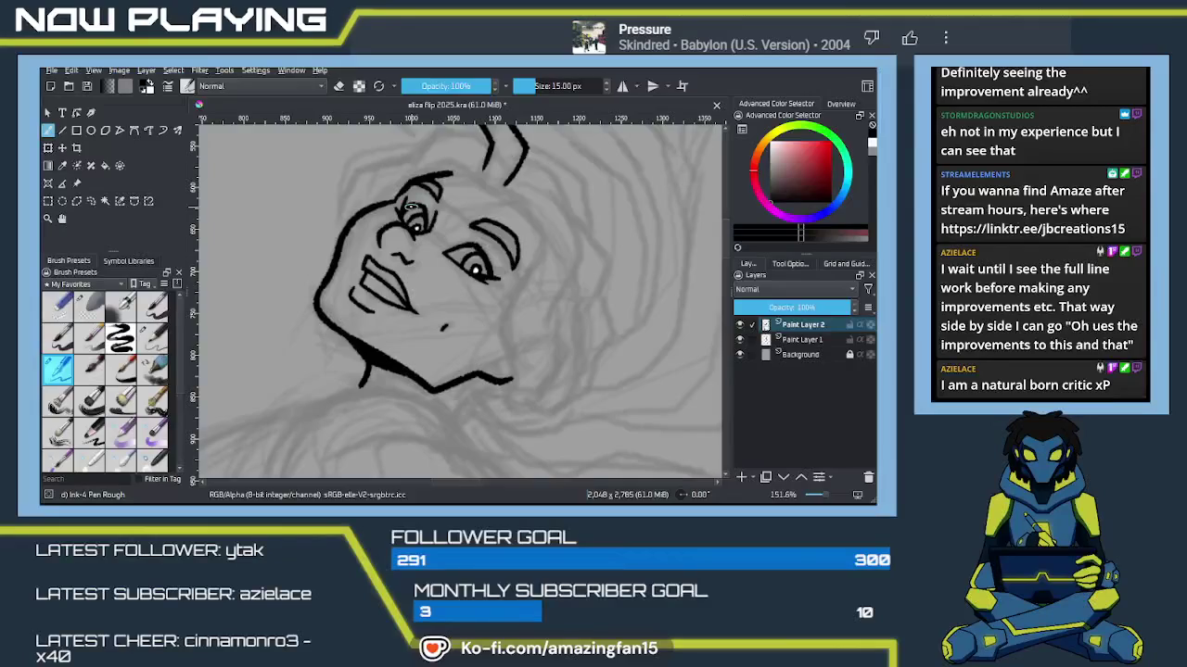
Step: Darken and touch up the left eye's lines, toggling eraser mode between strokes
key("e")
key("e")
left_click_drag(405, 224, 400, 214)
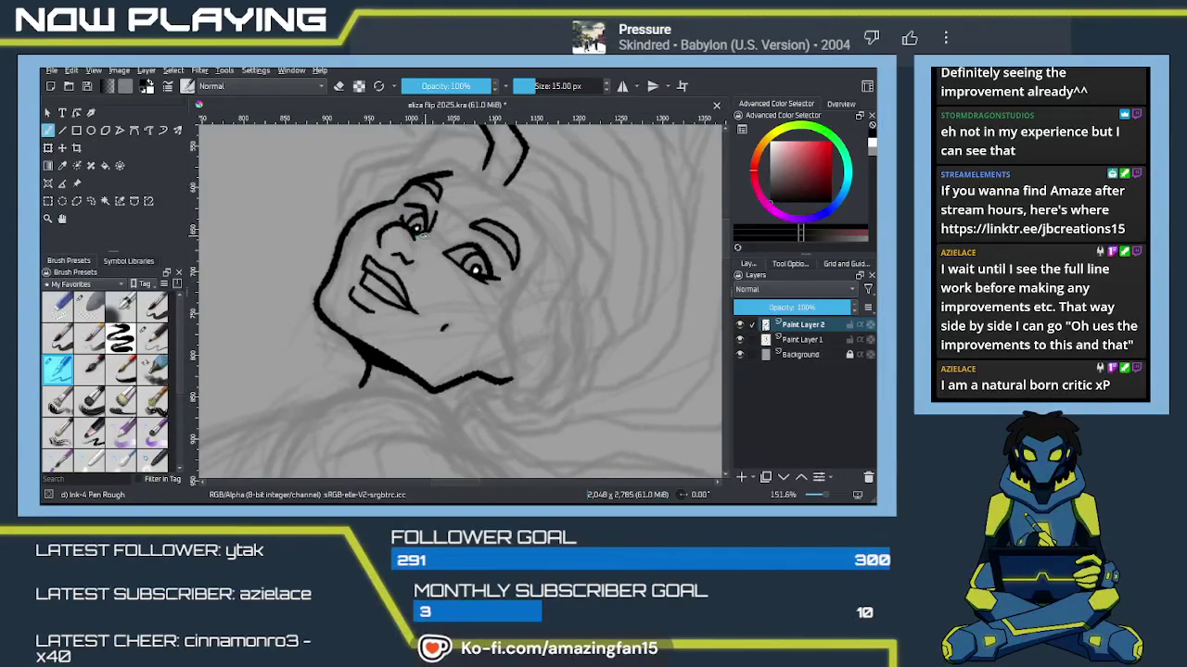
key("e")
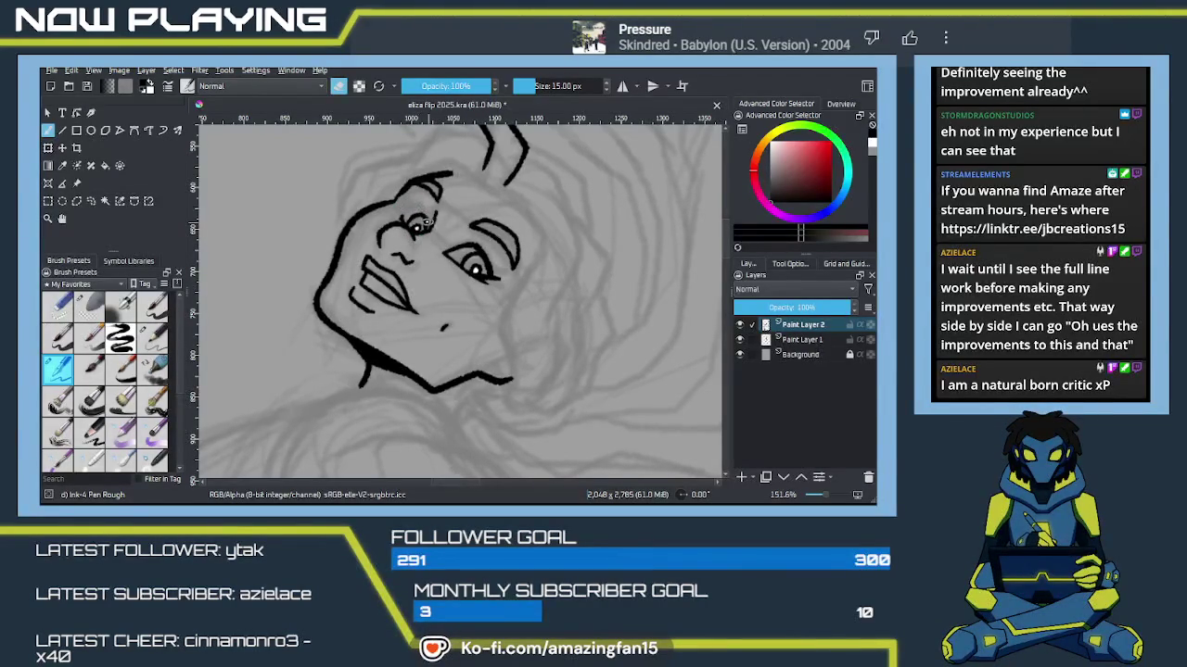
key("e")
left_click_drag(426, 228, 424, 207)
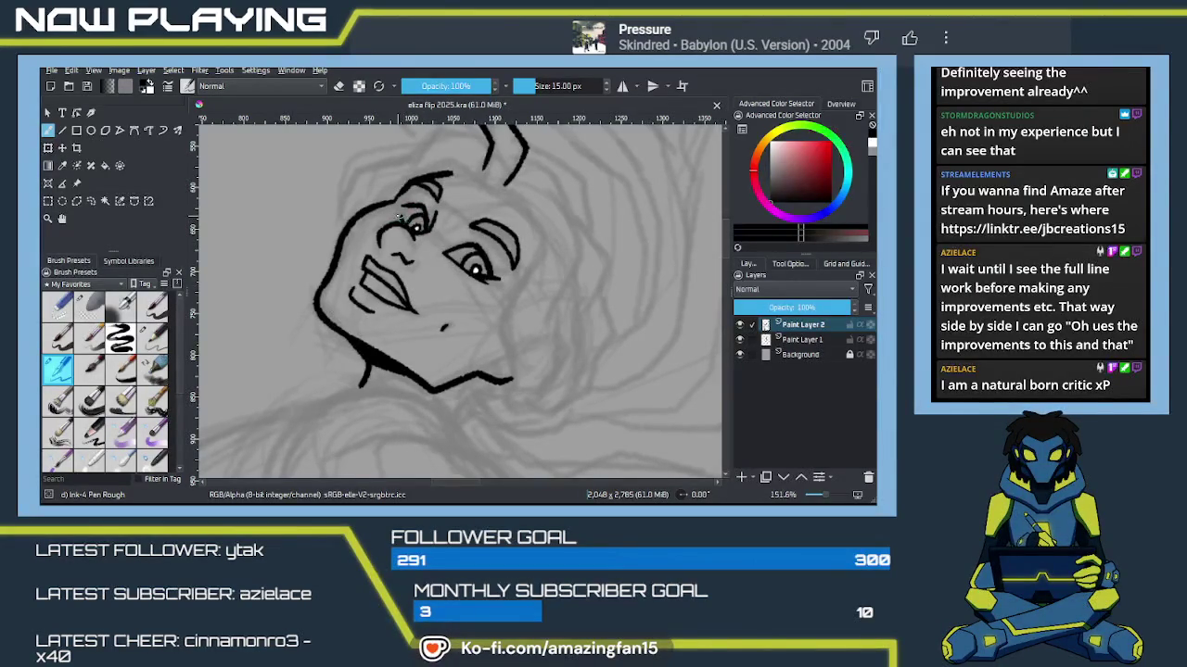
key("e")
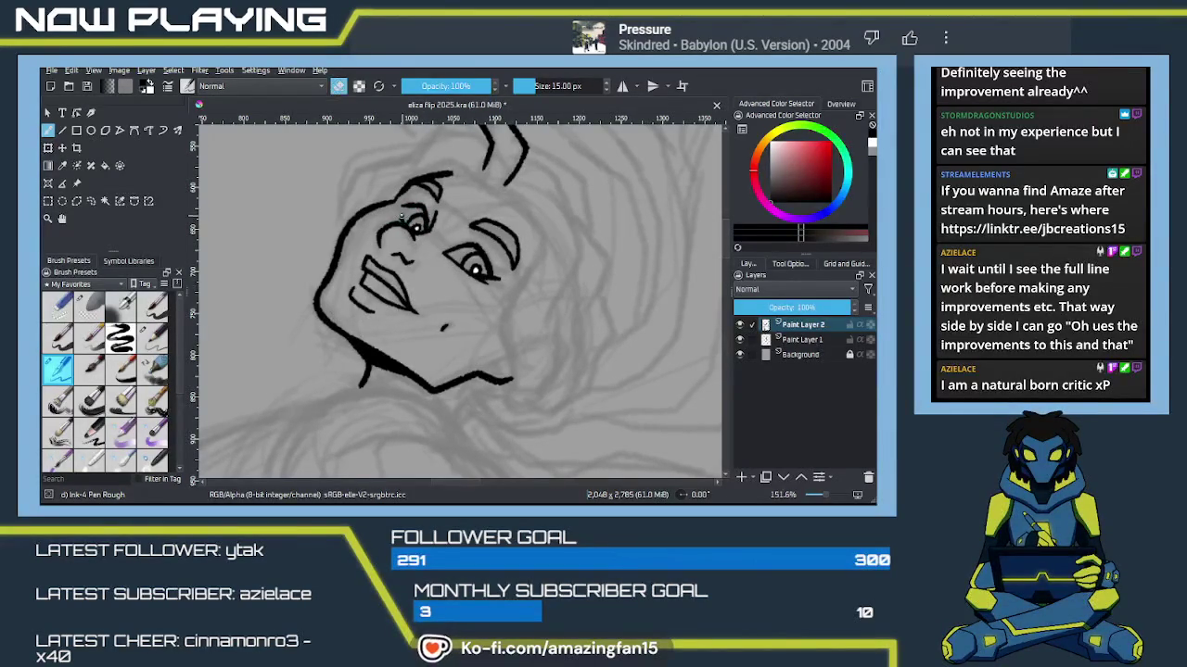
key("e")
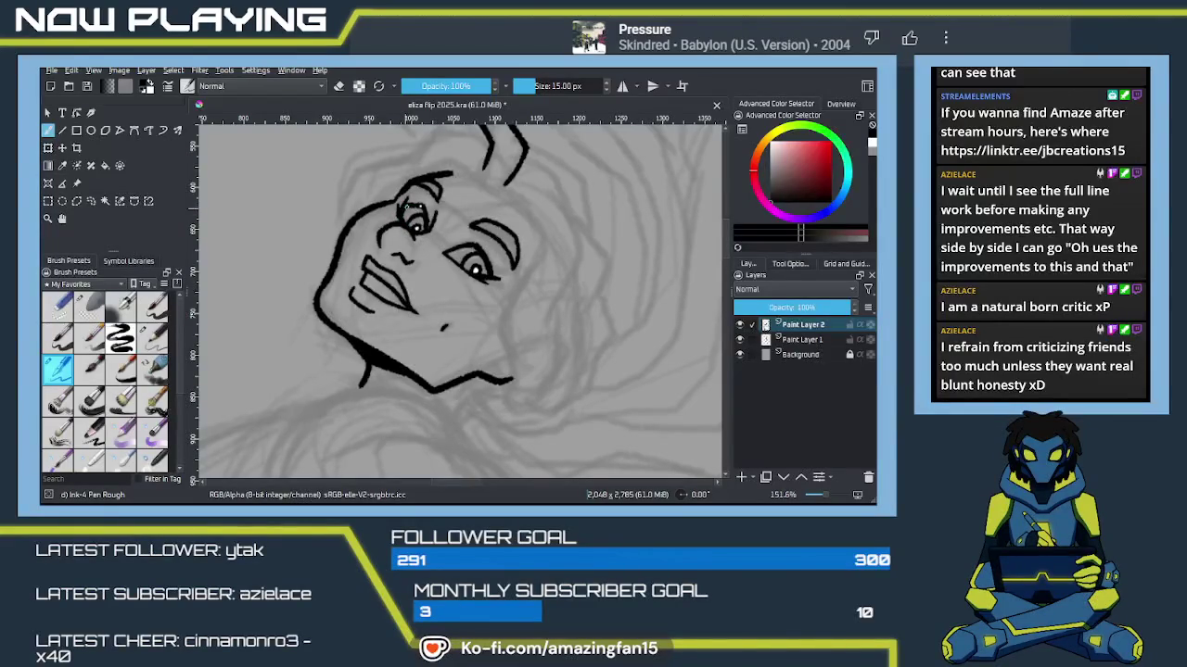
key("e")
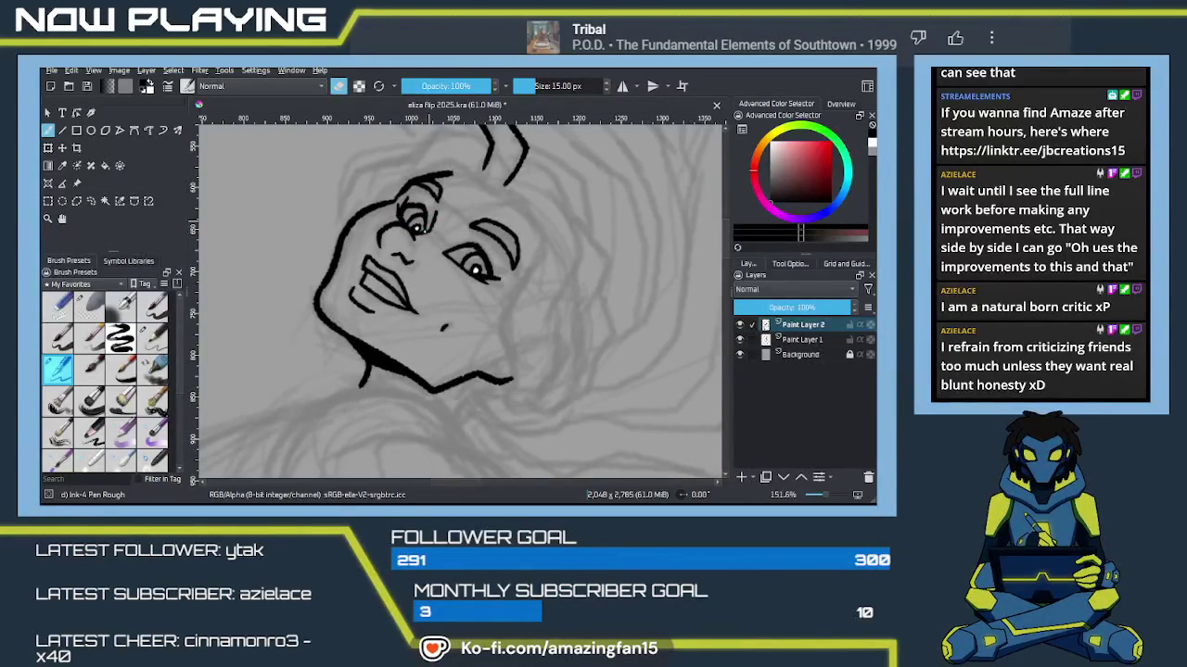
key("e")
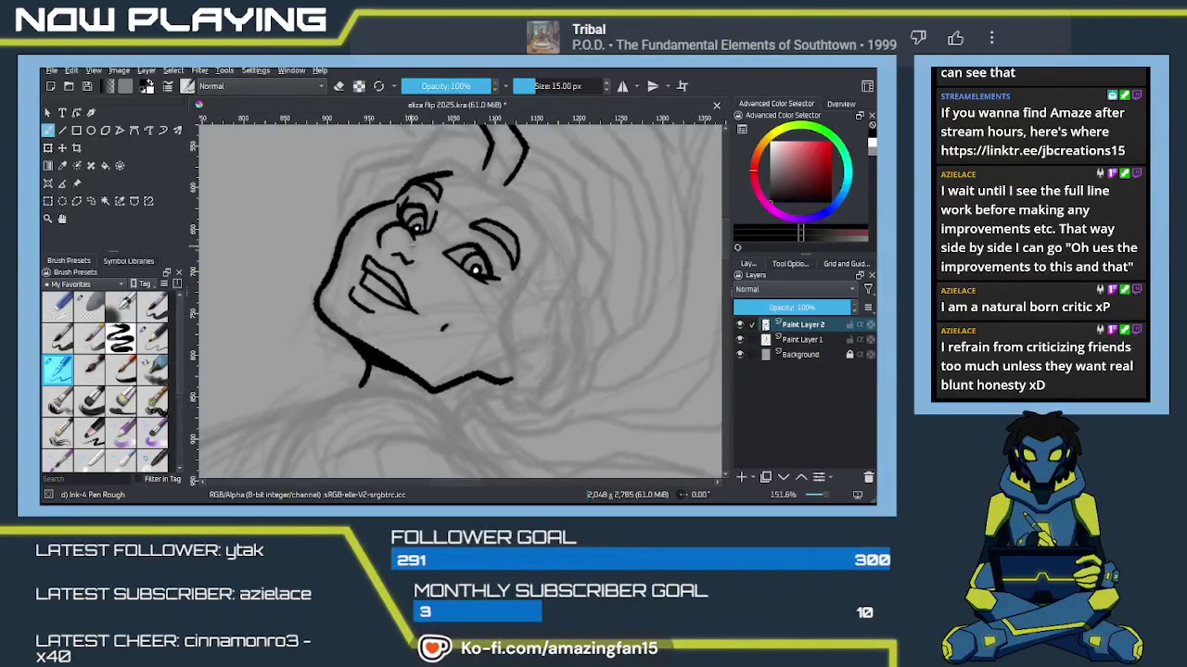
left_click_drag(418, 237, 441, 308)
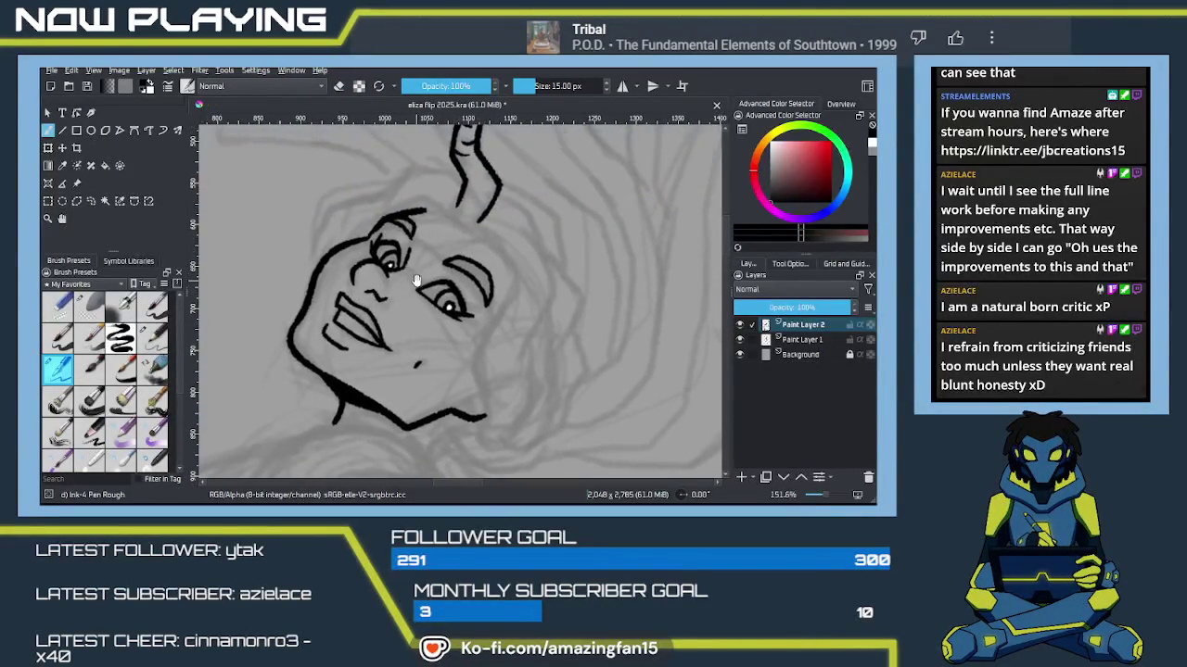
Step: Ink bold hair strands curving down the right side of the face from the horn base
scroll(441, 308, "down", 2)
scroll(443, 311, "down", 2)
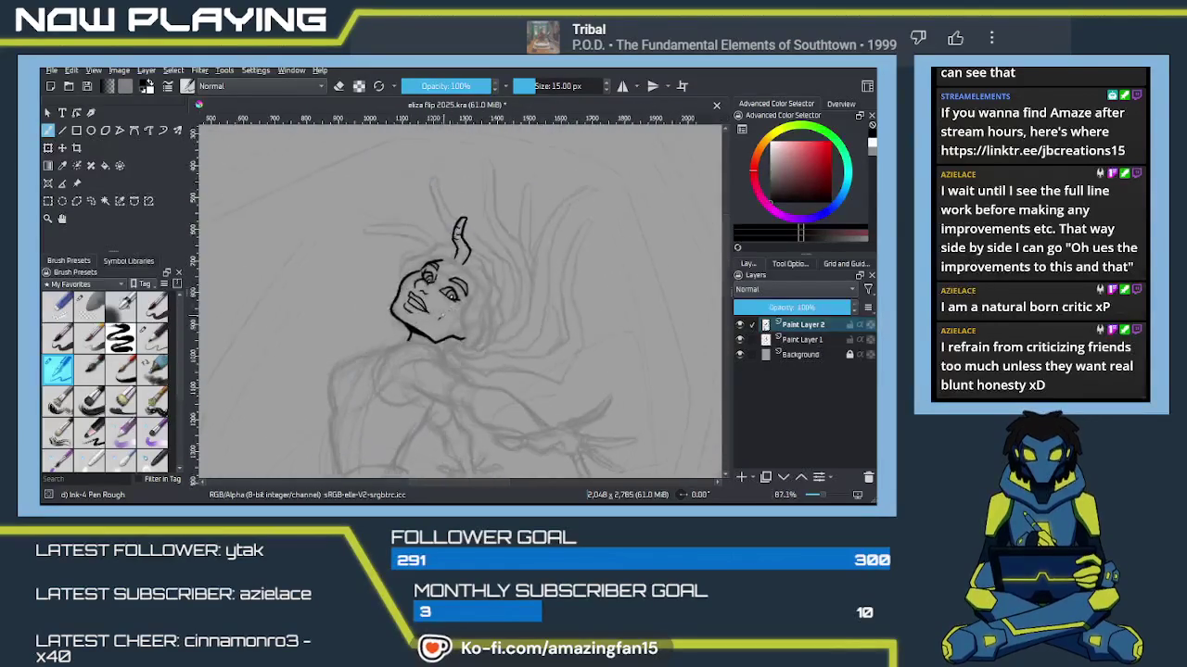
scroll(443, 313, "down", 2)
scroll(444, 315, "down", 2)
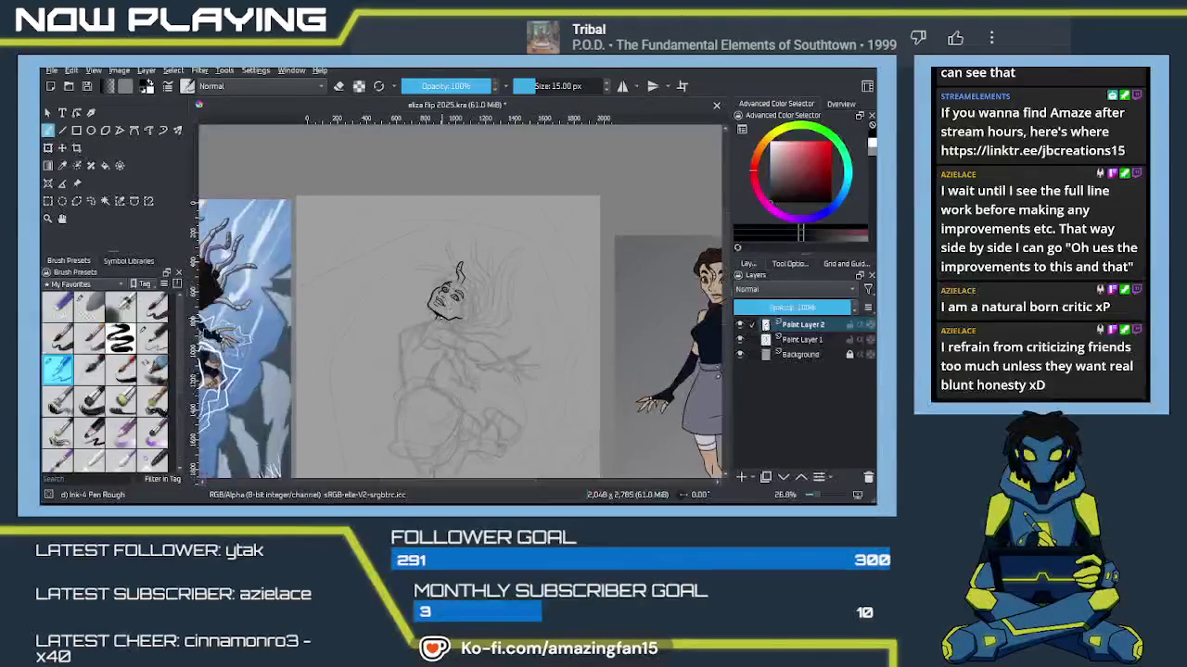
scroll(435, 314, "up", 2)
scroll(430, 313, "up", 2)
scroll(431, 312, "up", 3)
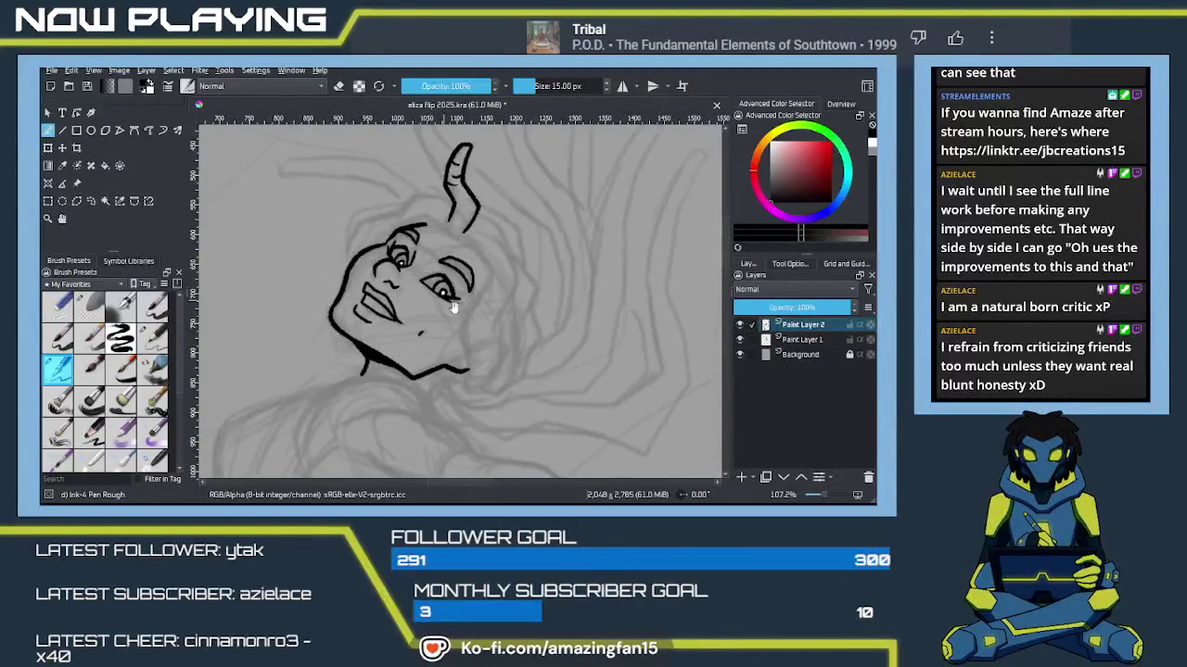
scroll(463, 320, "down", 1)
left_click_drag(473, 320, 517, 241)
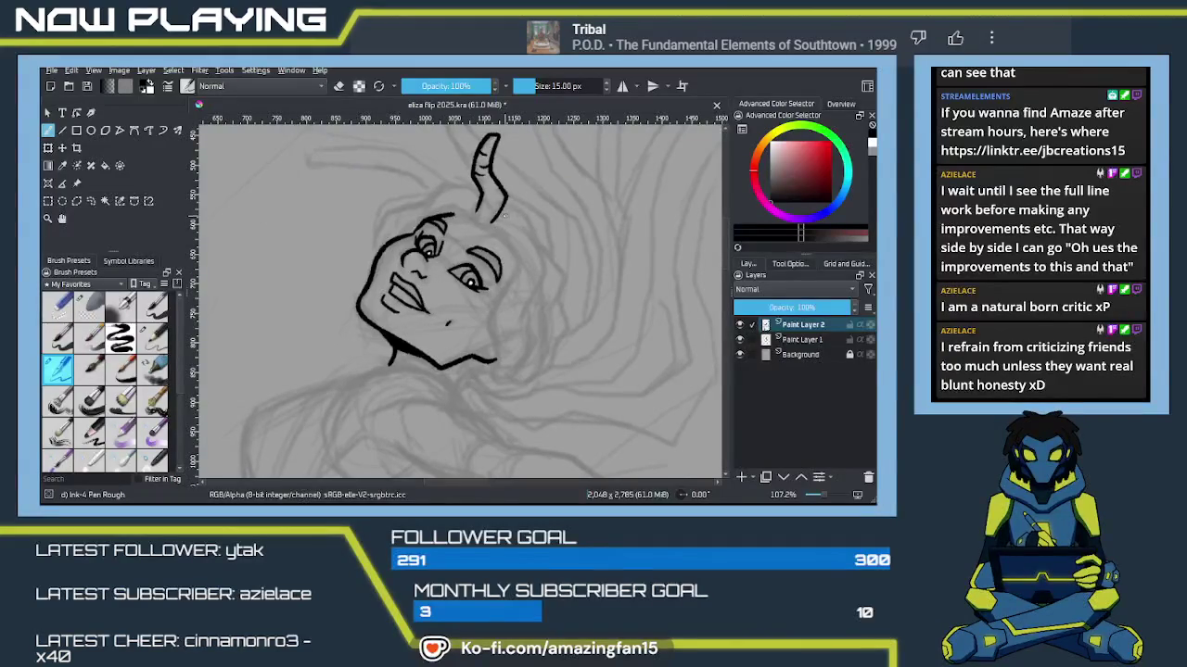
mouse_move(477, 223)
left_mouse_down()
mouse_move(521, 267)
mouse_move(492, 320)
mouse_move(495, 358)
left_mouse_up()
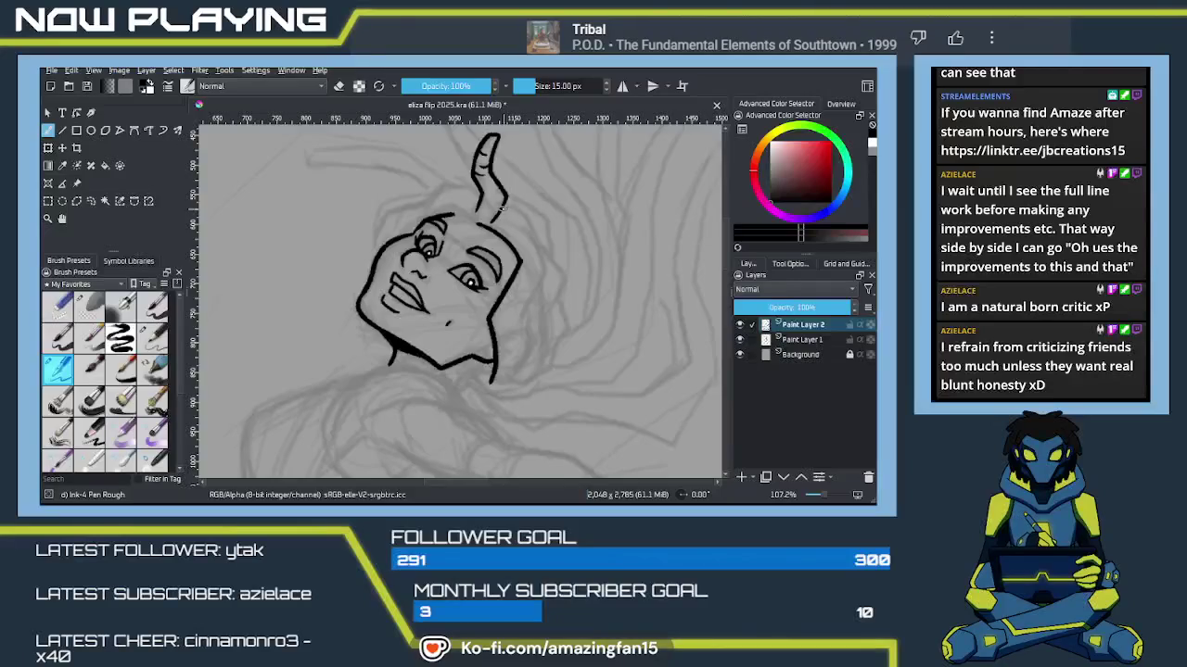
left_click_drag(503, 200, 540, 245)
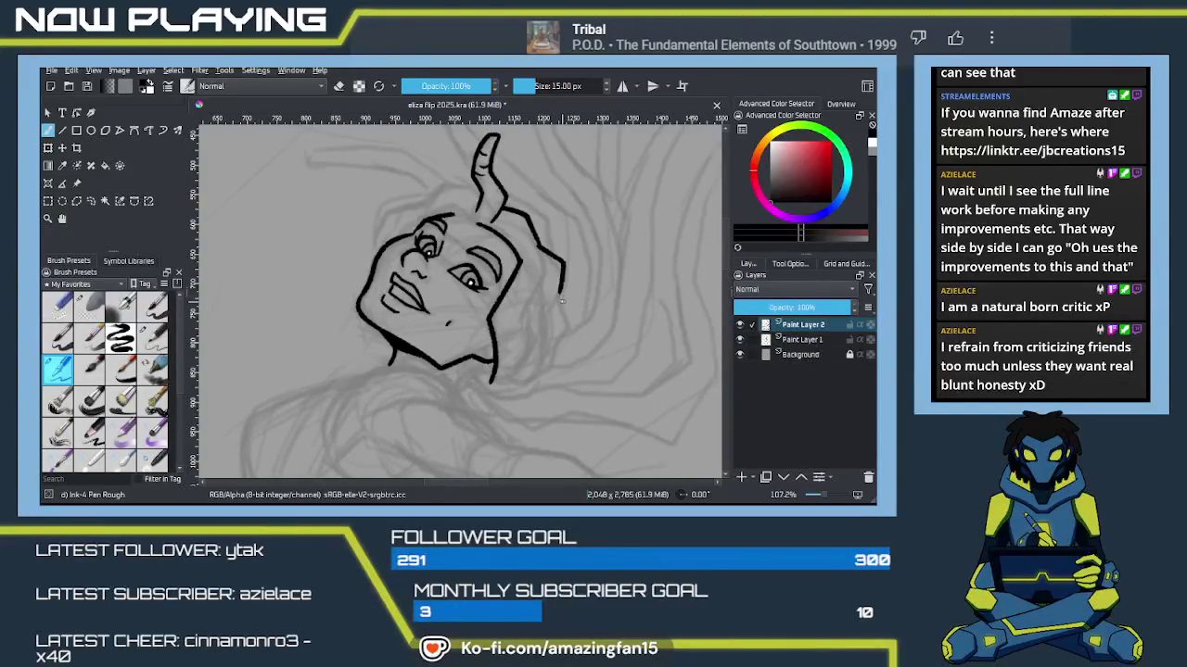
mouse_move(562, 293)
left_mouse_down()
mouse_move(554, 341)
mouse_move(531, 272)
mouse_move(535, 312)
left_mouse_up()
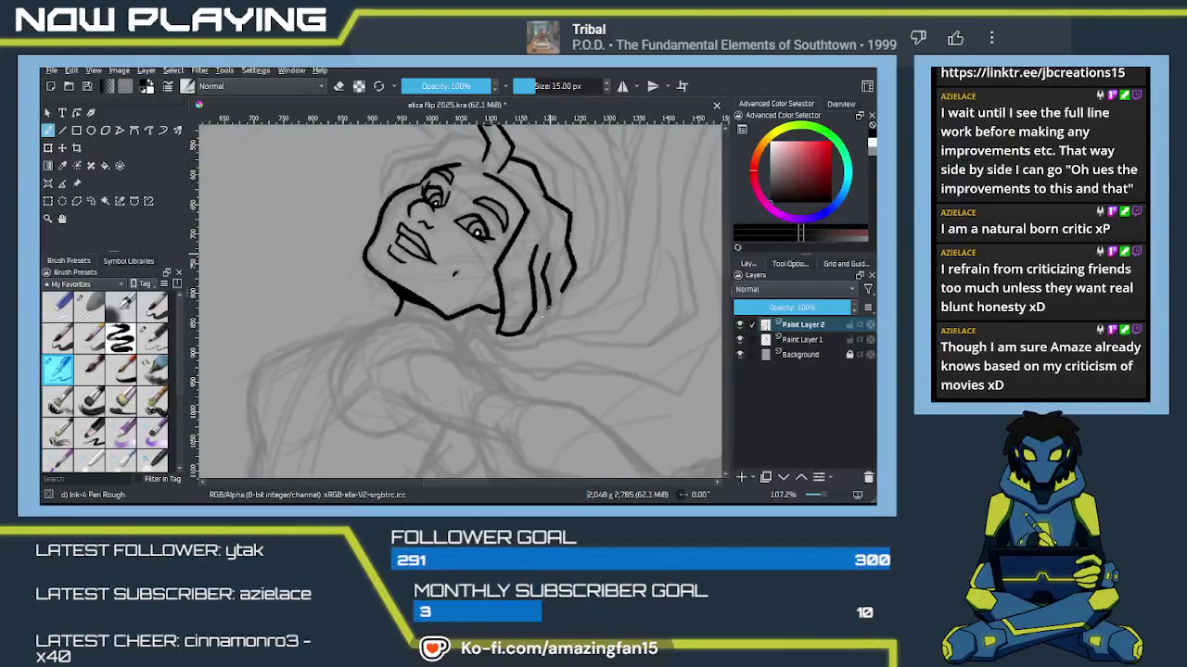
left_click_drag(549, 266, 530, 330)
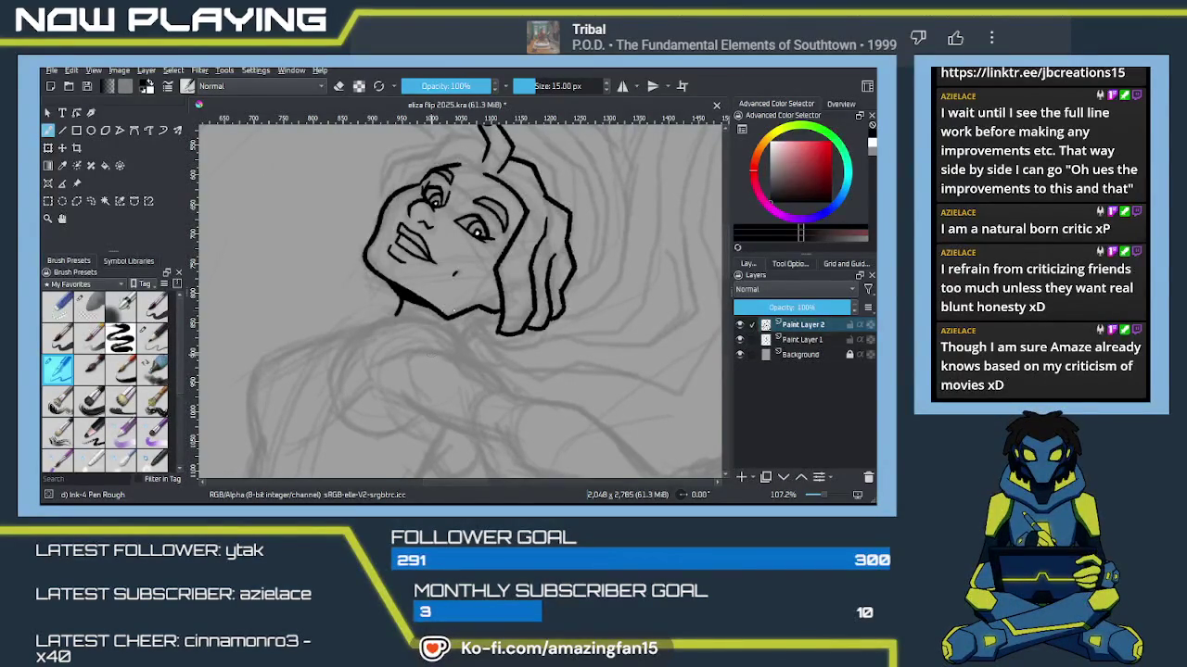
Step: Extend the inked hair strand down beside the face toward the chin
left_click_drag(498, 329, 526, 302)
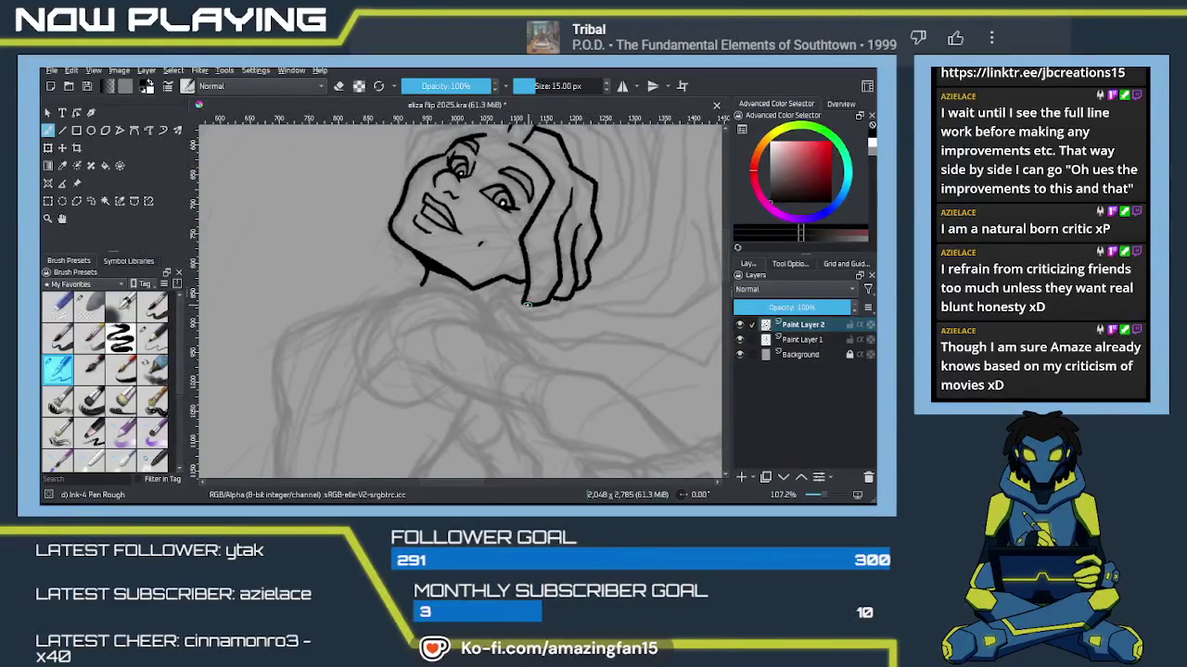
key("e")
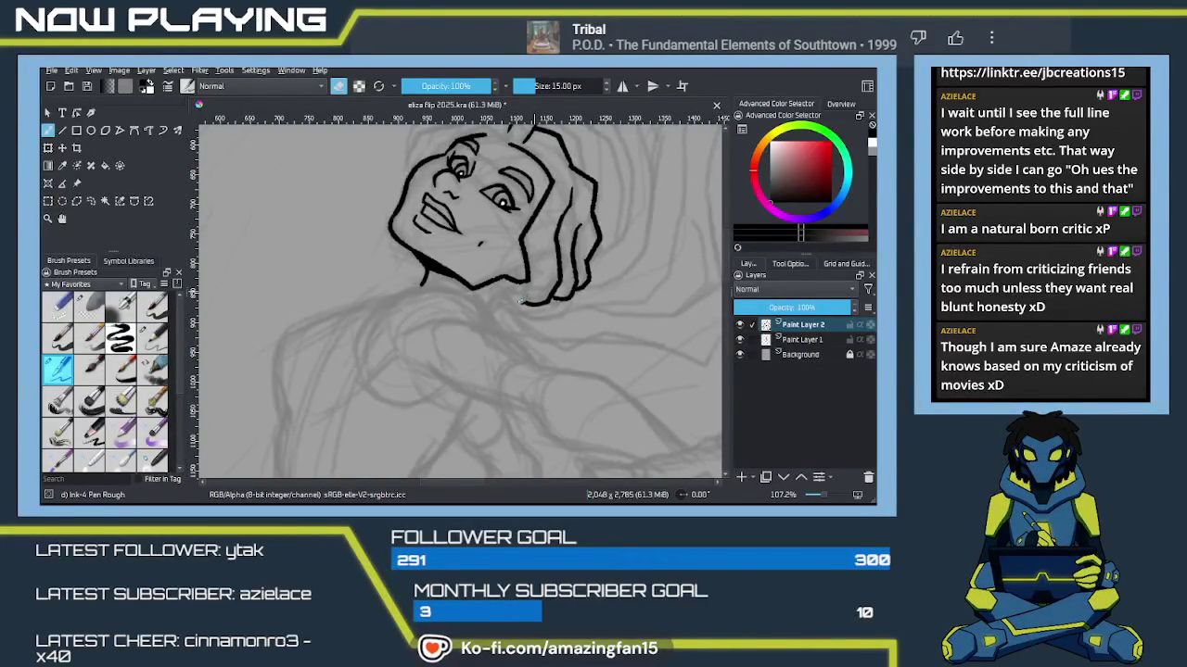
key("e")
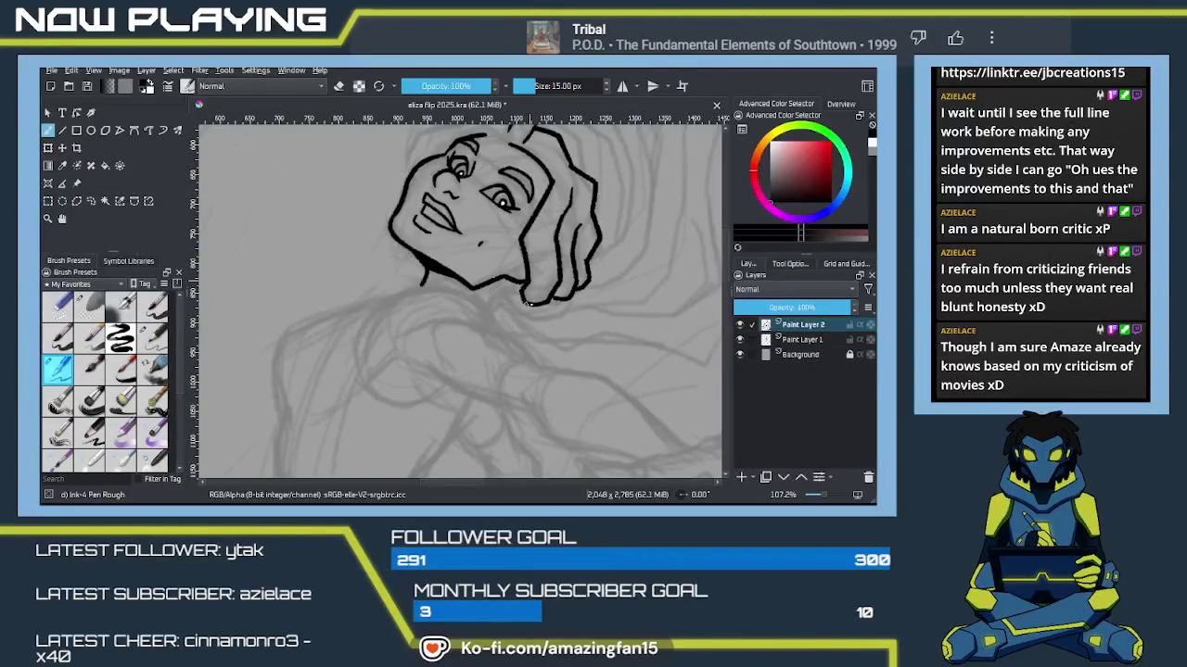
left_click_drag(520, 288, 582, 435)
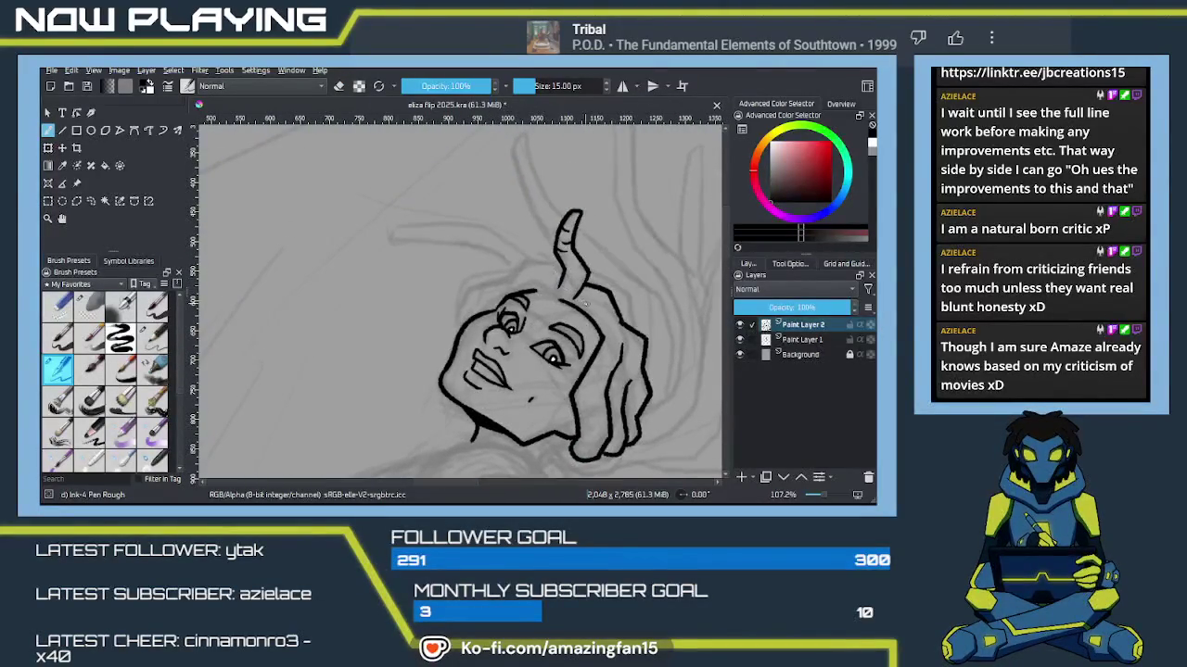
Step: Add ink hair lines around the horn's base, arcing toward the forehead
left_click_drag(564, 301, 591, 308)
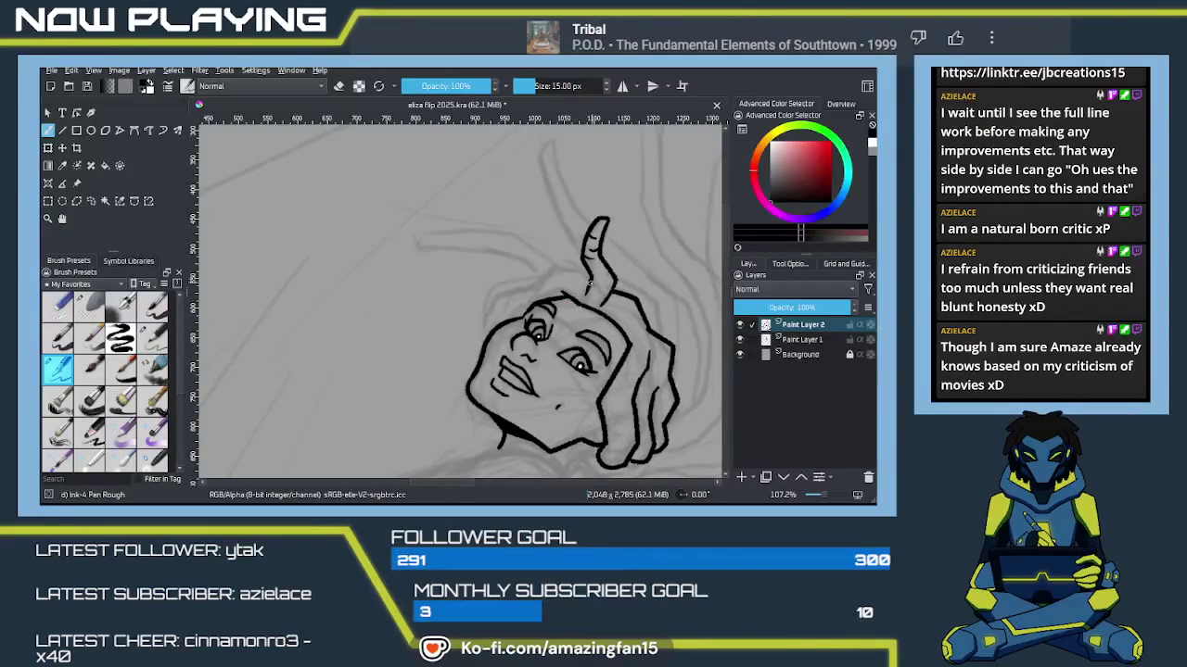
mouse_move(582, 275)
left_mouse_down()
mouse_move(547, 261)
mouse_move(555, 268)
mouse_move(526, 284)
left_mouse_up()
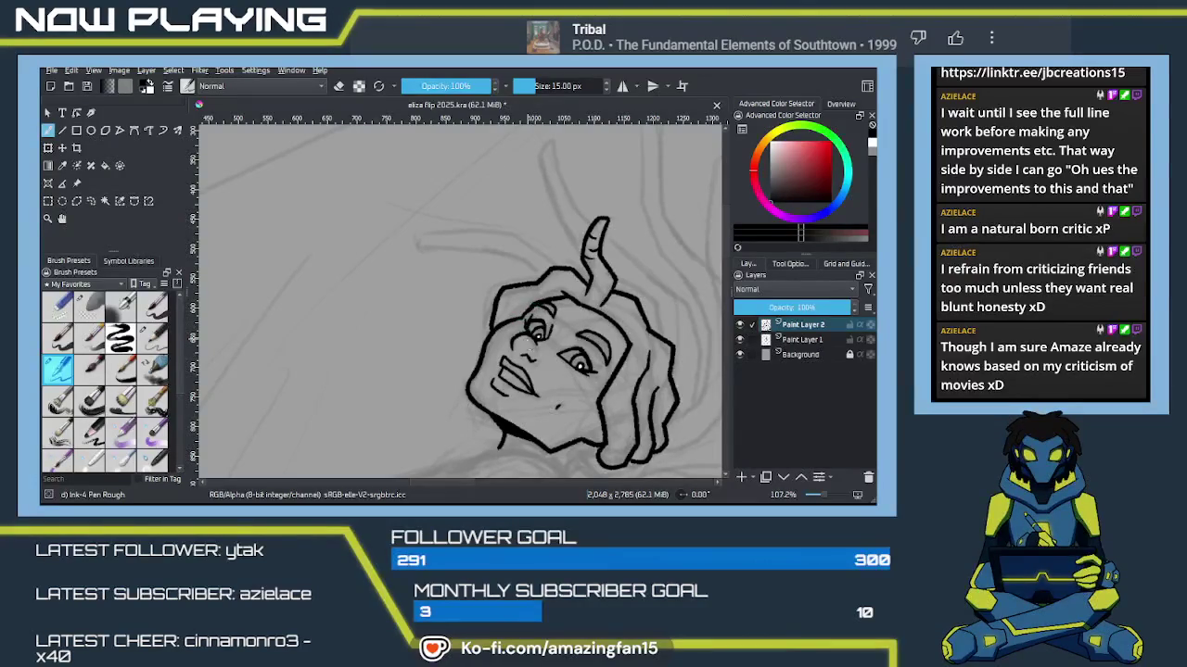
scroll(526, 341, "down", 5)
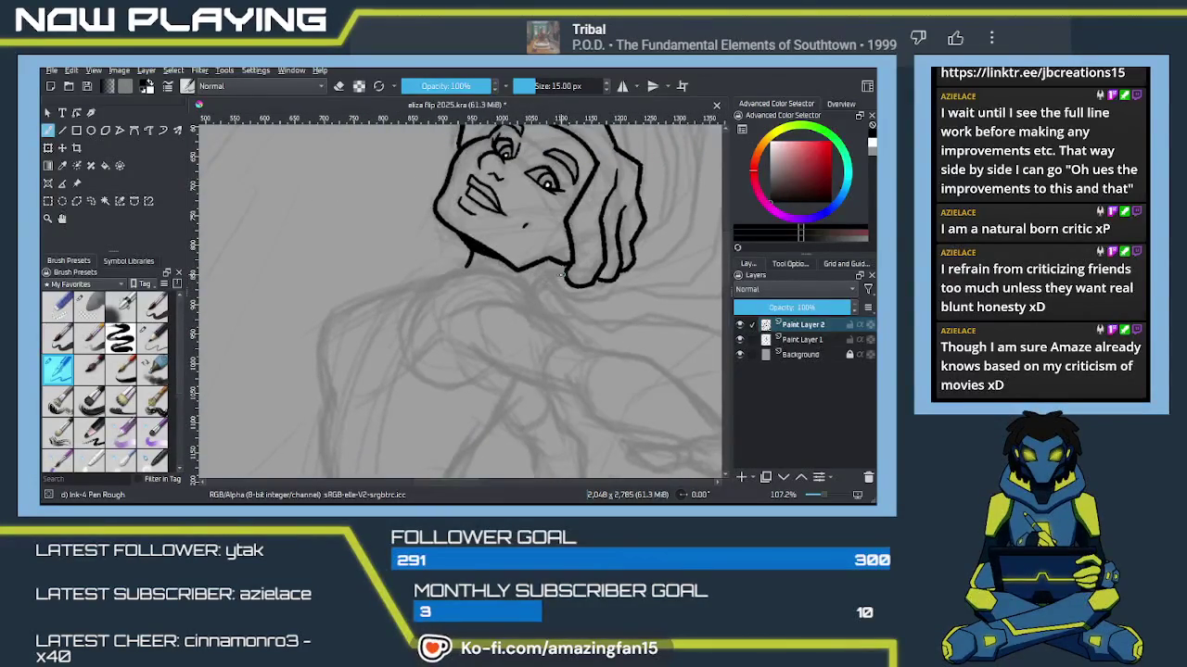
left_click_drag(565, 270, 531, 283)
key("ctrl+z")
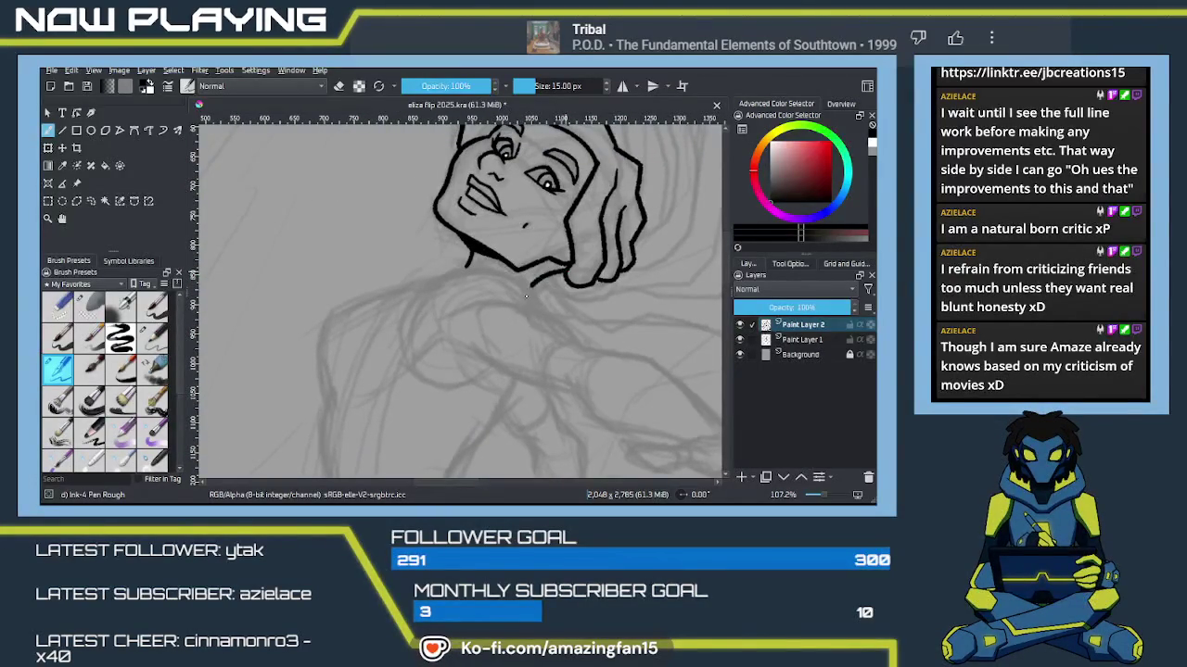
Step: Try several jaw and neck strokes under the chin, undoing each attempt
key("ctrl+z")
left_click_drag(434, 283, 542, 308)
key("ctrl+z")
left_click_drag(486, 268, 541, 308)
key("ctrl+z")
mouse_move(429, 286)
left_mouse_down()
mouse_move(469, 268)
mouse_move(521, 282)
mouse_move(552, 322)
left_mouse_up()
key("ctrl+z")
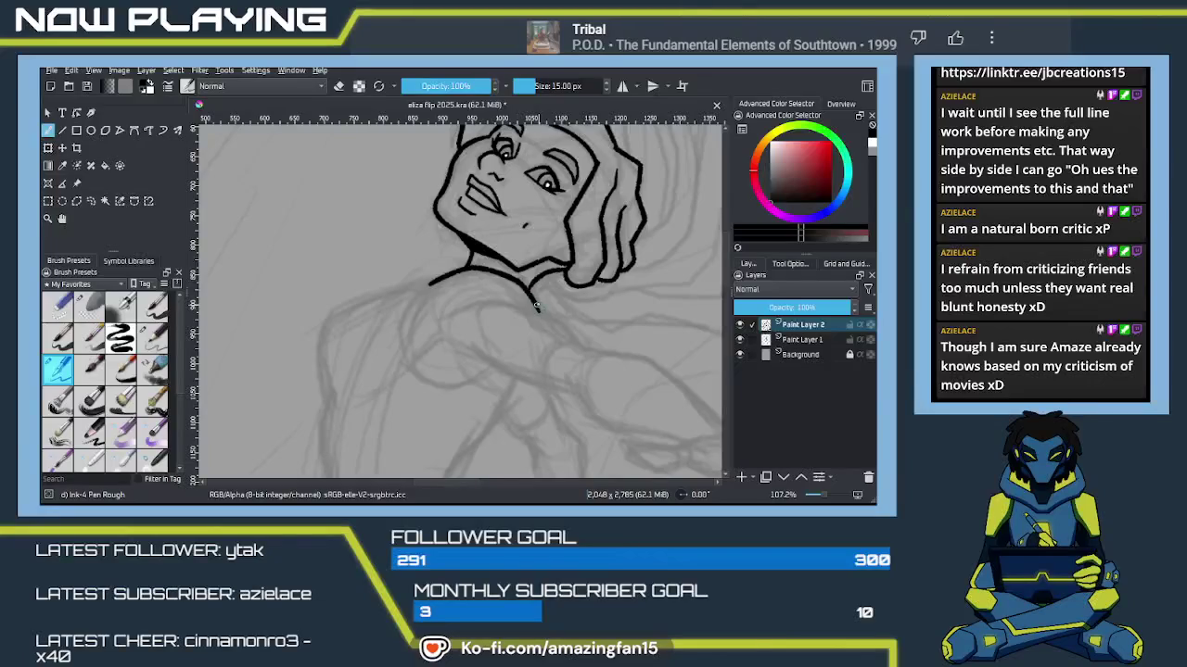
mouse_move(538, 311)
left_mouse_down()
mouse_move(516, 256)
mouse_move(413, 288)
left_mouse_up()
key("ctrl+z")
Step: Ink the shoulder and upper-arm contour leftward from the neck and down the side
mouse_move(496, 259)
left_mouse_down()
mouse_move(434, 281)
mouse_move(415, 343)
left_mouse_up()
key("ctrl+z")
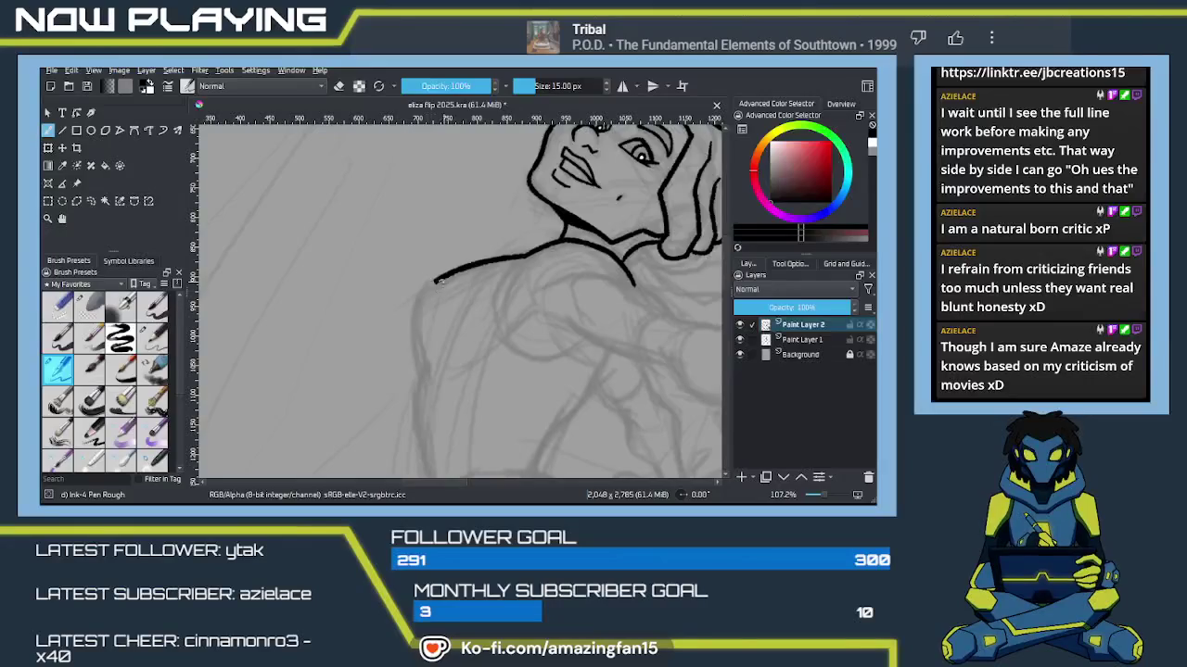
left_click_drag(434, 278, 419, 361)
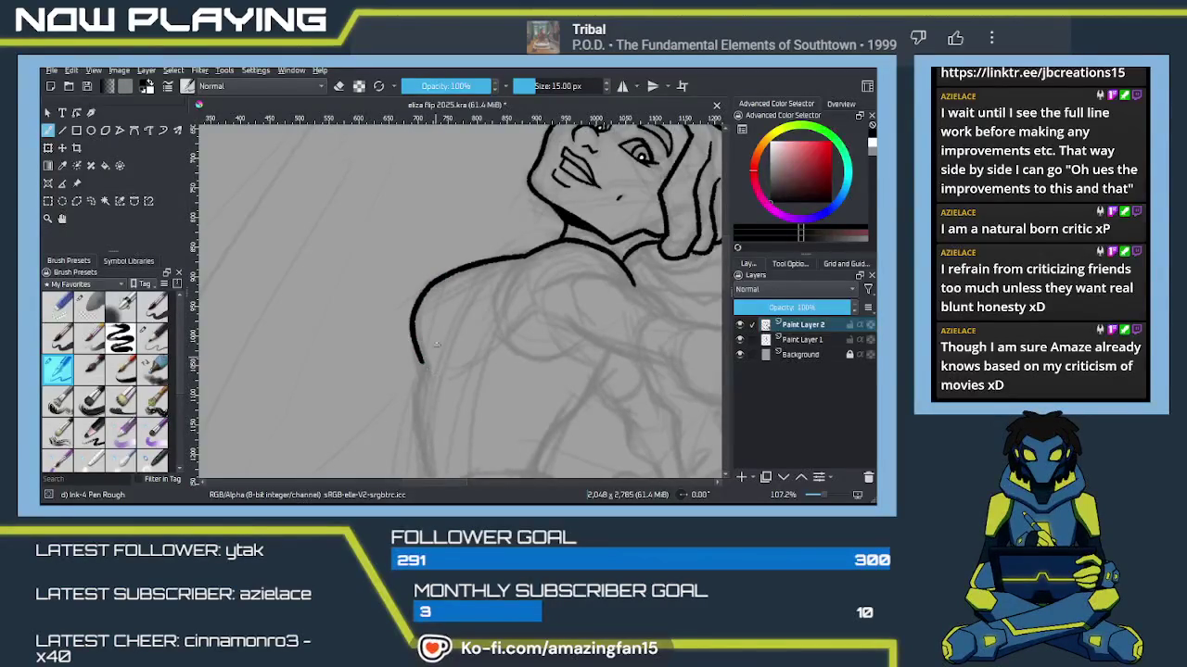
key("ctrl+z")
left_click_drag(442, 273, 426, 368)
key("ctrl+z")
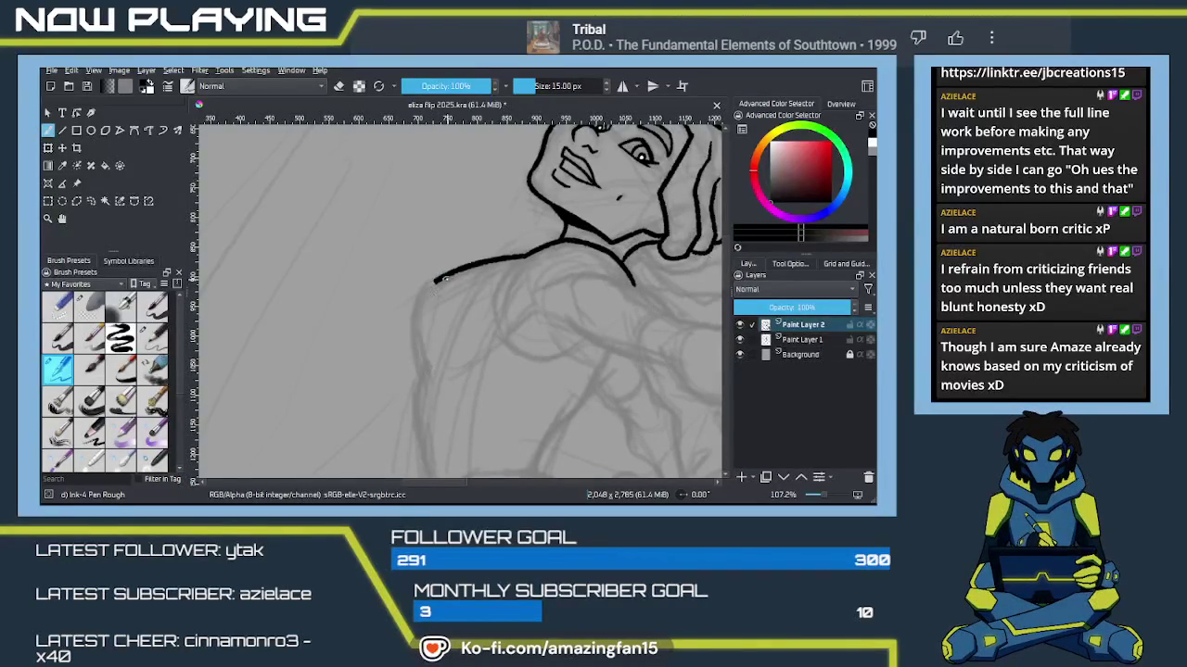
mouse_move(421, 297)
left_mouse_down()
mouse_move(430, 369)
mouse_move(402, 234)
mouse_move(394, 320)
left_mouse_up()
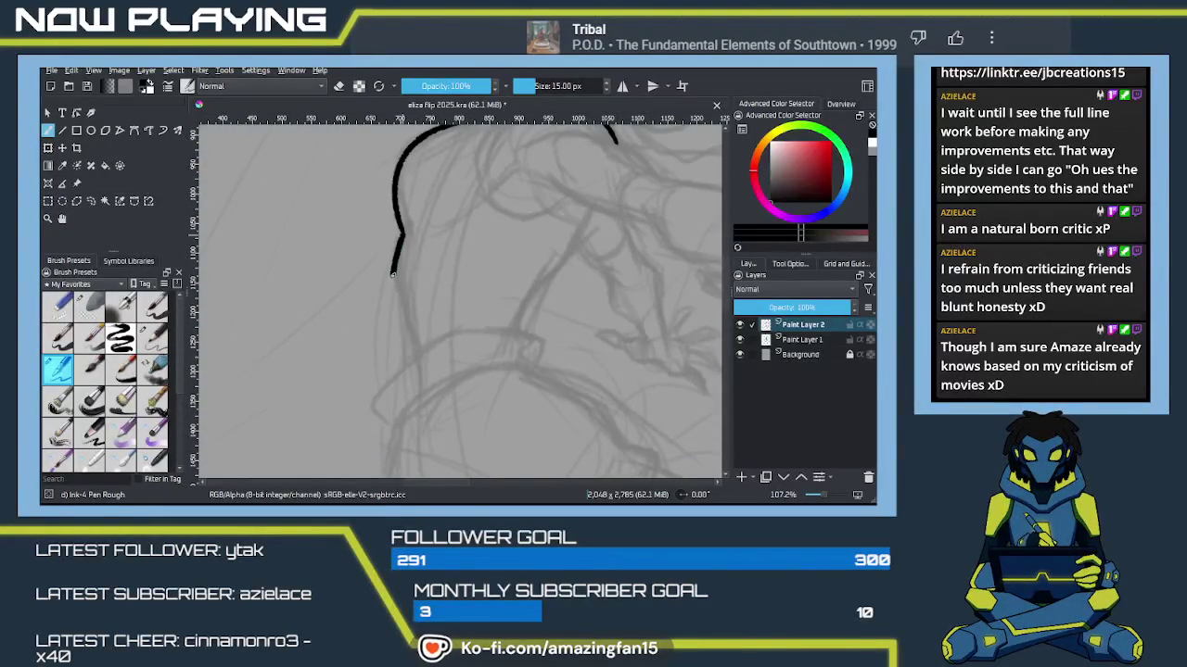
key("ctrl+z")
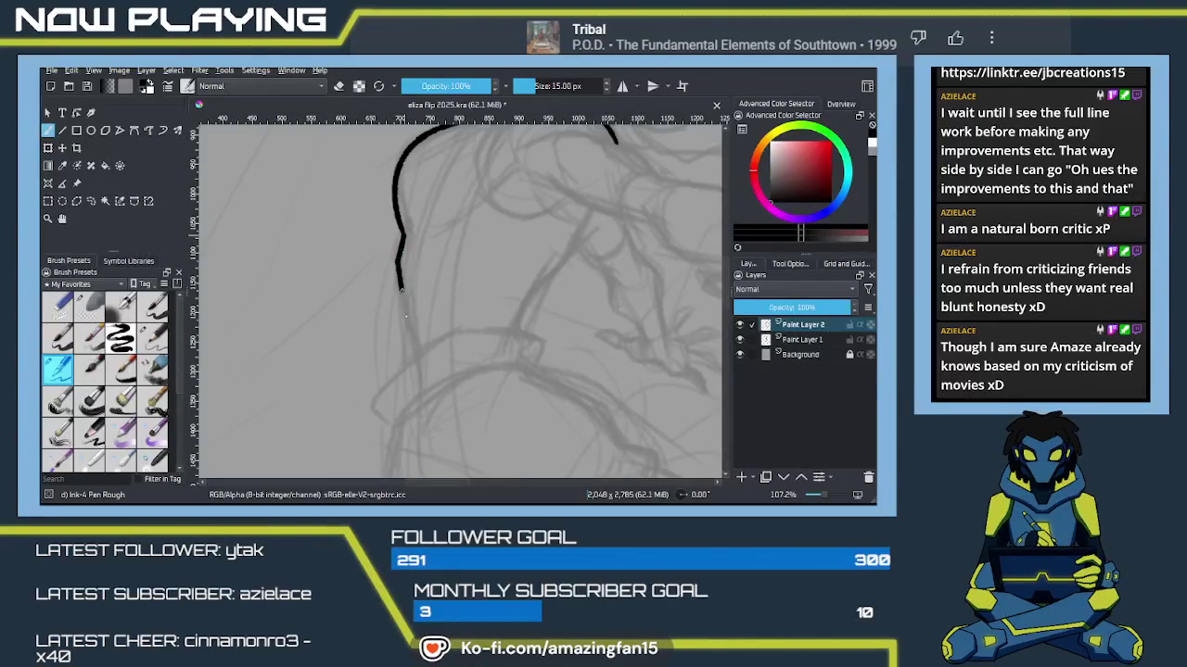
key("ctrl+z")
left_click_drag(403, 234, 408, 369)
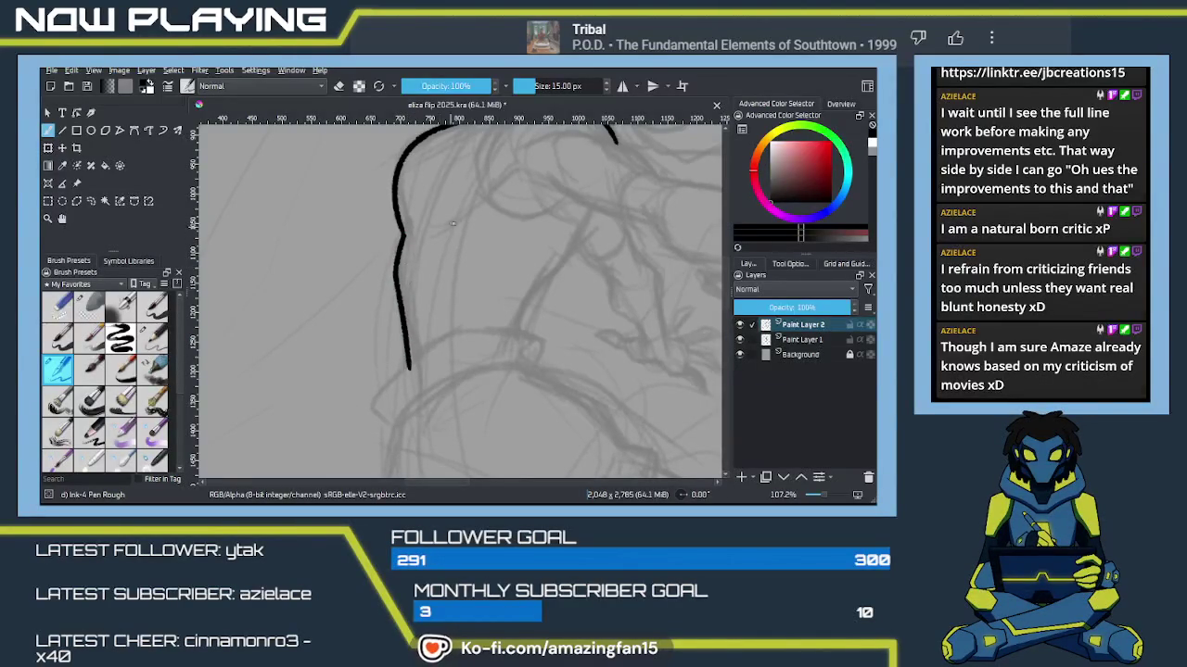
left_click_drag(502, 243, 419, 349)
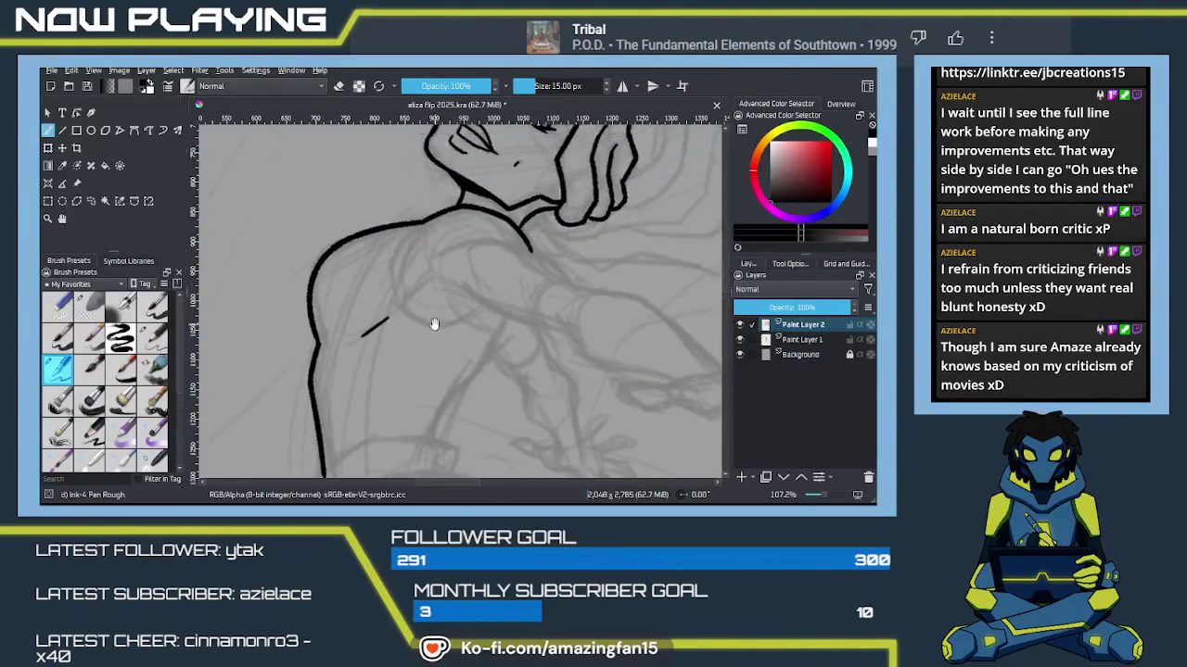
Step: Ink the curved shoulder muscle with its upper and lower curves
left_click_drag(423, 224, 486, 322)
key("ctrl+z")
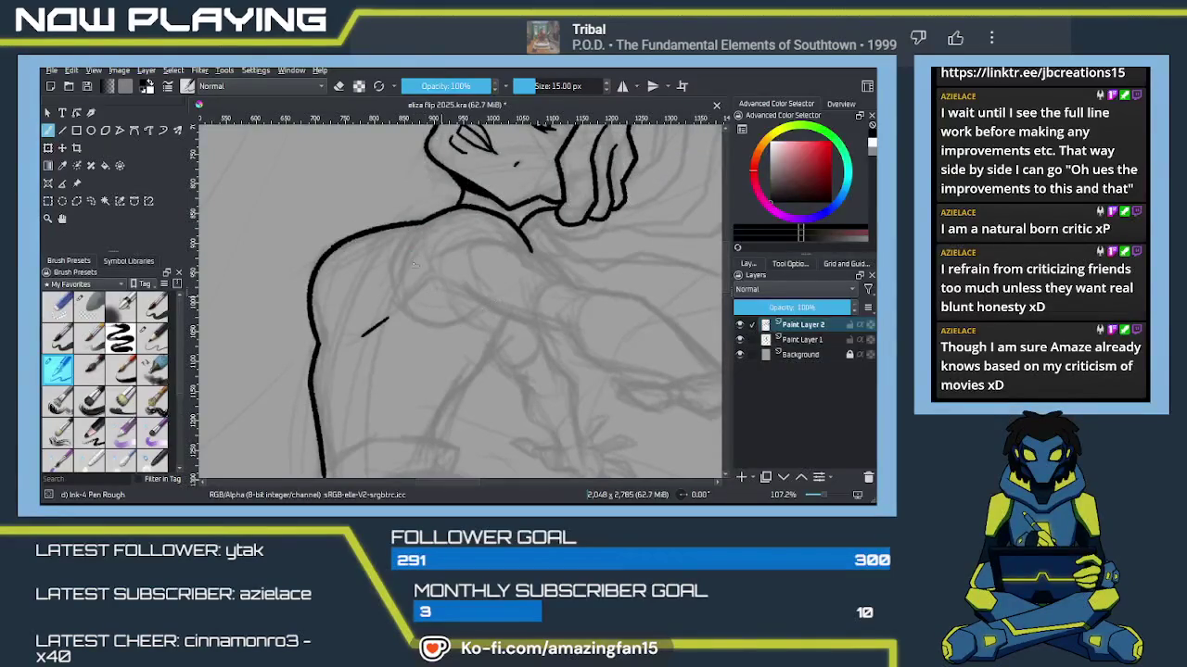
left_click_drag(423, 224, 491, 321)
key("ctrl+z")
mouse_move(423, 221)
left_mouse_down()
mouse_move(410, 317)
mouse_move(480, 311)
mouse_move(384, 262)
left_mouse_up()
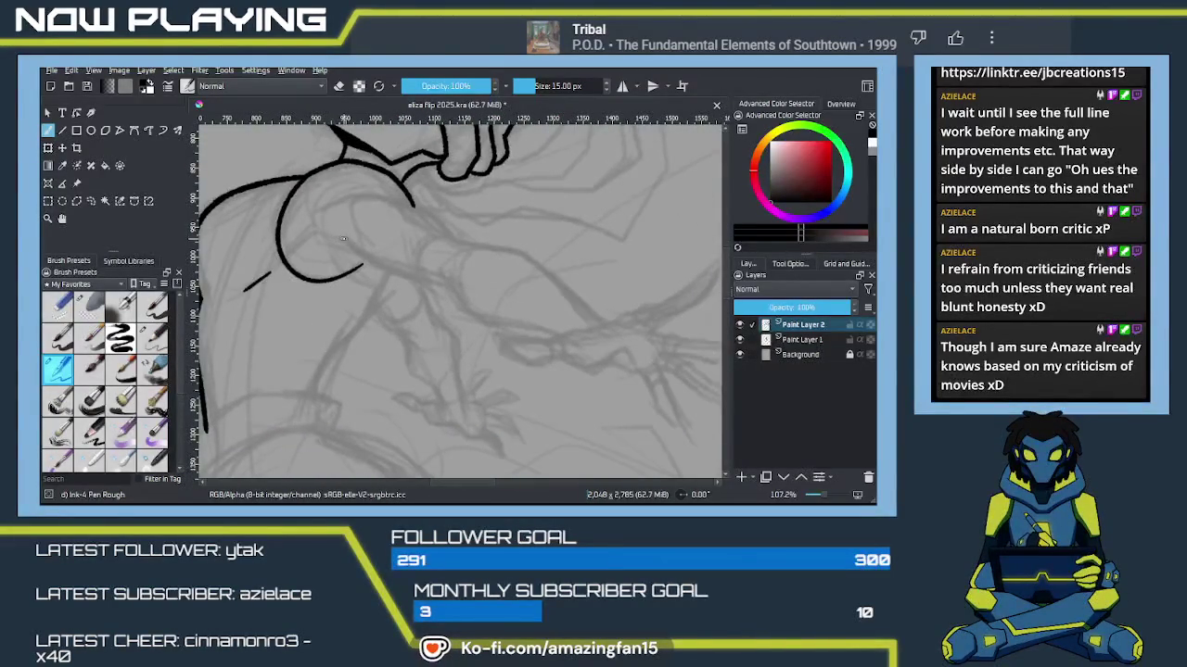
mouse_move(330, 234)
left_mouse_down()
mouse_move(399, 274)
mouse_move(444, 279)
left_mouse_up()
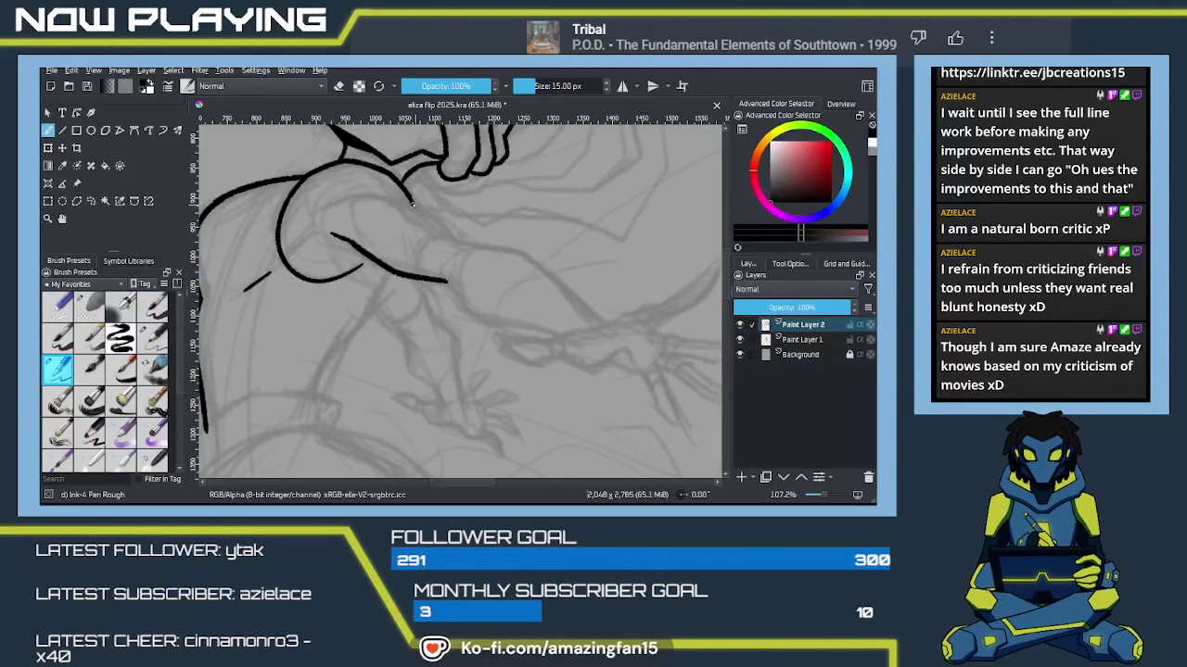
Step: Ink the upper and lower edges of the upper arm out toward the elbow, with an elbow crease
mouse_move(488, 250)
left_mouse_down()
mouse_move(525, 257)
mouse_move(598, 326)
left_mouse_up()
key("ctrl+z")
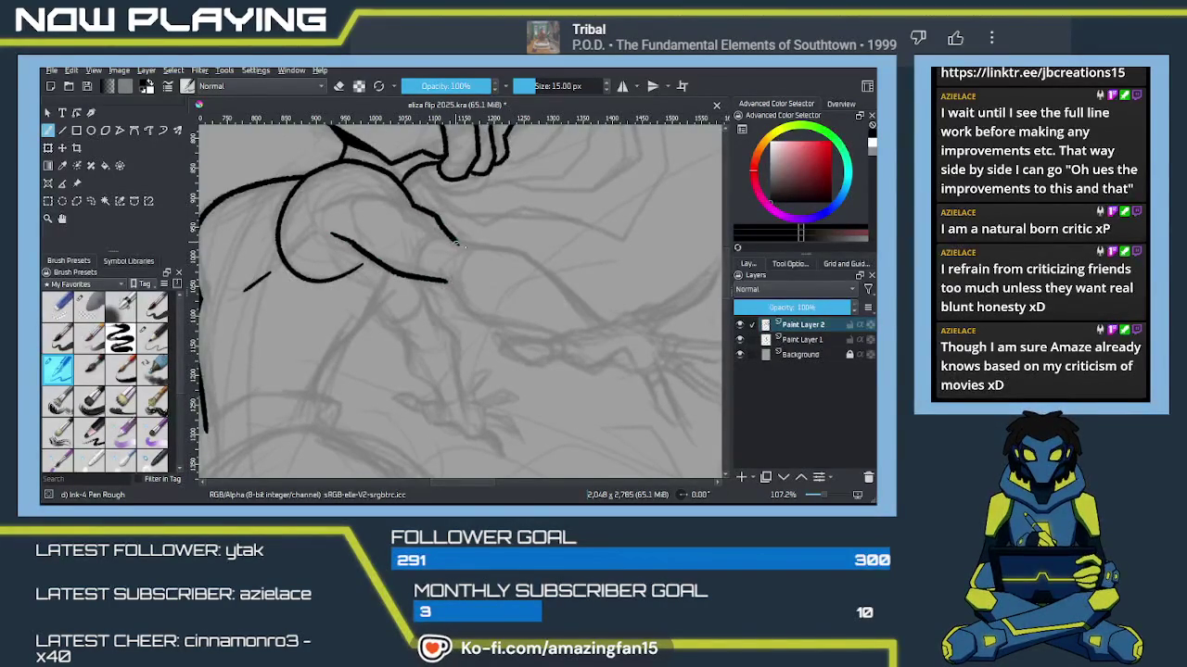
mouse_move(463, 243)
left_mouse_down()
mouse_move(508, 254)
mouse_move(607, 319)
left_mouse_up()
key("ctrl+z")
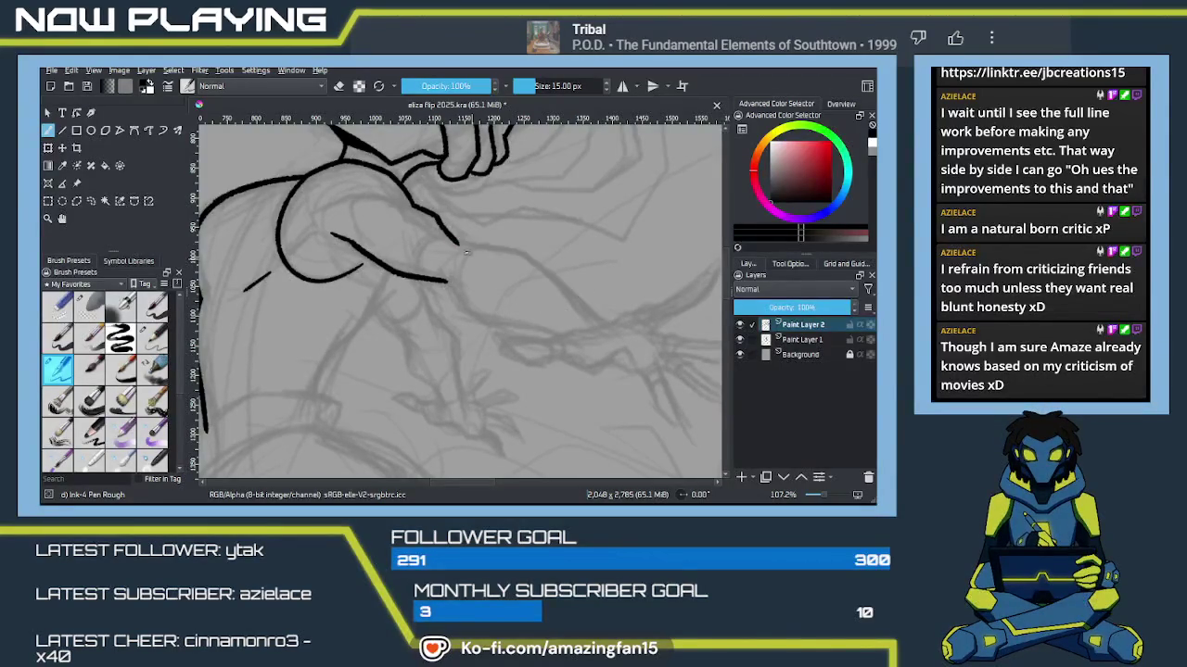
mouse_move(464, 243)
left_mouse_down()
mouse_move(511, 250)
mouse_move(603, 325)
left_mouse_up()
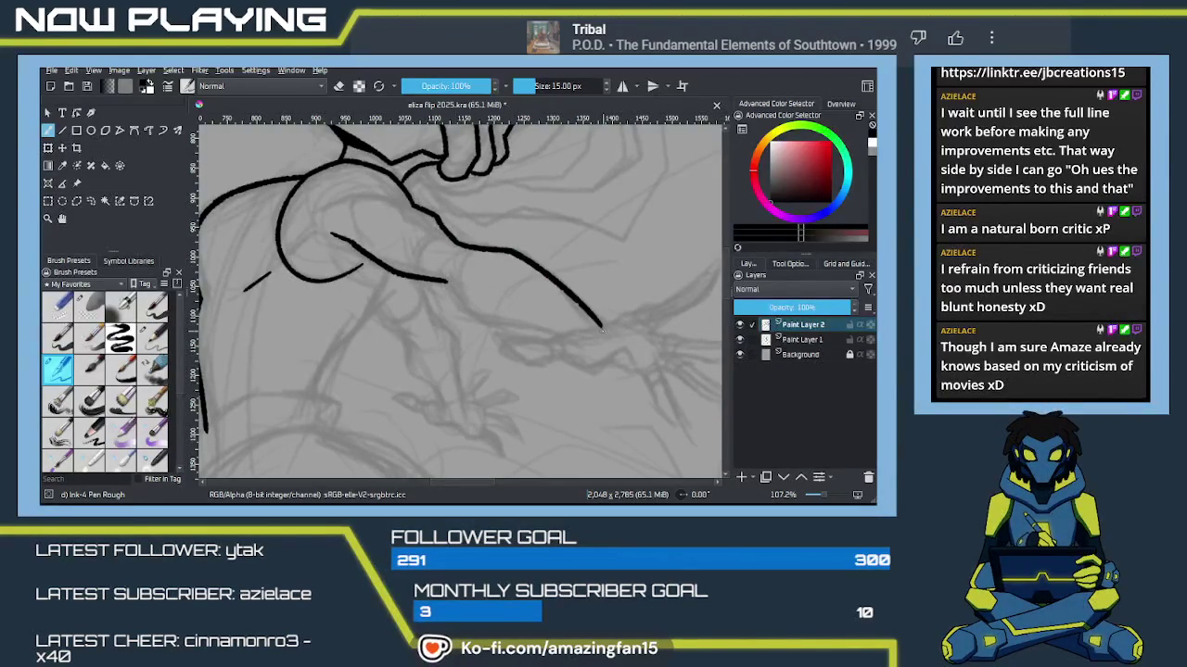
left_click_drag(446, 280, 557, 335)
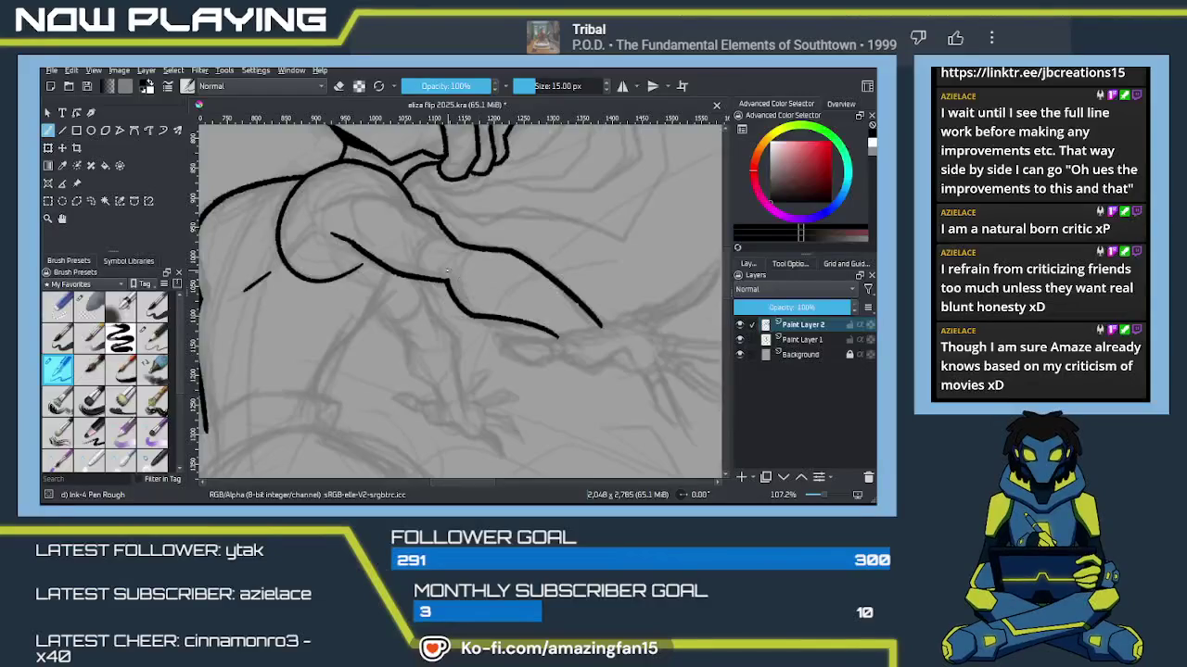
left_click_drag(446, 259, 447, 275)
mouse_move(441, 230)
left_mouse_down()
mouse_move(419, 273)
mouse_move(443, 274)
mouse_move(492, 317)
left_mouse_up()
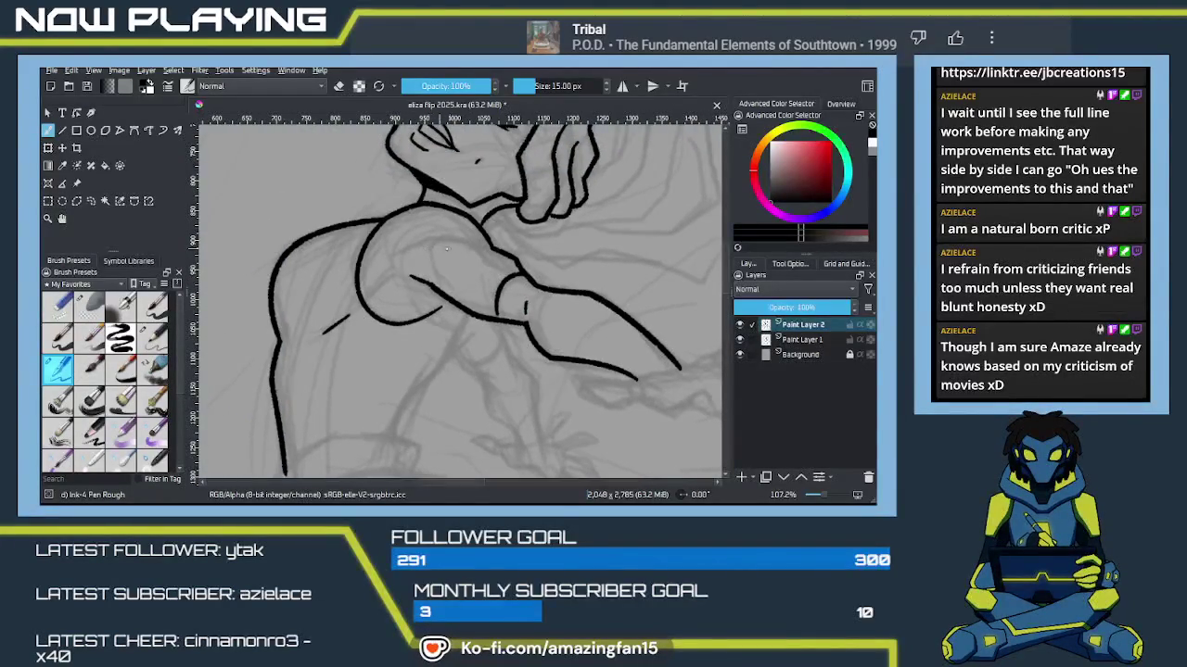
mouse_move(445, 246)
left_mouse_down()
mouse_move(408, 254)
mouse_move(370, 285)
mouse_move(416, 277)
mouse_move(405, 278)
mouse_move(406, 251)
left_mouse_up()
key("ctrl+z")
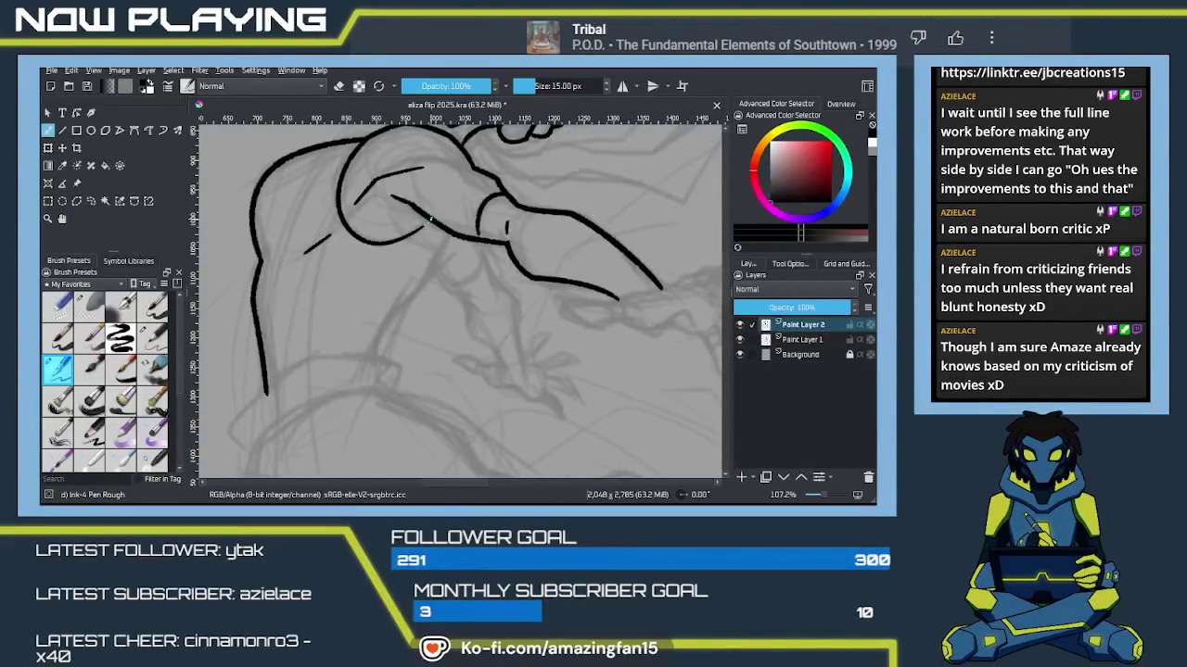
Step: Ink the upper forearm line curving up from the elbow toward the wrist, retrying overshoots
left_click_drag(452, 235, 376, 347)
key("ctrl+z")
mouse_move(413, 301)
left_mouse_down()
mouse_move(439, 330)
mouse_move(411, 344)
mouse_move(472, 383)
left_mouse_up()
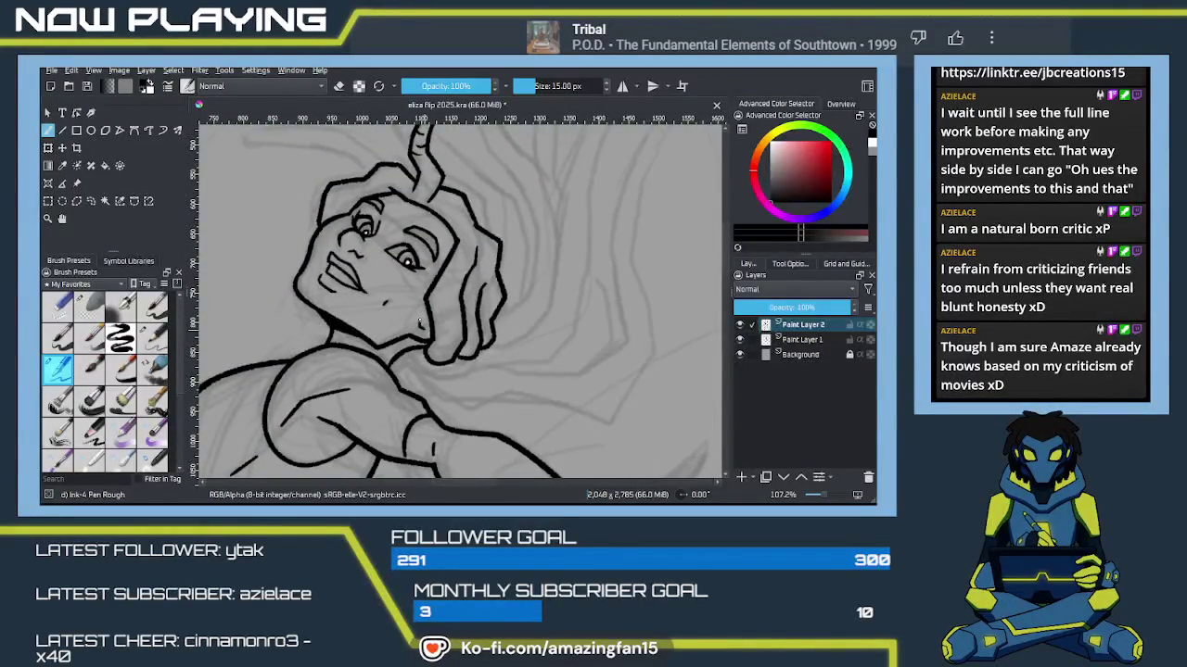
mouse_move(419, 323)
left_mouse_down()
mouse_move(435, 367)
mouse_move(423, 297)
mouse_move(454, 309)
mouse_move(423, 302)
mouse_move(575, 228)
left_mouse_up()
key("ctrl+z")
left_click_drag(484, 279, 562, 228)
key("ctrl+z")
left_click_drag(488, 277, 570, 222)
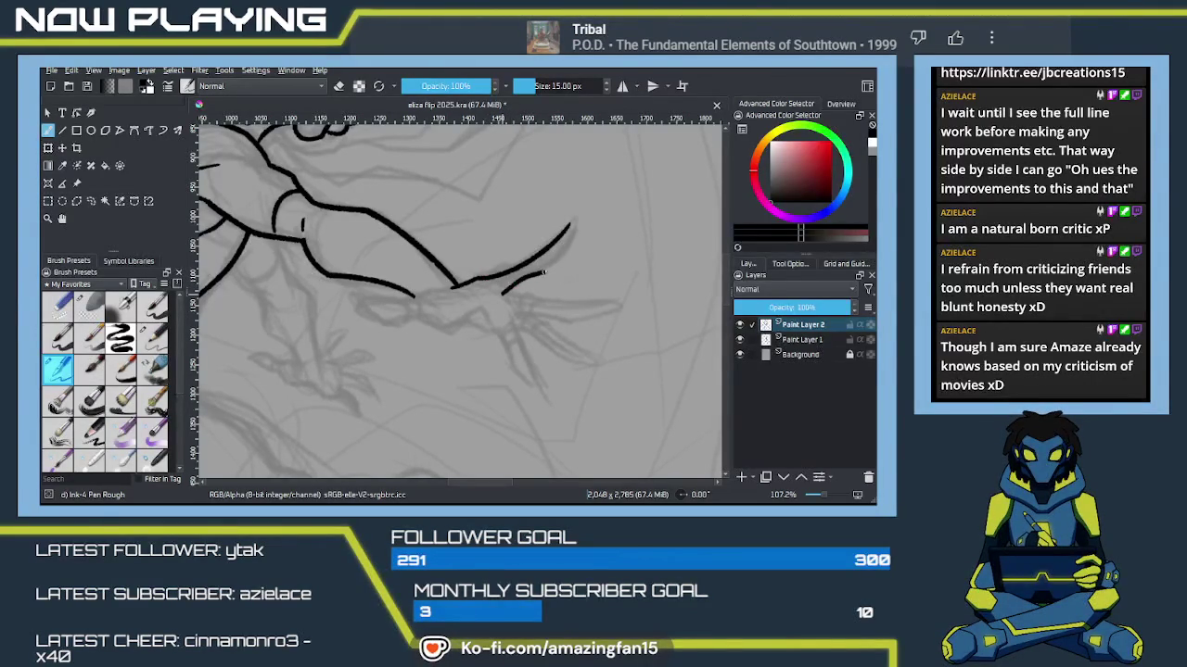
key("ctrl+z")
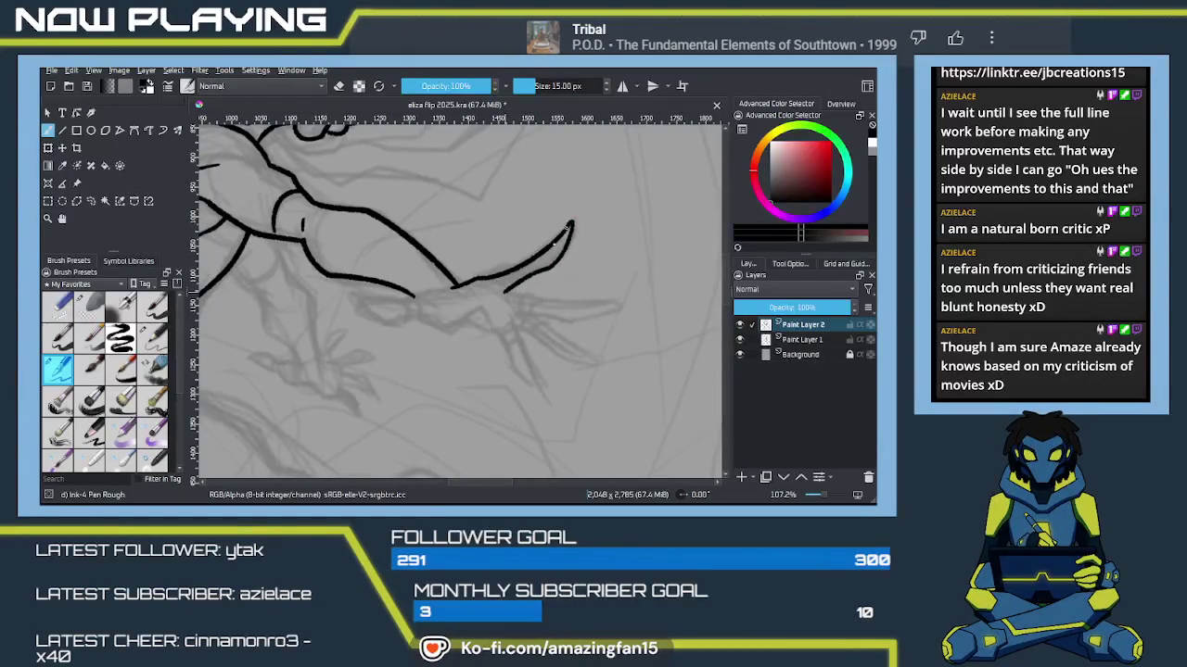
mouse_move(530, 318)
left_mouse_down()
mouse_move(517, 260)
mouse_move(589, 251)
left_mouse_up()
Step: Ink the first long finger reaching right from the hand, with its curved lower edge
key("ctrl+z")
left_click_drag(494, 238, 607, 246)
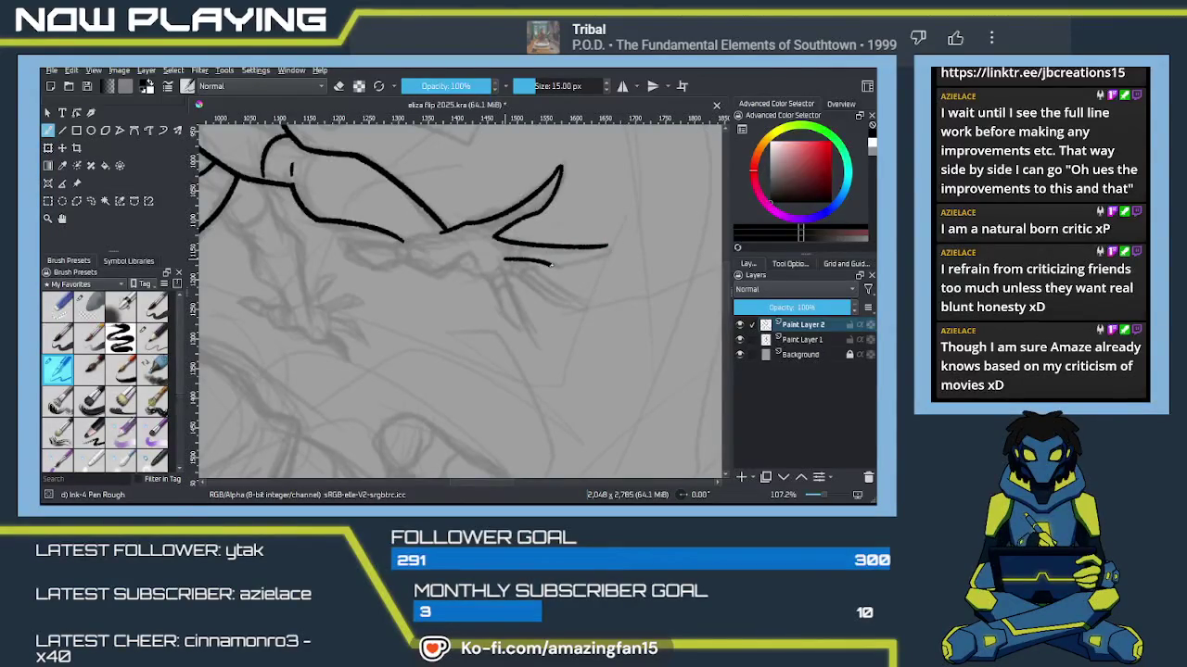
mouse_move(505, 260)
left_mouse_down()
mouse_move(556, 264)
mouse_move(612, 247)
left_mouse_up()
mouse_move(539, 277)
left_mouse_down()
mouse_move(517, 229)
mouse_move(590, 270)
left_mouse_up()
left_click_drag(501, 239, 519, 249)
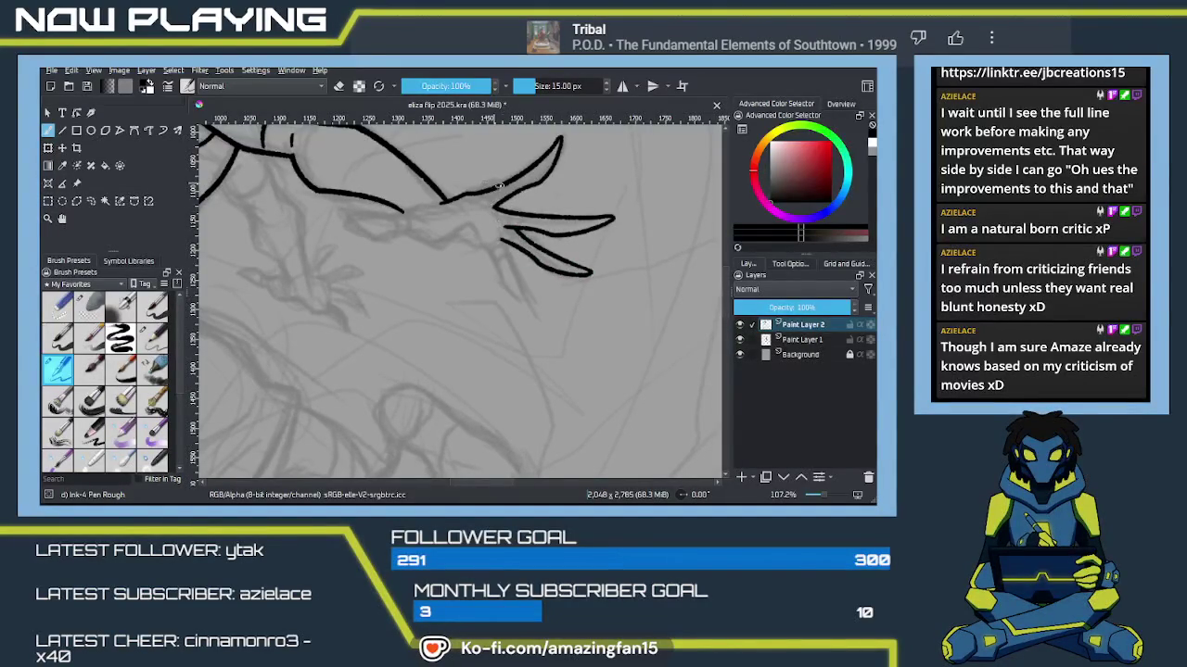
Step: Add knuckle marks and two more fingers curling downward below the hand
left_click_drag(495, 190, 501, 195)
left_click_drag(520, 235, 518, 245)
left_click_drag(504, 239, 529, 300)
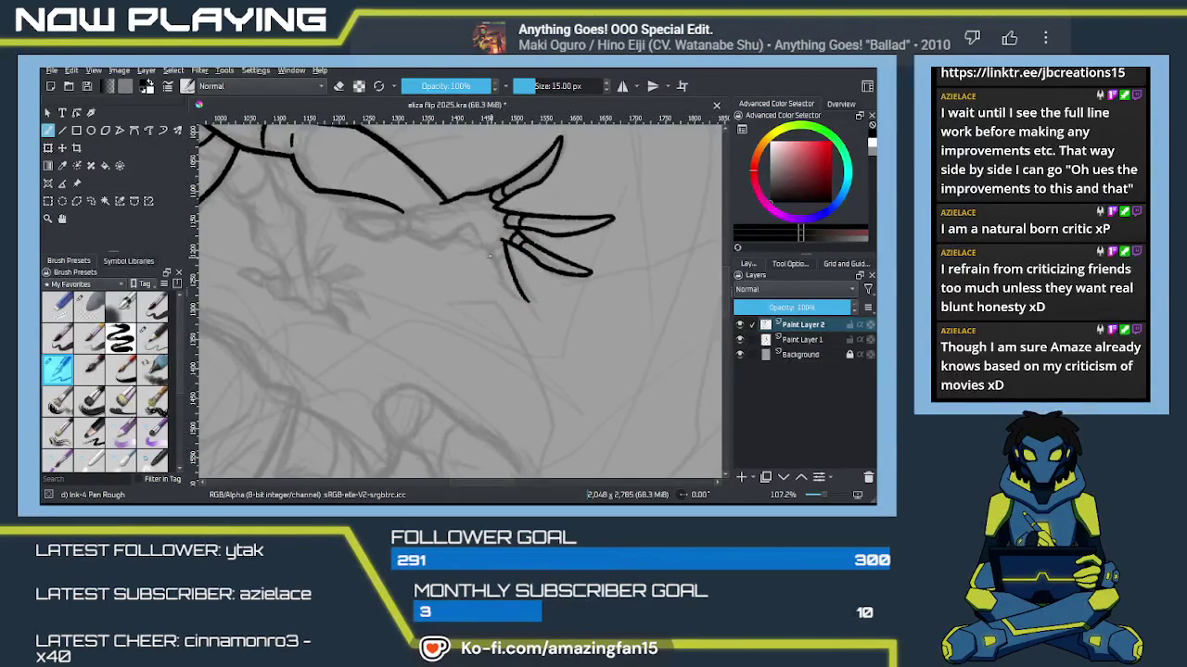
left_click_drag(480, 247, 523, 298)
key("ctrl+z")
left_click_drag(482, 246, 505, 284)
Step: Clean up with the eraser, then ink the forearm lines into the wrist joint arc
key("e")
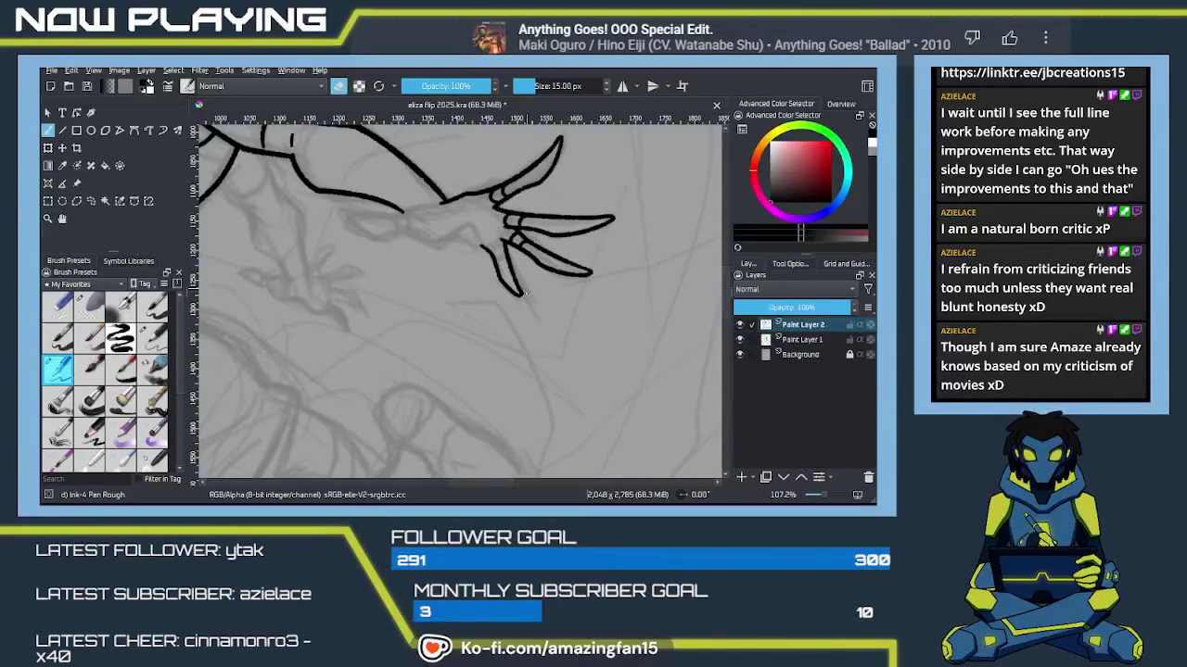
key("e")
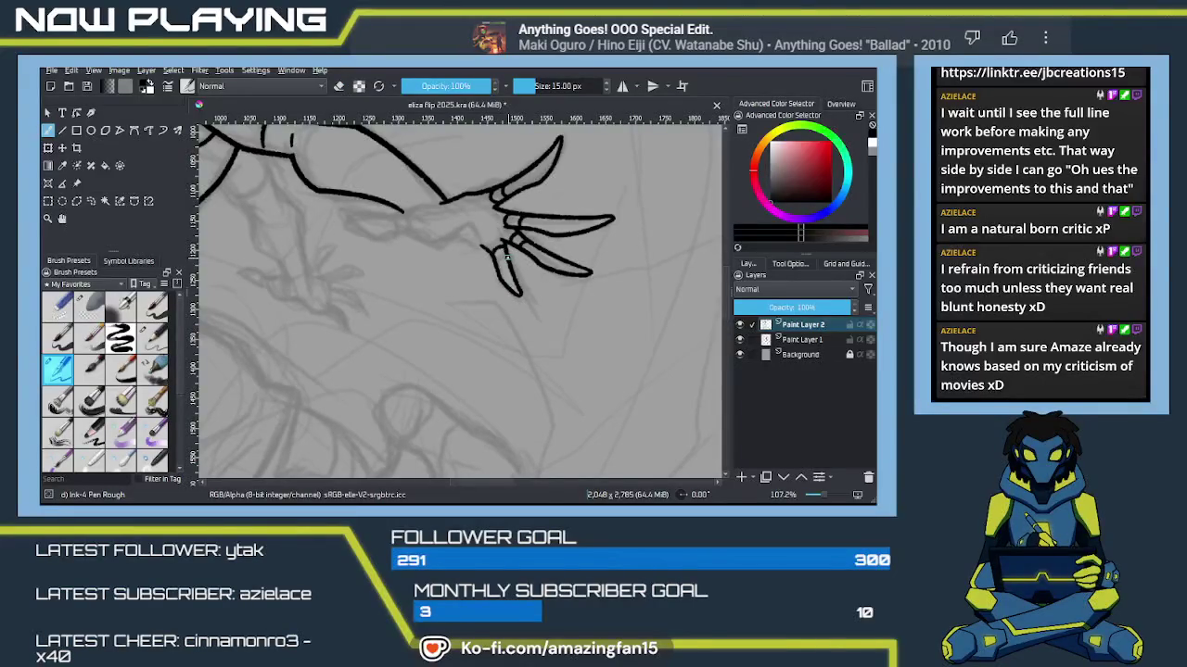
mouse_move(489, 302)
left_mouse_down()
mouse_move(609, 313)
mouse_move(578, 352)
mouse_move(628, 274)
left_mouse_up()
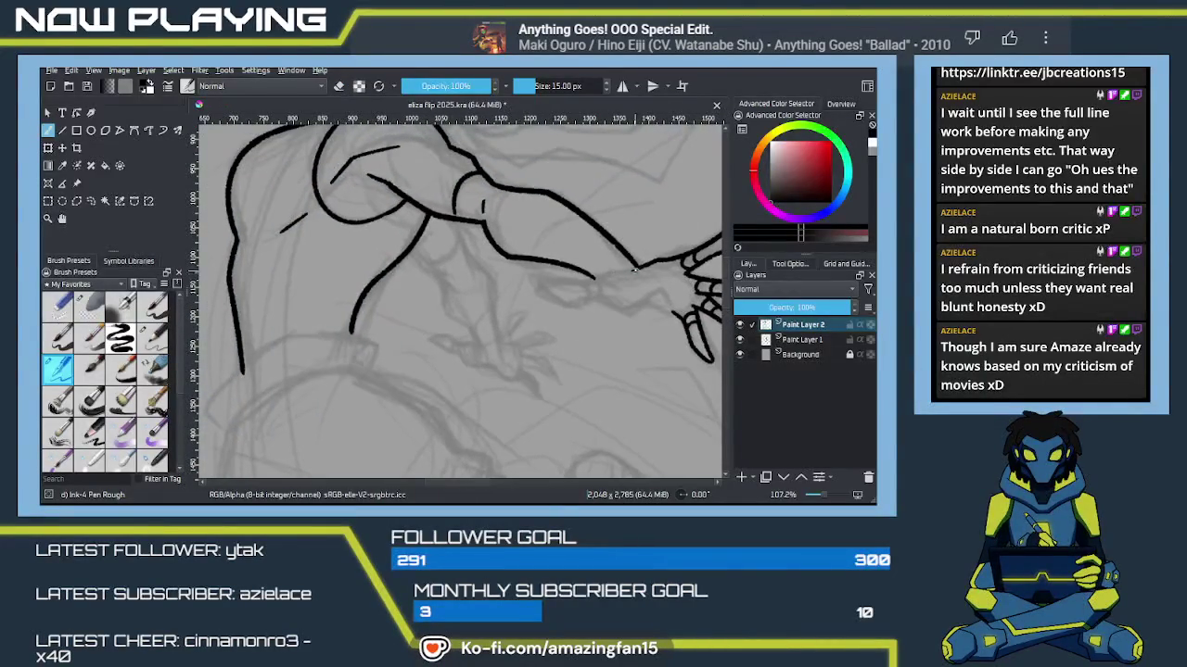
mouse_move(528, 278)
left_mouse_down()
mouse_move(553, 281)
mouse_move(541, 289)
mouse_move(566, 301)
mouse_move(595, 297)
left_mouse_up()
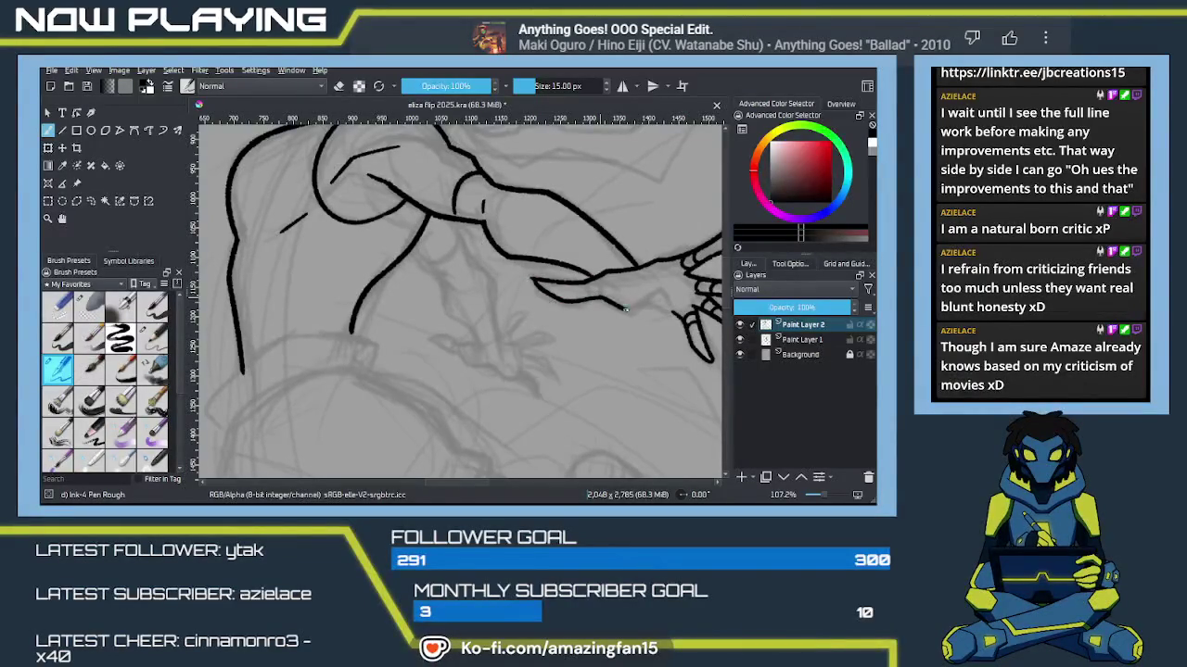
mouse_move(647, 298)
left_mouse_down()
mouse_move(669, 313)
mouse_move(516, 328)
left_mouse_up()
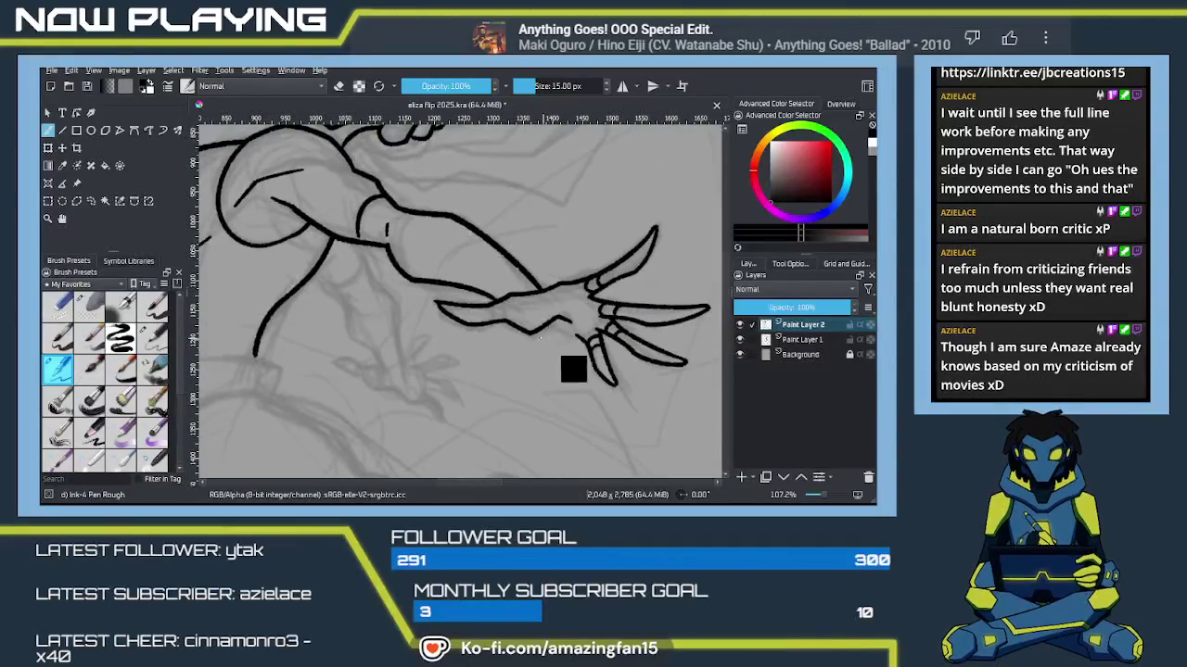
mouse_move(548, 321)
left_mouse_down()
mouse_move(562, 314)
mouse_move(582, 330)
mouse_move(559, 334)
left_mouse_up()
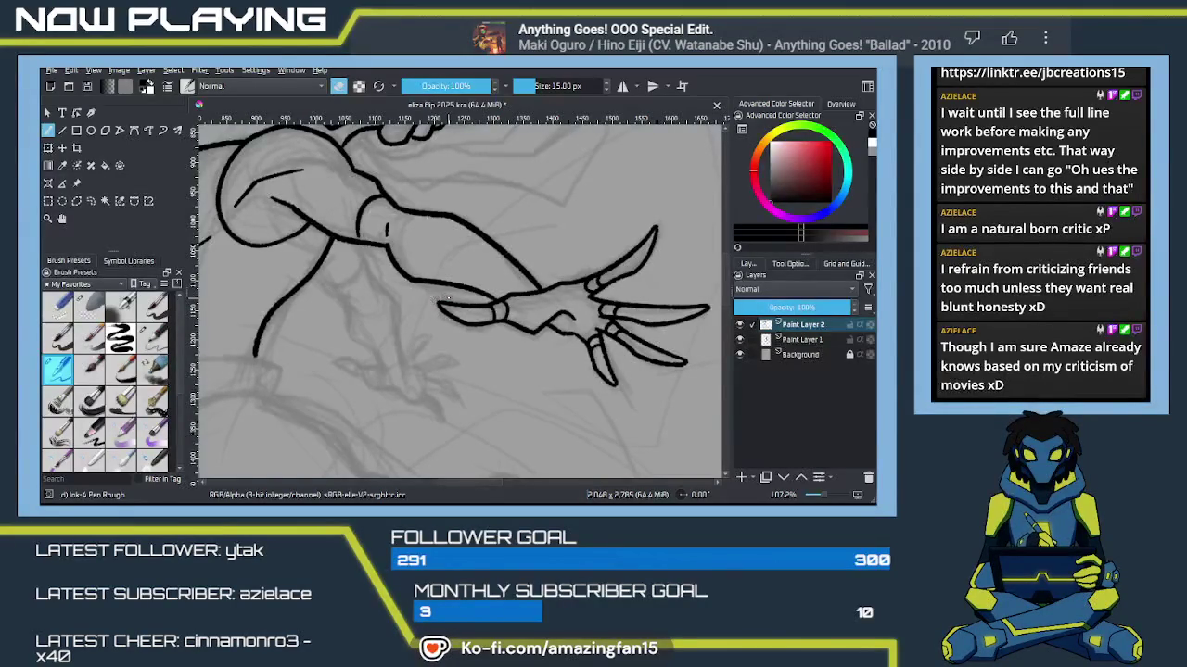
Step: Ink short wrist and knee strokes, redrawing the knee stroke shorter
key("e")
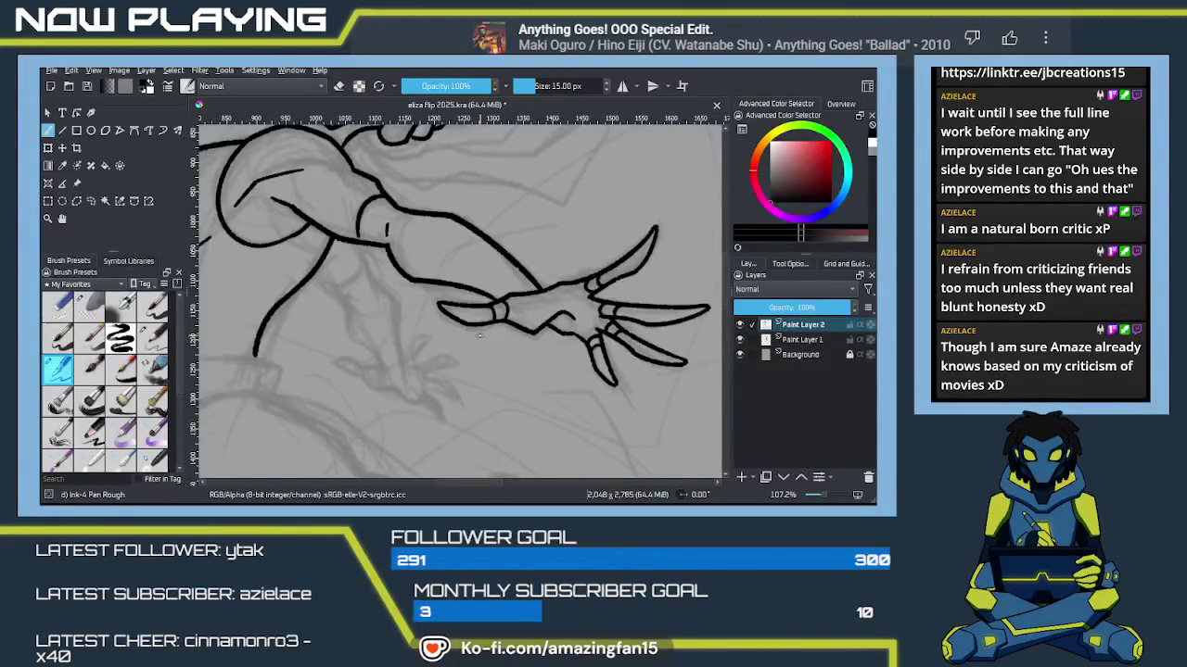
left_click_drag(357, 238, 458, 247)
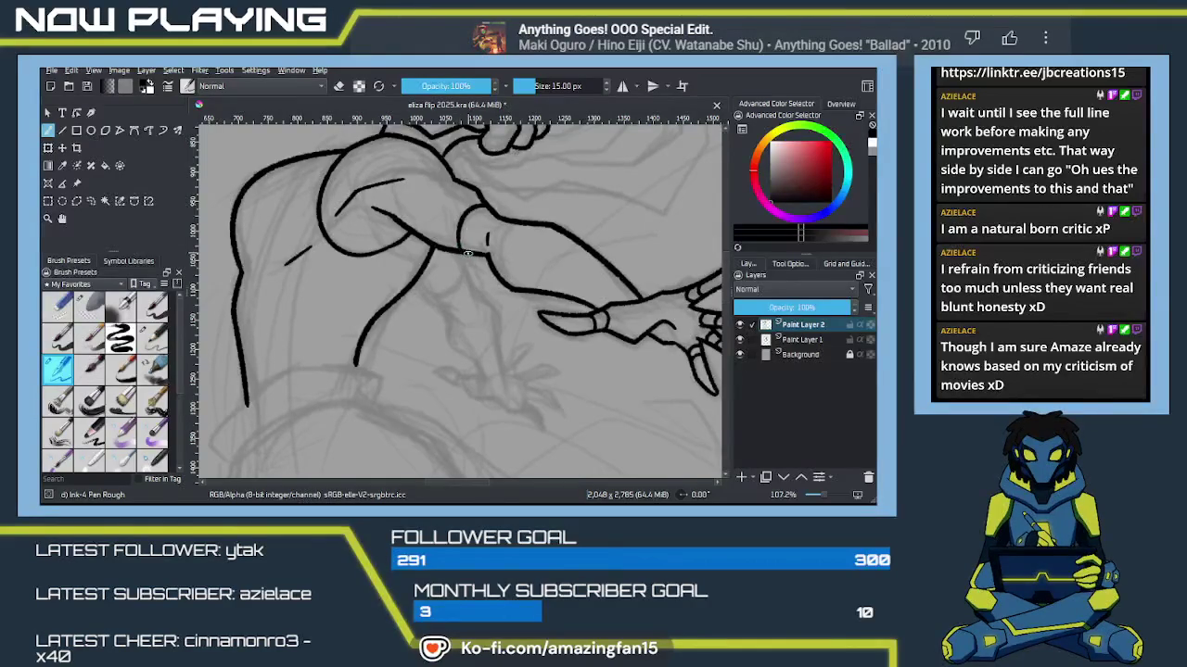
left_click_drag(468, 253, 488, 234)
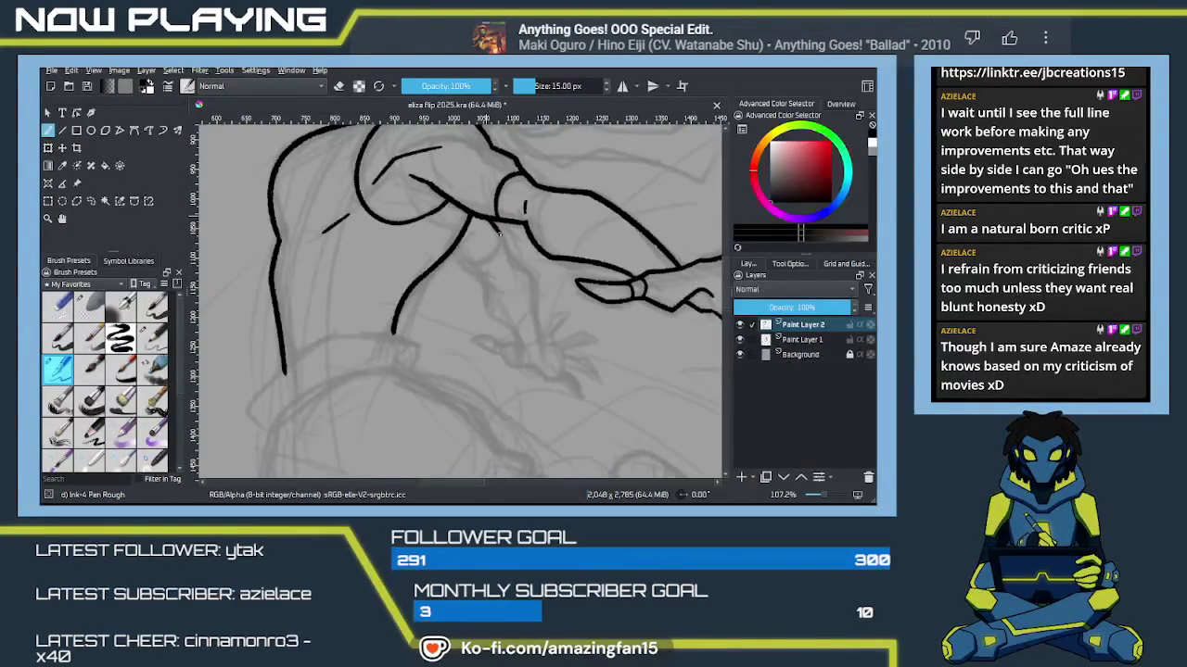
left_click_drag(498, 243, 510, 263)
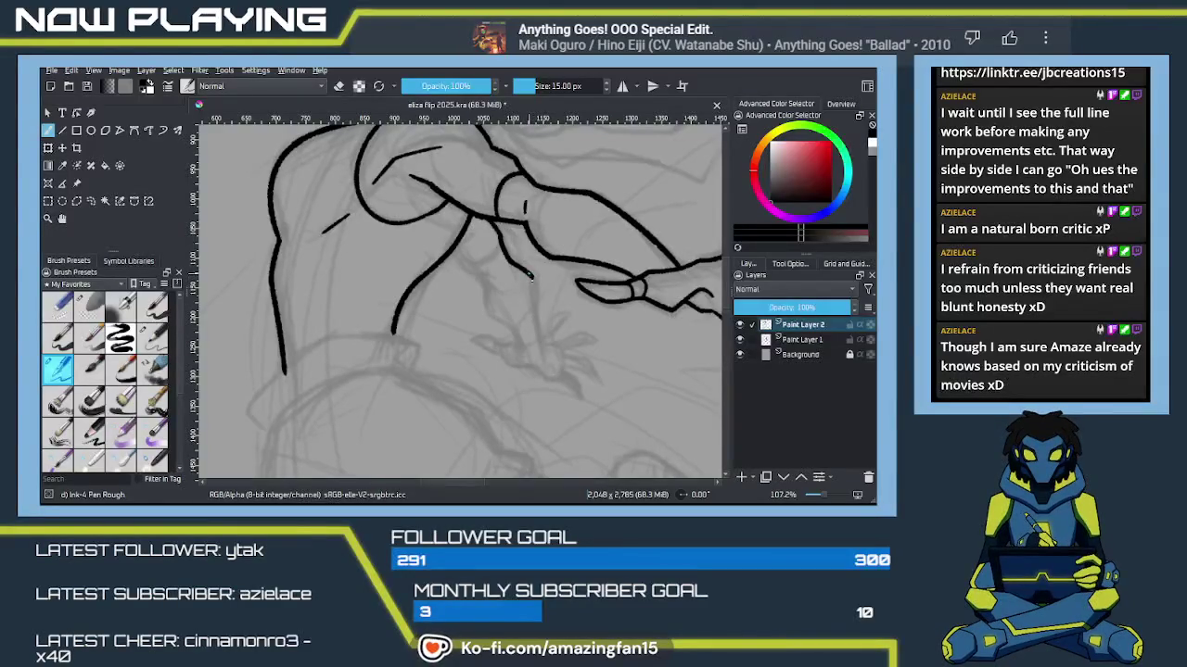
left_click_drag(530, 278, 543, 341)
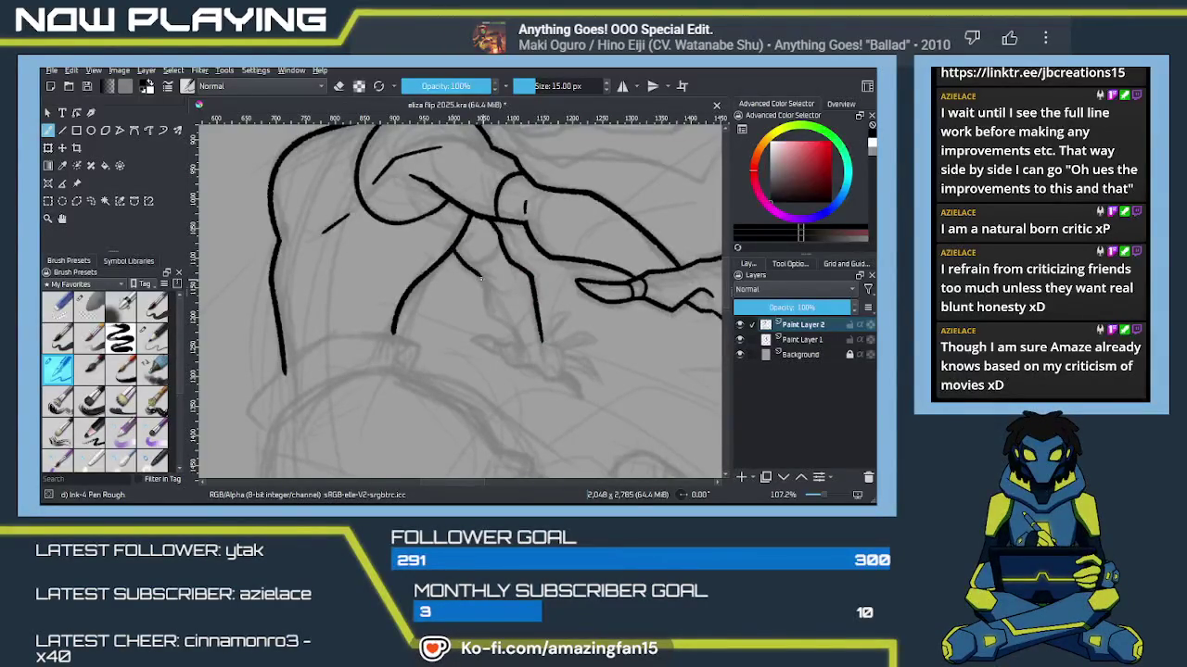
key("ctrl+z")
left_click_drag(454, 248, 463, 263)
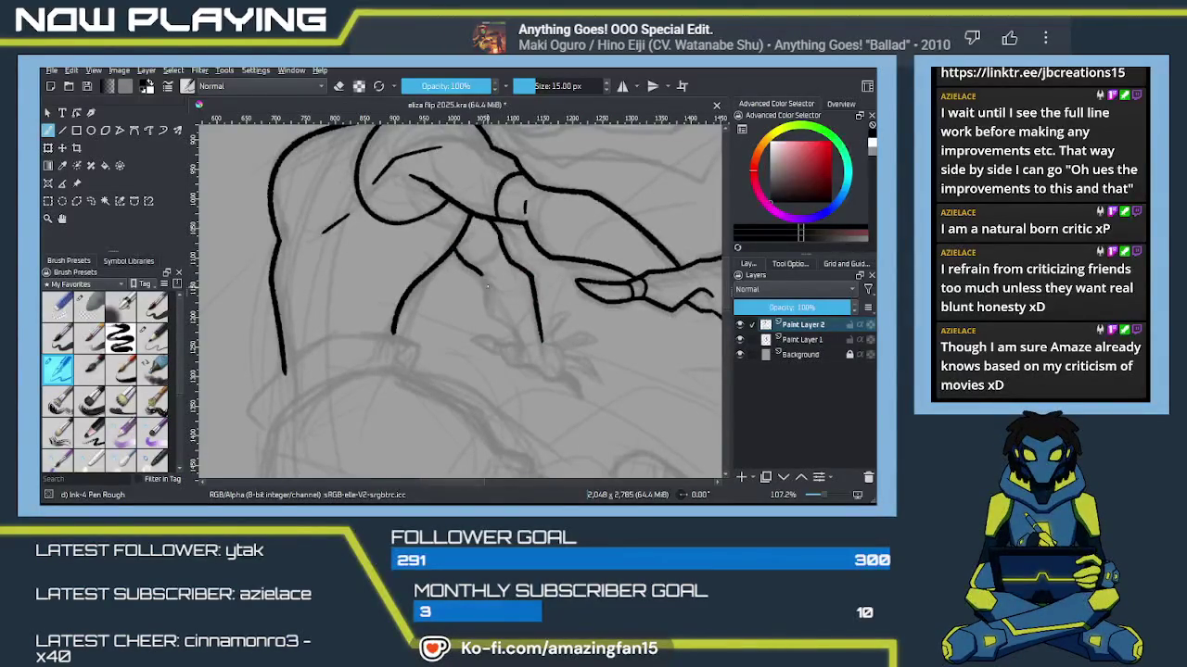
Step: Ink the lower-leg curve down to the foot and draw the foot's hooked curve
left_click_drag(482, 278, 520, 346)
key("ctrl+z")
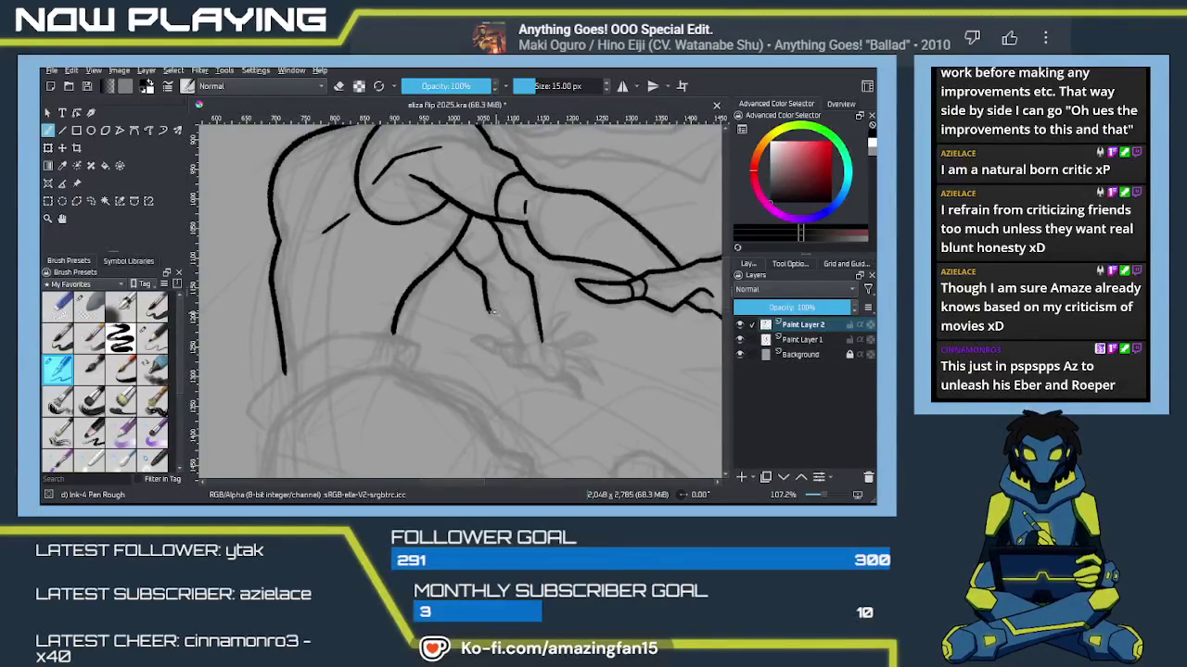
left_click_drag(488, 310, 526, 352)
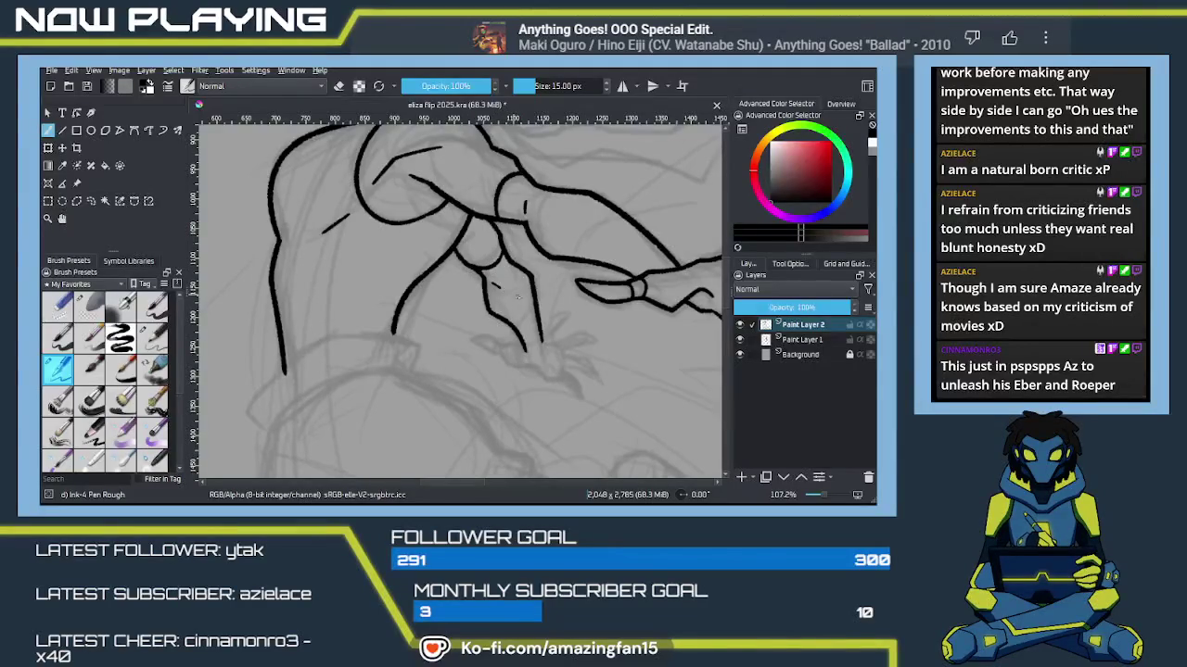
left_click_drag(543, 394, 501, 299)
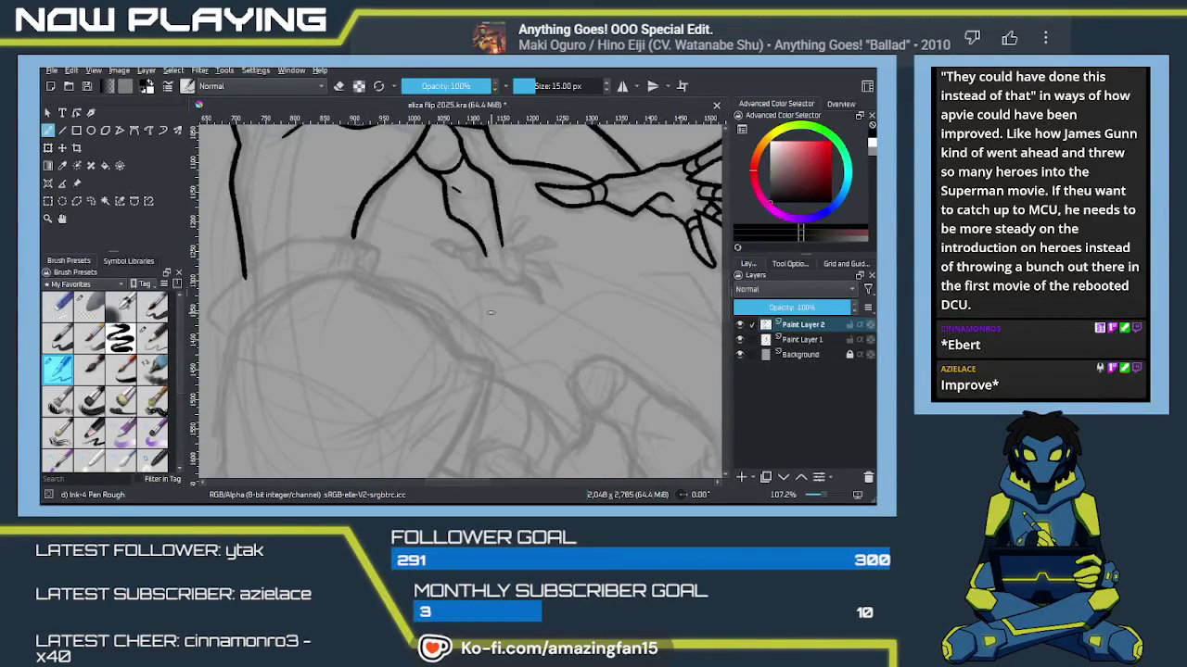
mouse_move(490, 312)
left_mouse_down()
mouse_move(524, 362)
mouse_move(507, 310)
left_mouse_up()
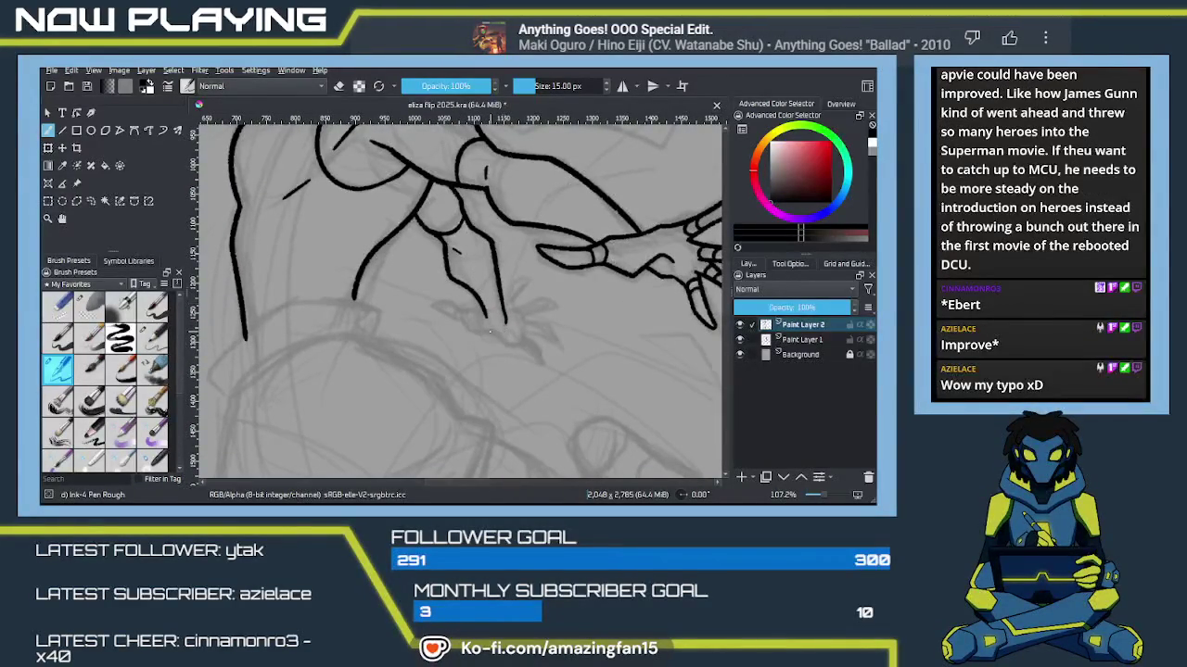
mouse_move(471, 331)
left_mouse_down()
mouse_move(436, 308)
mouse_move(449, 302)
left_mouse_up()
key("ctrl+z")
key("ctrl+z")
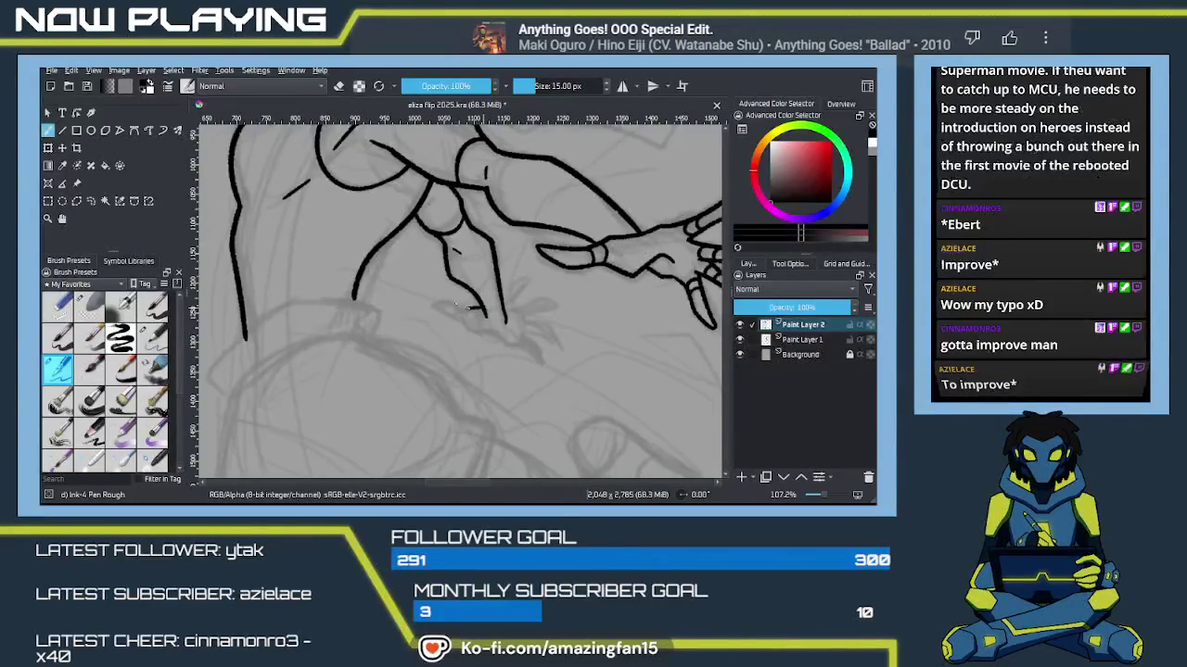
mouse_move(482, 312)
left_mouse_down()
mouse_move(433, 305)
mouse_move(445, 312)
left_mouse_up()
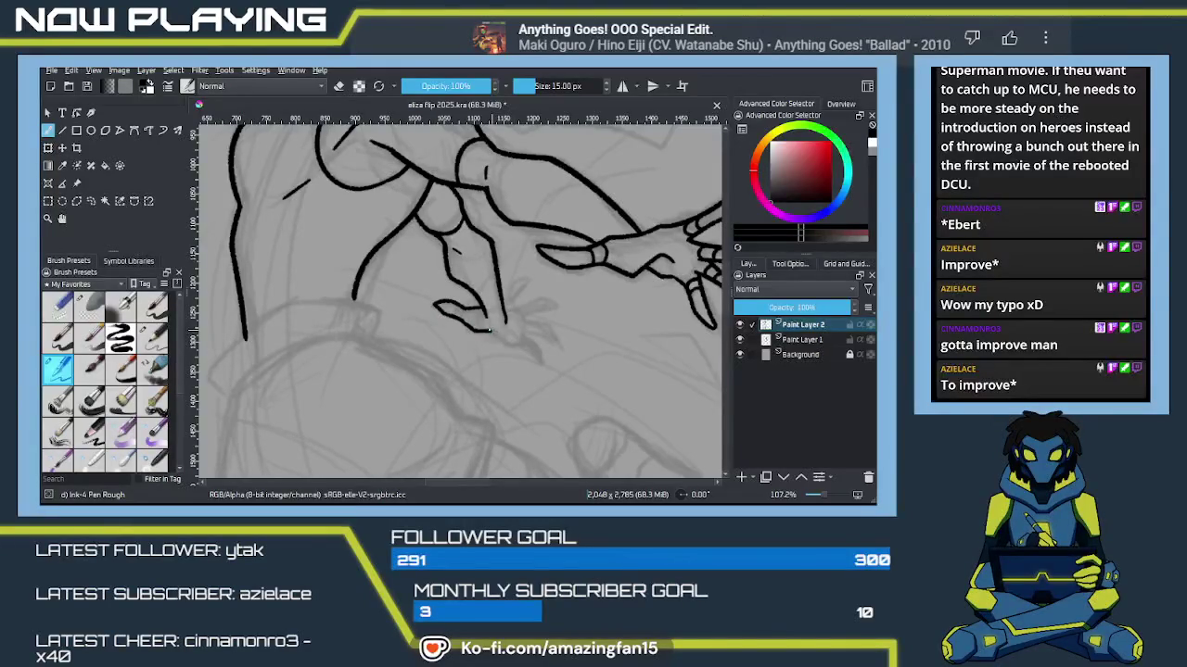
Step: Extend the foot hook and try a first toe stroke while zooming in, erasing bad strokes
left_click_drag(488, 327, 519, 344)
scroll(467, 324, "up", 3)
scroll(468, 311, "down", 3)
scroll(468, 310, "up", 3)
left_click_drag(495, 340, 445, 314)
scroll(480, 309, "down", 3)
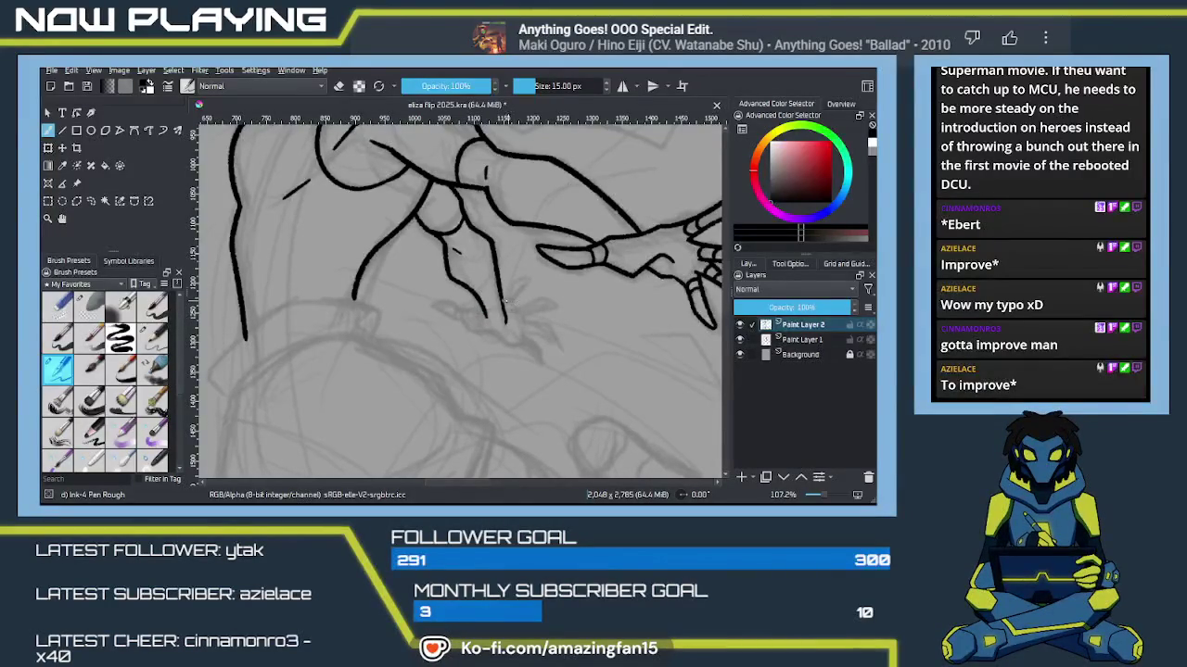
scroll(521, 281, "up", 3)
mouse_move(502, 299)
left_mouse_down()
mouse_move(525, 280)
mouse_move(516, 302)
left_mouse_up()
scroll(527, 282, "down", 3)
scroll(527, 281, "up", 3)
scroll(516, 303, "down", 3)
key("ctrl+z")
key("ctrl+z")
key("ctrl+z")
Step: Ink the wavy toe line, curved claws below it, and a short line atop the foot
left_click_drag(539, 300, 560, 308)
left_click_drag(532, 320, 547, 340)
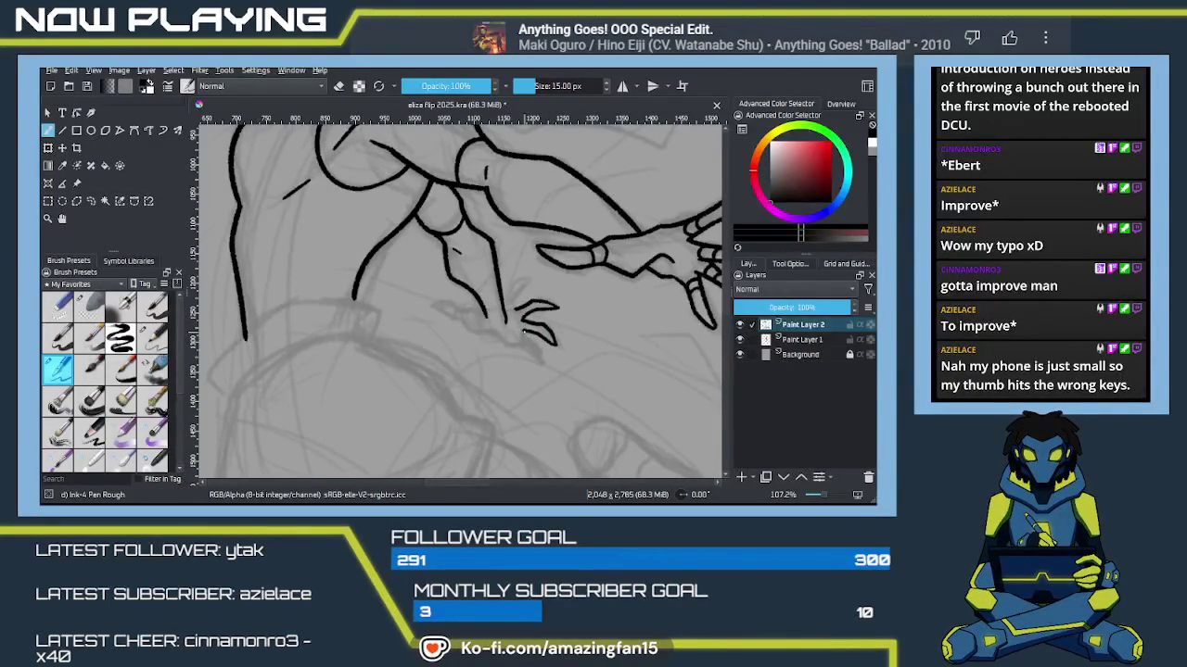
mouse_move(534, 347)
left_mouse_down()
mouse_move(540, 360)
mouse_move(517, 345)
left_mouse_up()
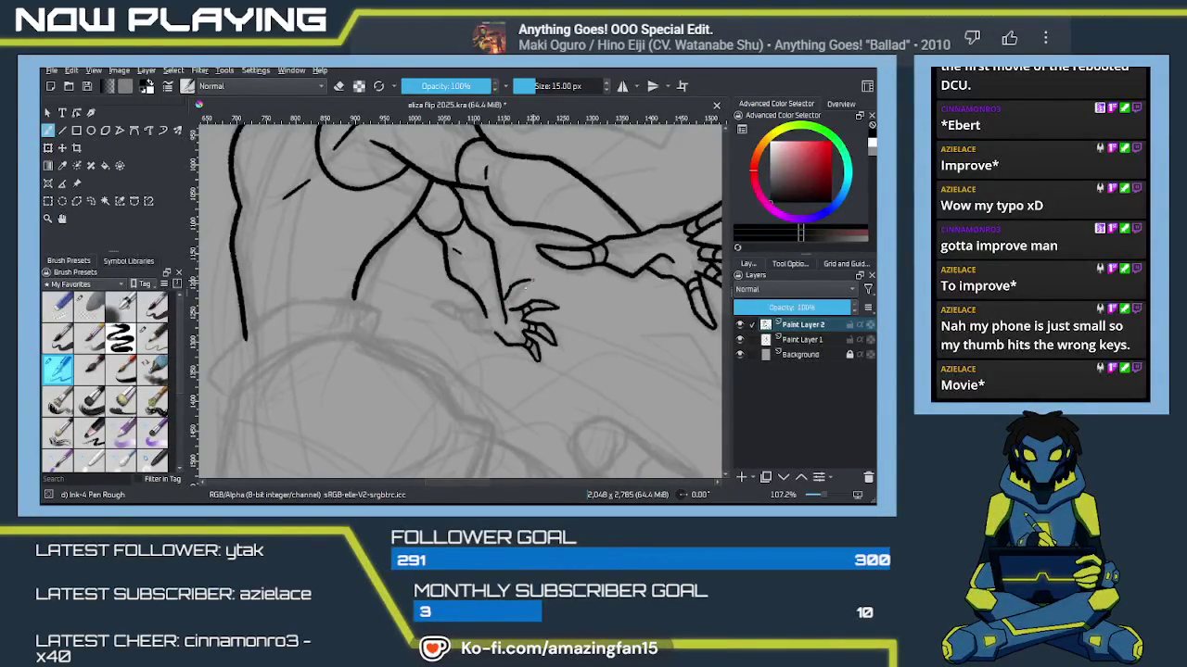
left_click_drag(530, 280, 509, 306)
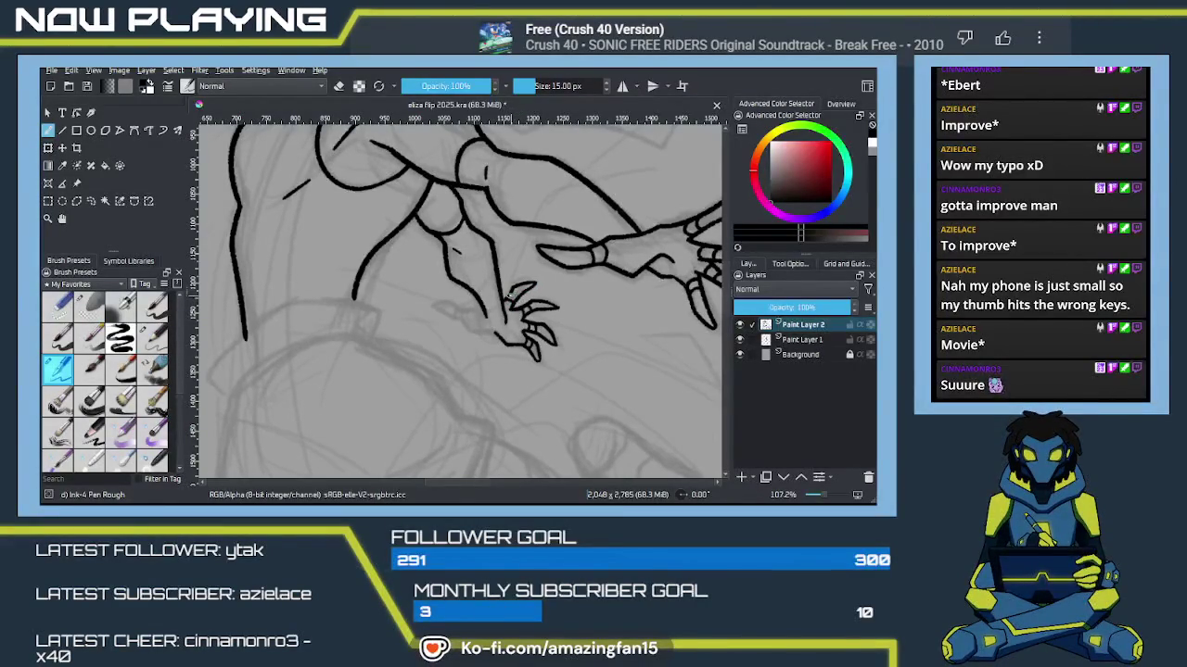
left_click_drag(513, 342, 527, 328)
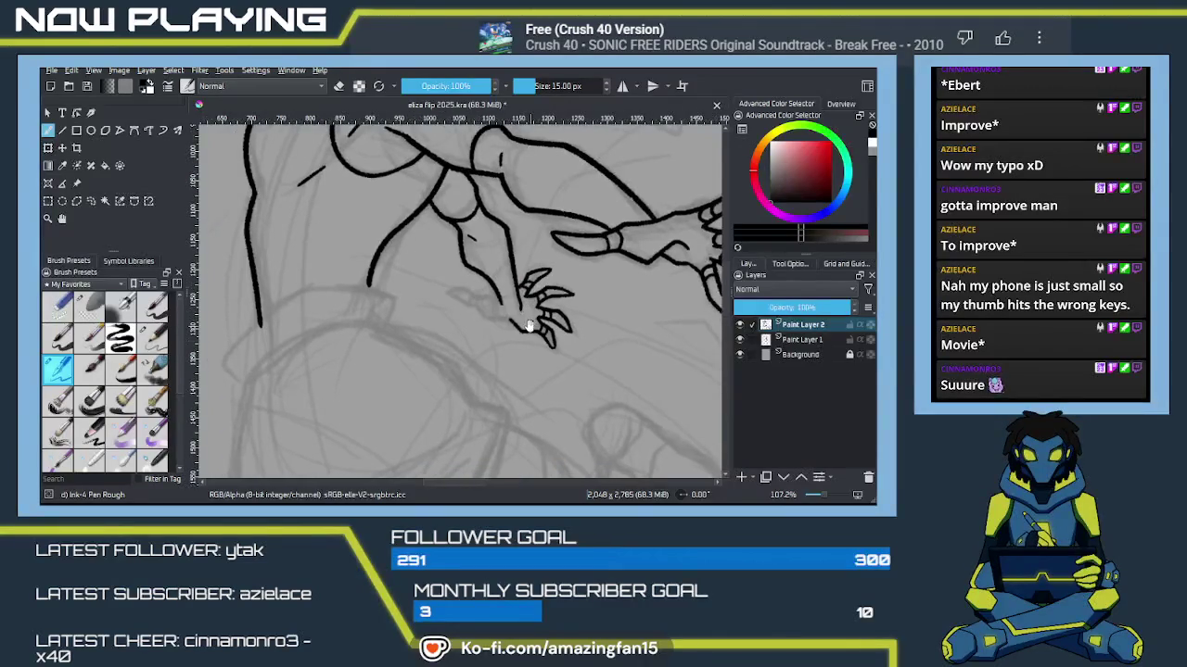
Step: Ink a short heel line just left of the foot's claws
key("e")
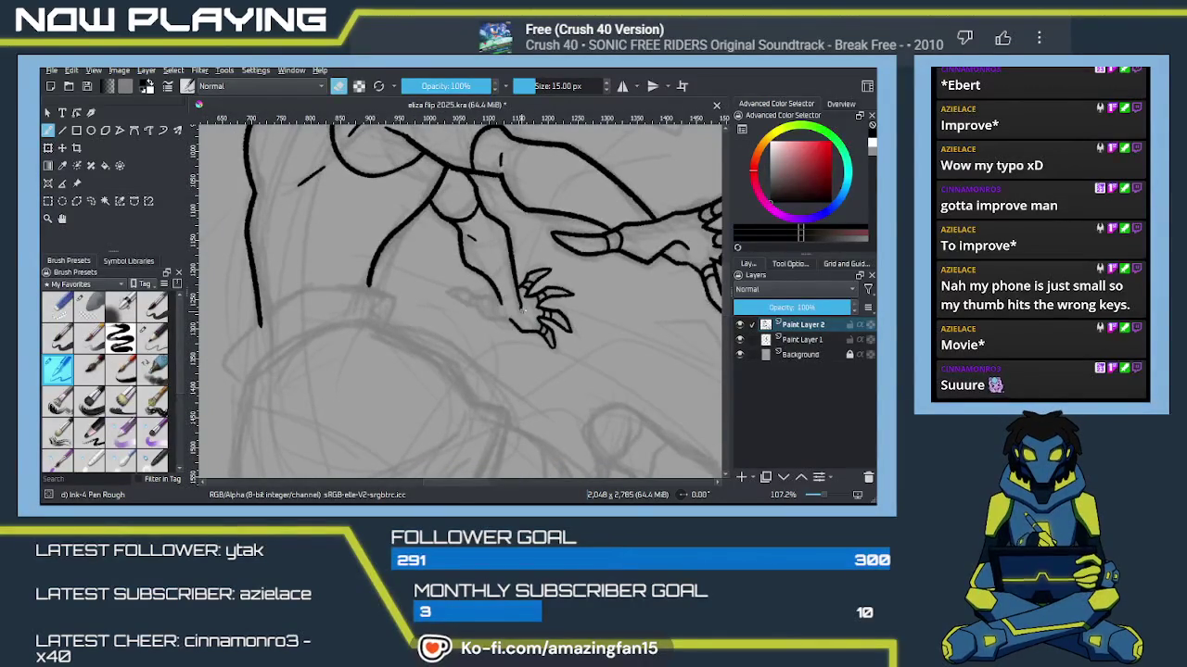
key("e")
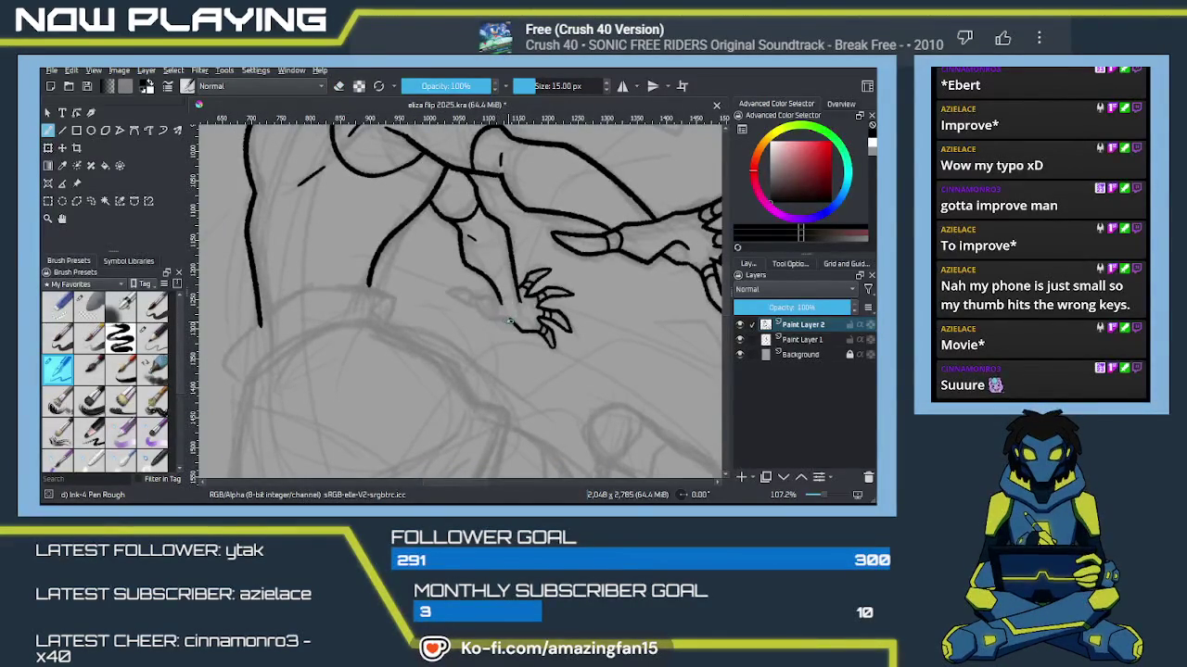
left_click_drag(484, 311, 505, 321)
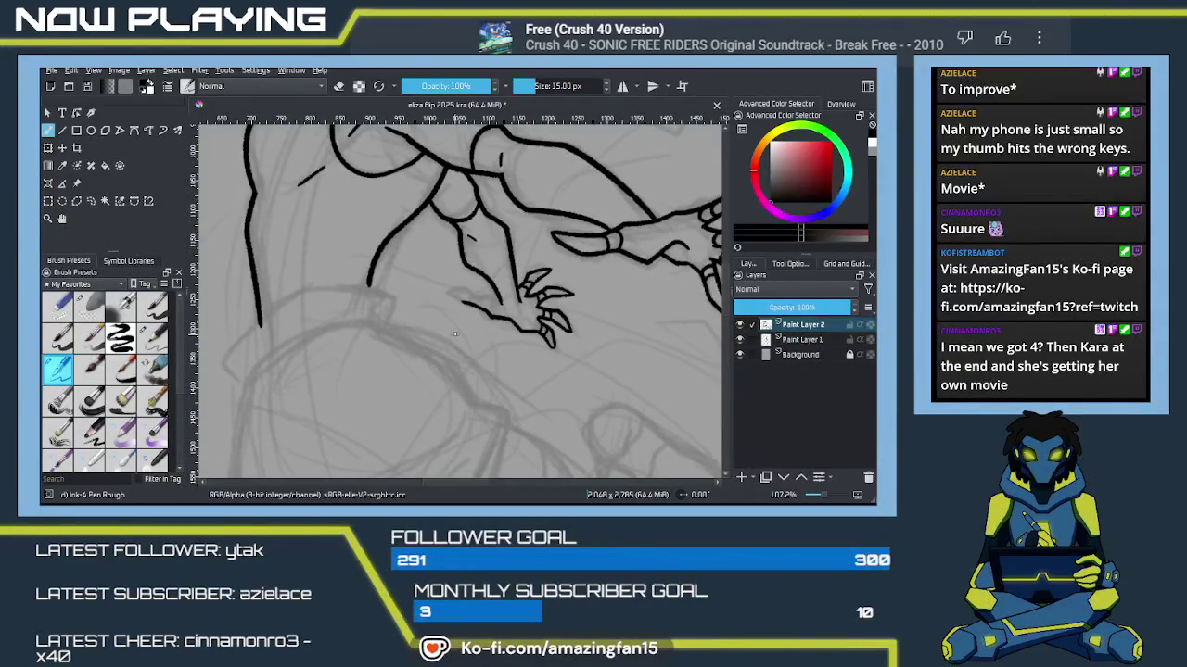
Step: Zoom in to 141.4% and add a small detail mark on the foot
scroll(519, 329, "up", 1)
scroll(537, 328, "up", 1)
scroll(550, 326, "up", 1)
scroll(550, 326, "left", 2)
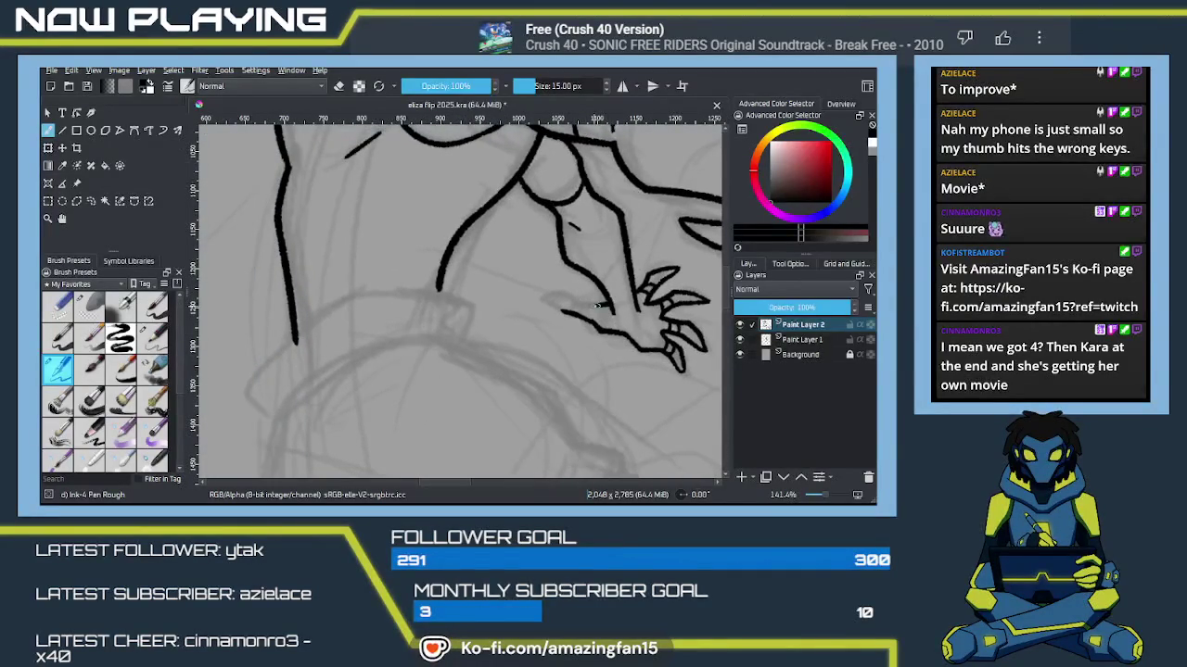
left_click_drag(548, 298, 567, 296)
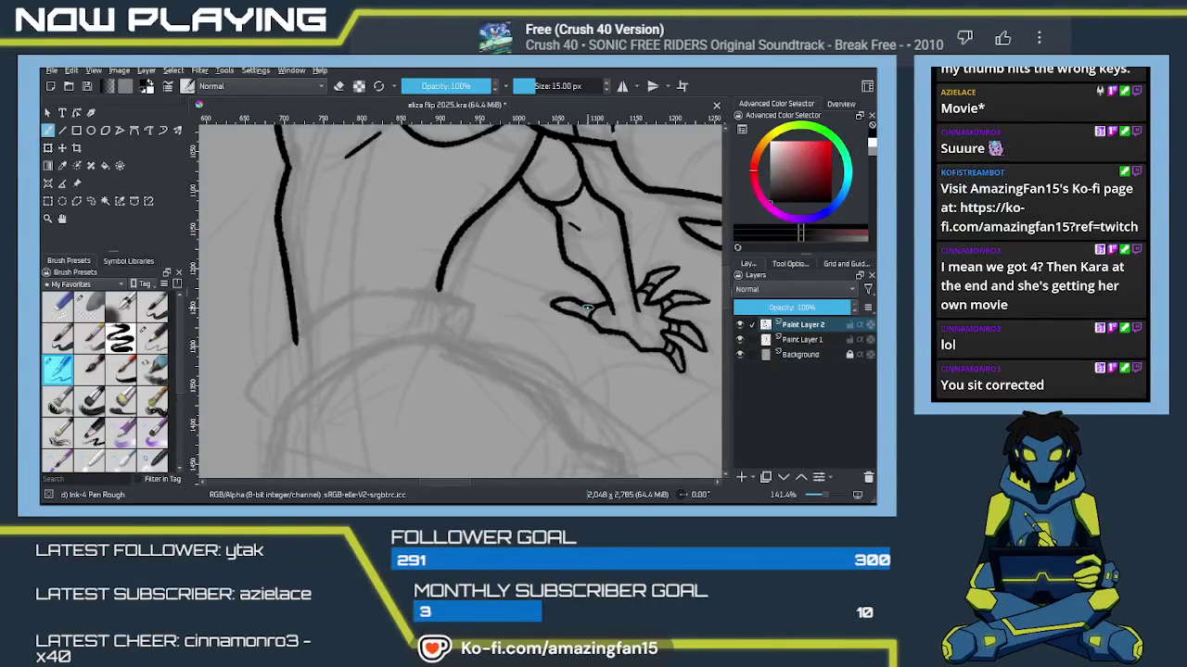
mouse_move(585, 271)
left_mouse_down()
mouse_move(440, 327)
mouse_move(492, 306)
left_mouse_up()
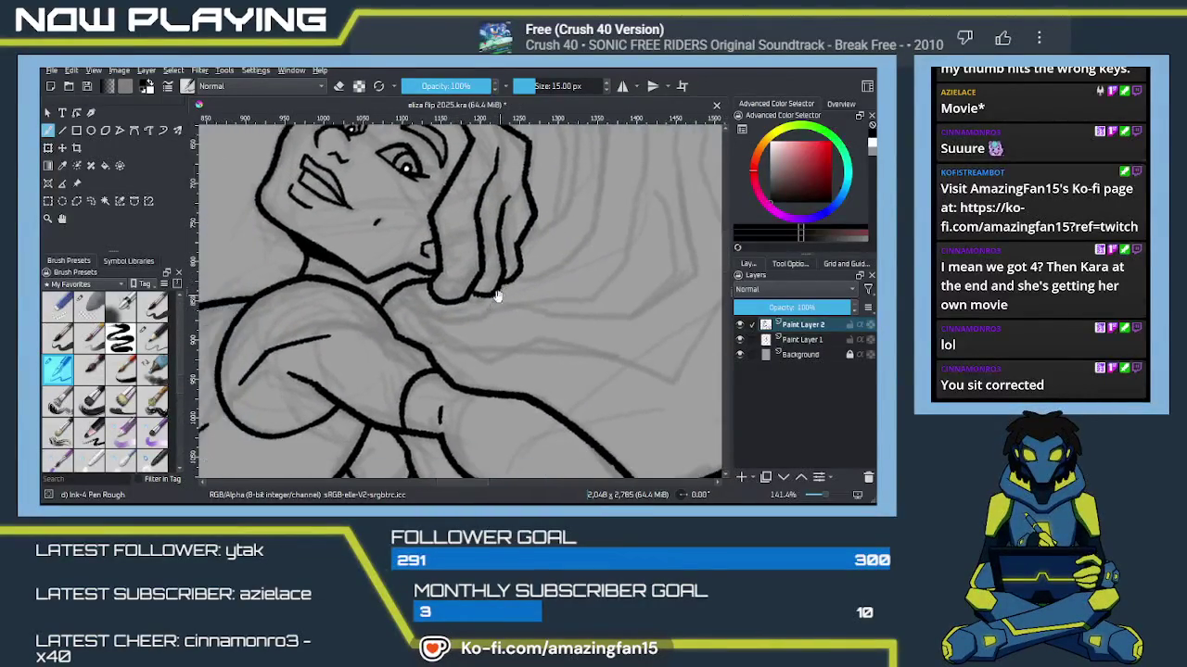
Step: Add short ink marks under the chin and along the lower torso curve
mouse_move(400, 291)
left_mouse_down()
mouse_move(461, 316)
mouse_move(504, 302)
mouse_move(466, 254)
mouse_move(384, 252)
mouse_move(306, 306)
left_mouse_up()
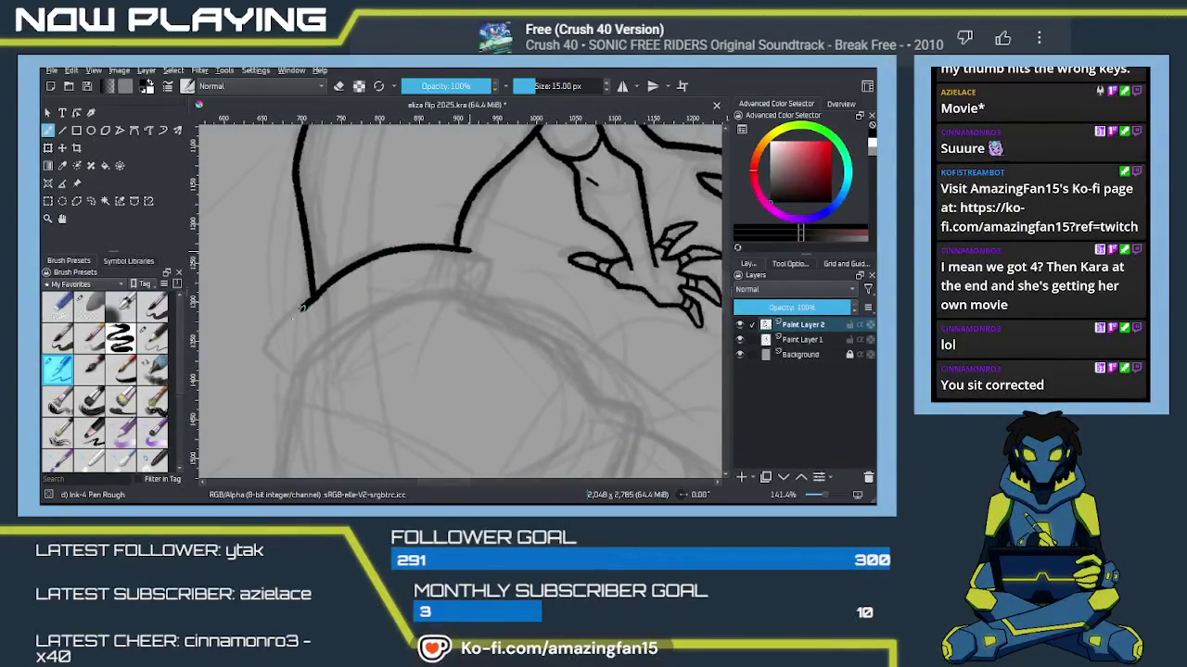
mouse_move(351, 196)
left_mouse_down()
mouse_move(369, 317)
mouse_move(364, 303)
left_mouse_up()
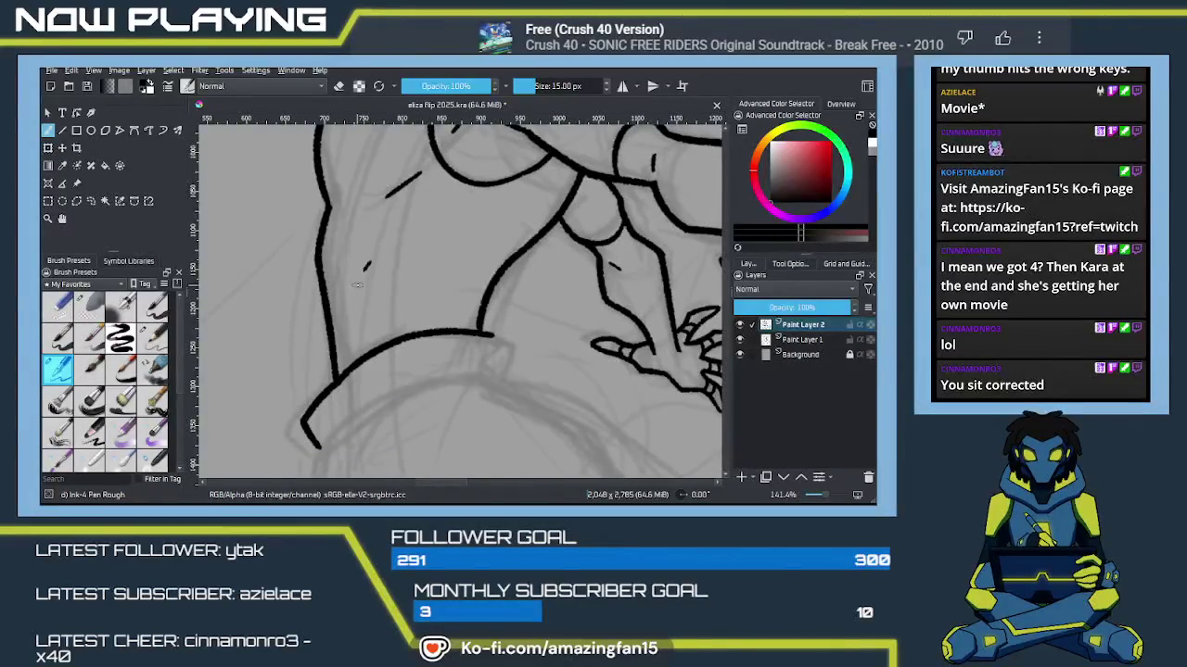
left_click_drag(376, 254, 365, 275)
key("ctrl+z")
key("ctrl+z")
left_click_drag(375, 259, 371, 266)
left_click_drag(370, 352, 380, 323)
key("ctrl+z")
key("ctrl+z")
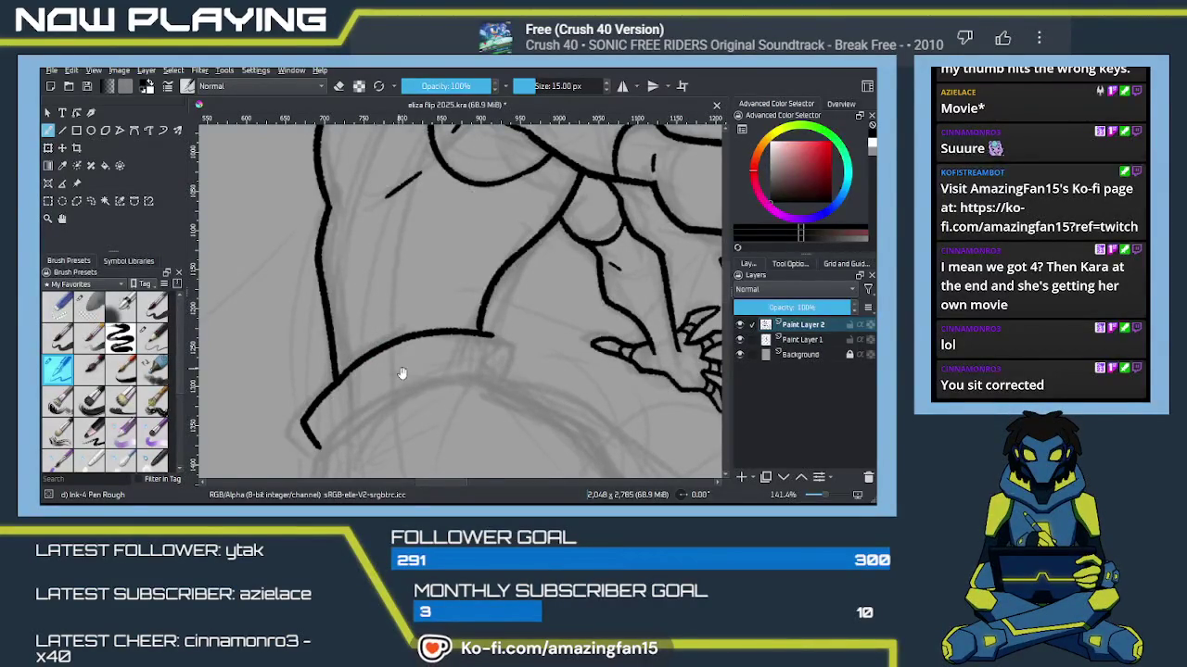
left_click_drag(395, 366, 381, 323)
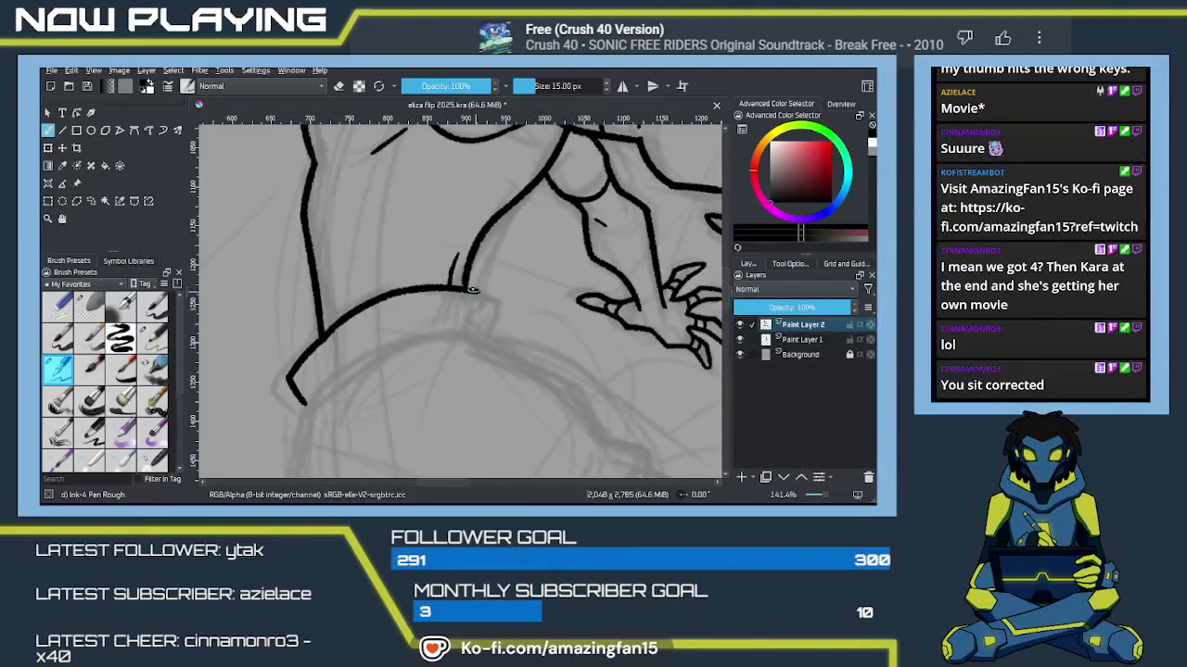
Step: Ink a vertical line at the curve's end and a long line up toward the arm
mouse_move(475, 289)
left_mouse_down()
mouse_move(478, 336)
mouse_move(477, 180)
left_mouse_up()
mouse_move(309, 223)
left_mouse_down()
mouse_move(407, 152)
mouse_move(484, 141)
left_mouse_up()
key("ctrl+z")
left_click_drag(312, 218, 468, 154)
key("ctrl+z")
left_click_drag(307, 221, 464, 153)
Step: Thicken the tip of the raised hand's top claw and tidy it with the eraser
left_click_drag(640, 436, 314, 328)
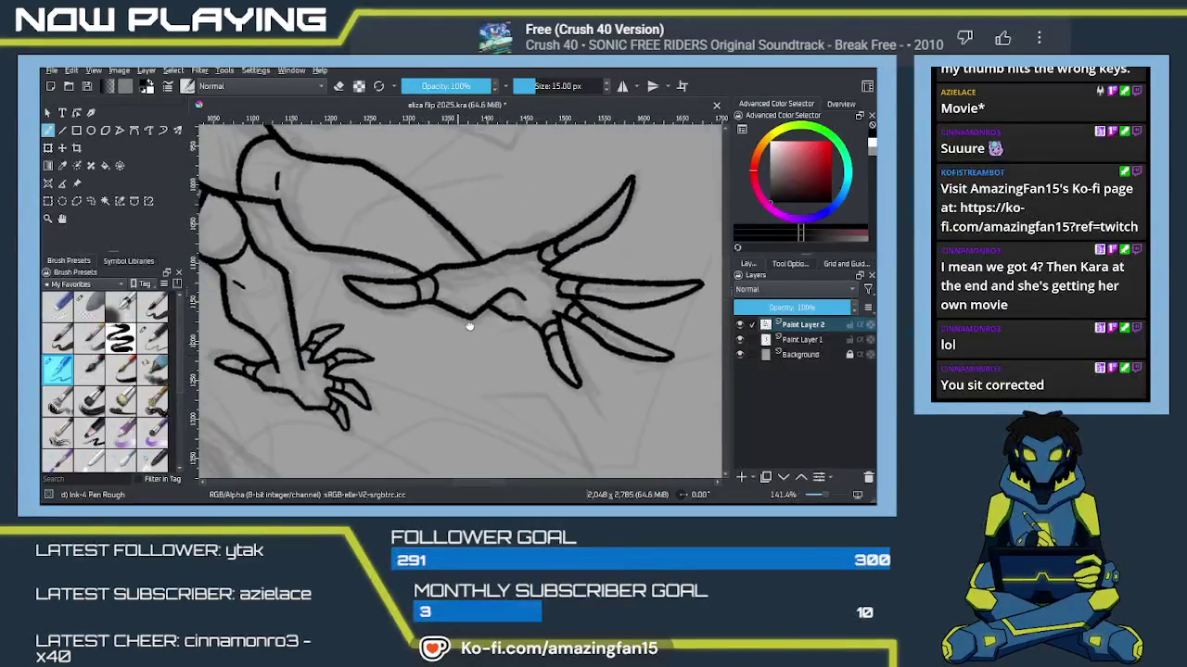
left_click_drag(636, 176, 631, 206)
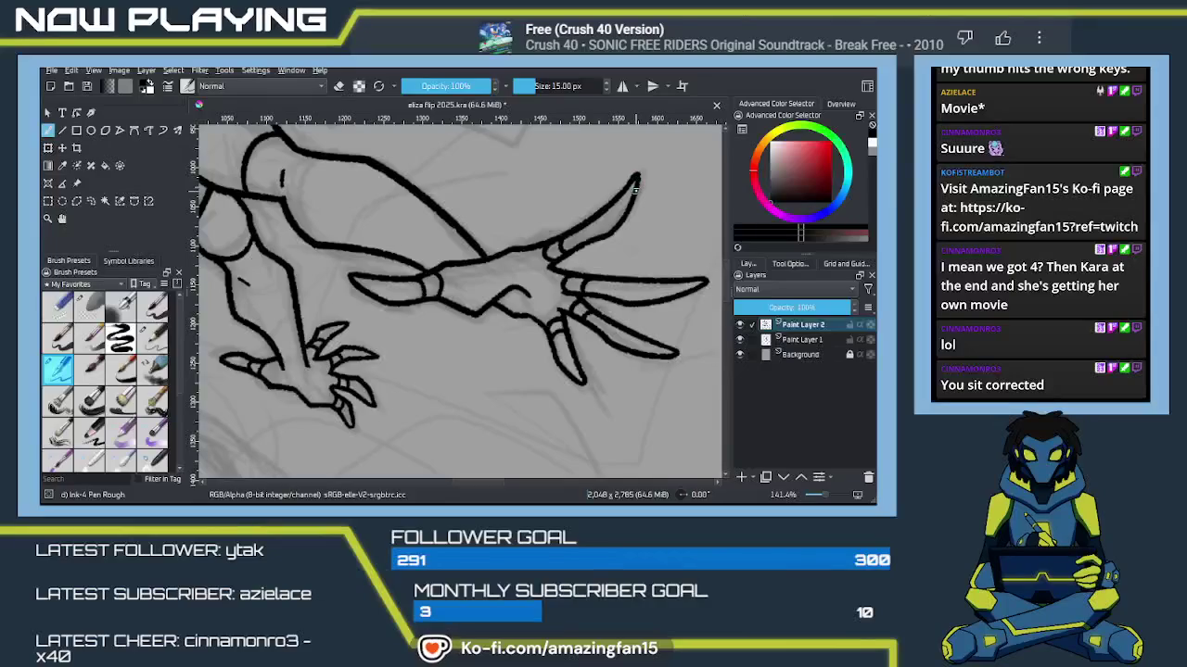
key("e")
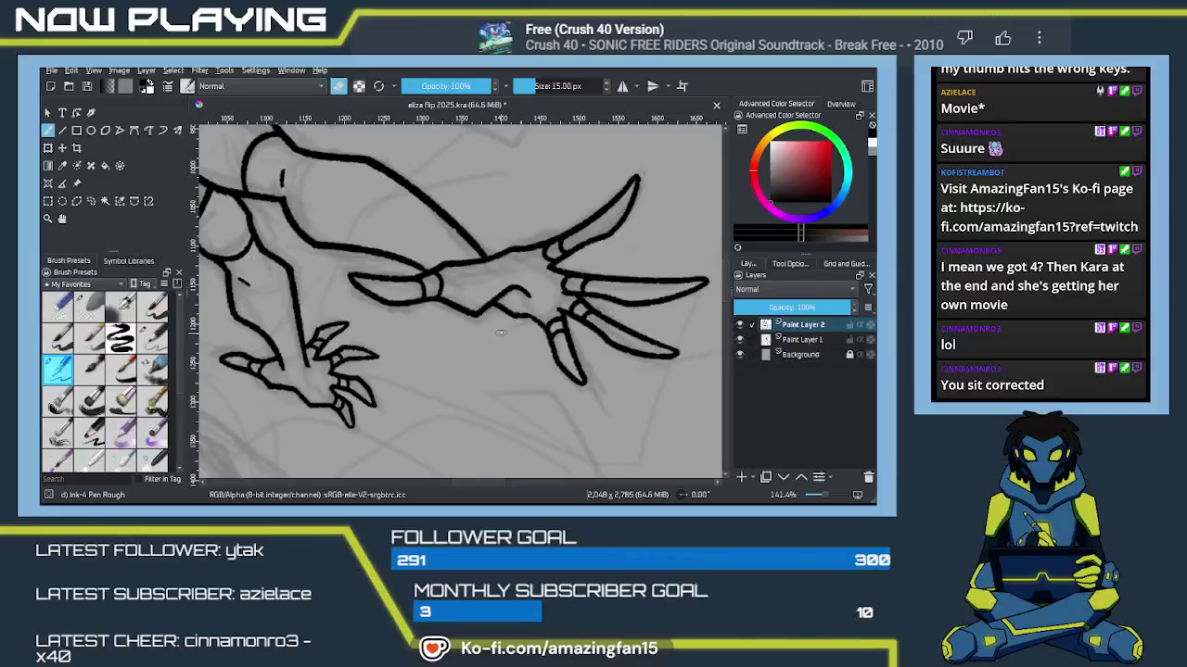
key("e")
scroll(450, 359, "down", 5)
Step: Ink a curve from the band's corner and a long line sweeping down-left
left_click_drag(453, 356, 463, 216)
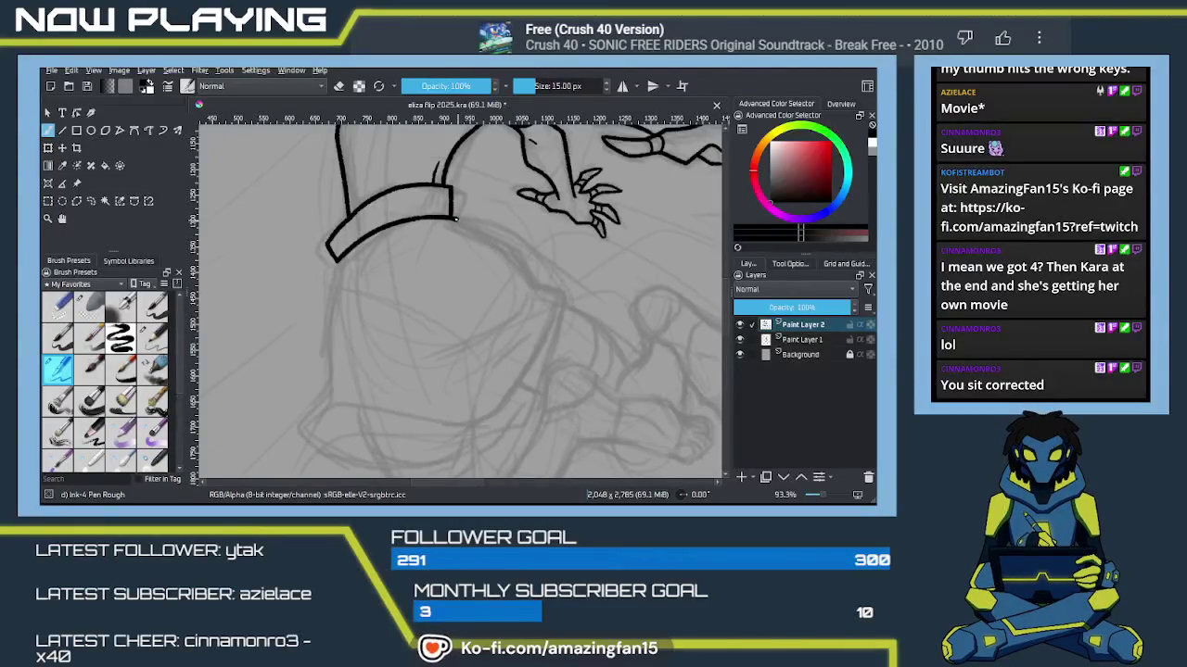
left_click_drag(454, 219, 514, 258)
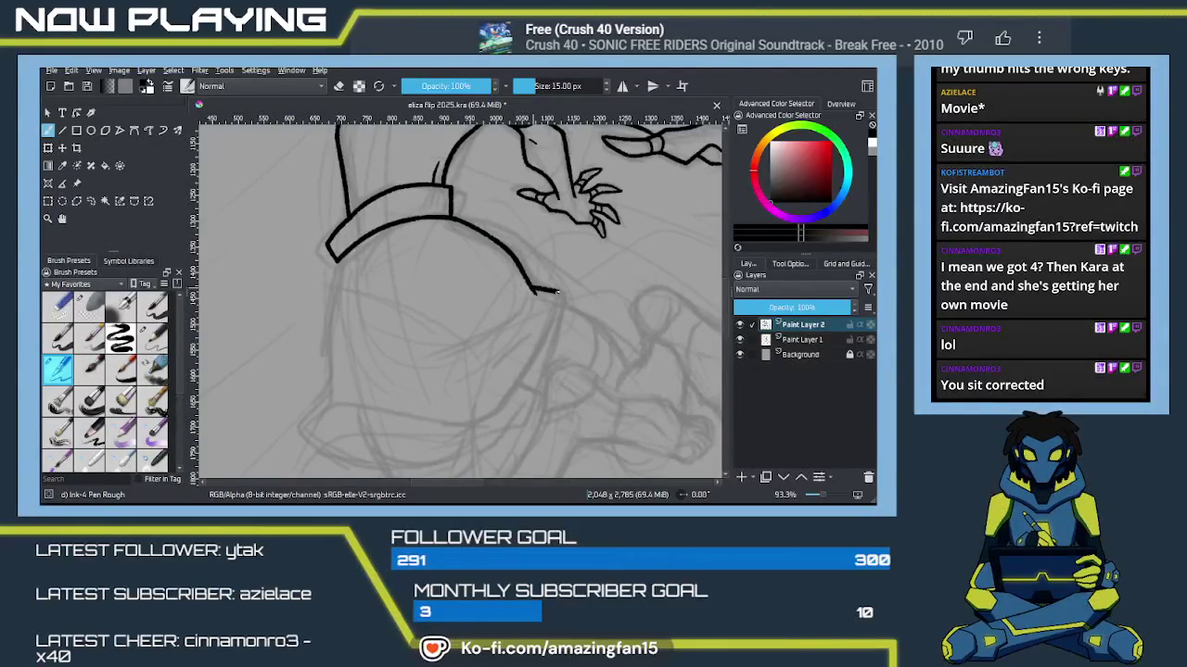
mouse_move(556, 293)
left_mouse_down()
mouse_move(573, 195)
mouse_move(519, 320)
left_mouse_up()
key("ctrl+z")
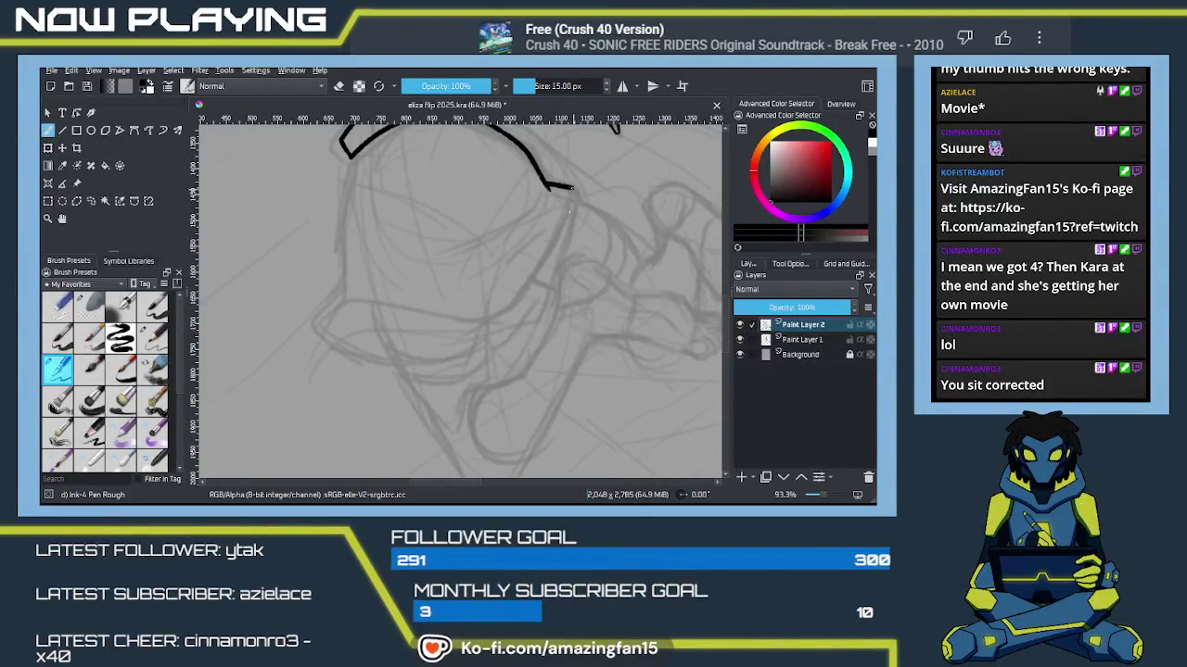
left_click_drag(572, 189, 499, 319)
Step: Ink the rim's inner line and rounded lower edge, undoing stray strokes
key("e")
key("e")
left_click_drag(539, 234, 492, 274)
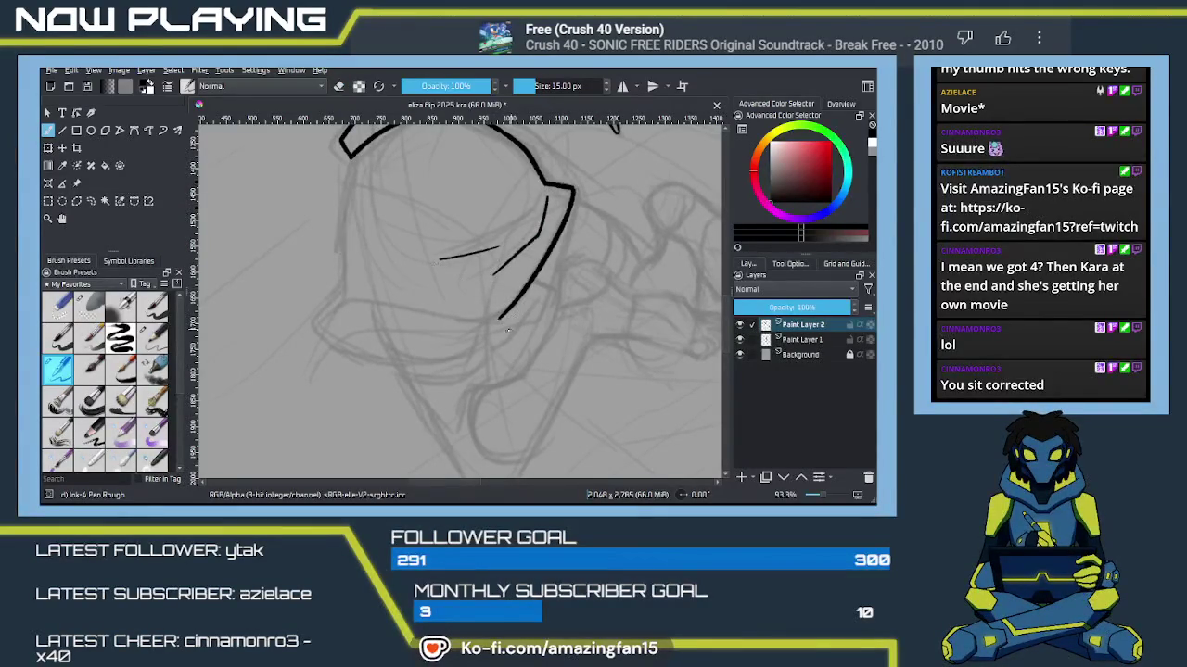
mouse_move(500, 315)
left_mouse_down()
mouse_move(383, 298)
mouse_move(310, 335)
mouse_move(359, 361)
left_mouse_up()
key("ctrl+z")
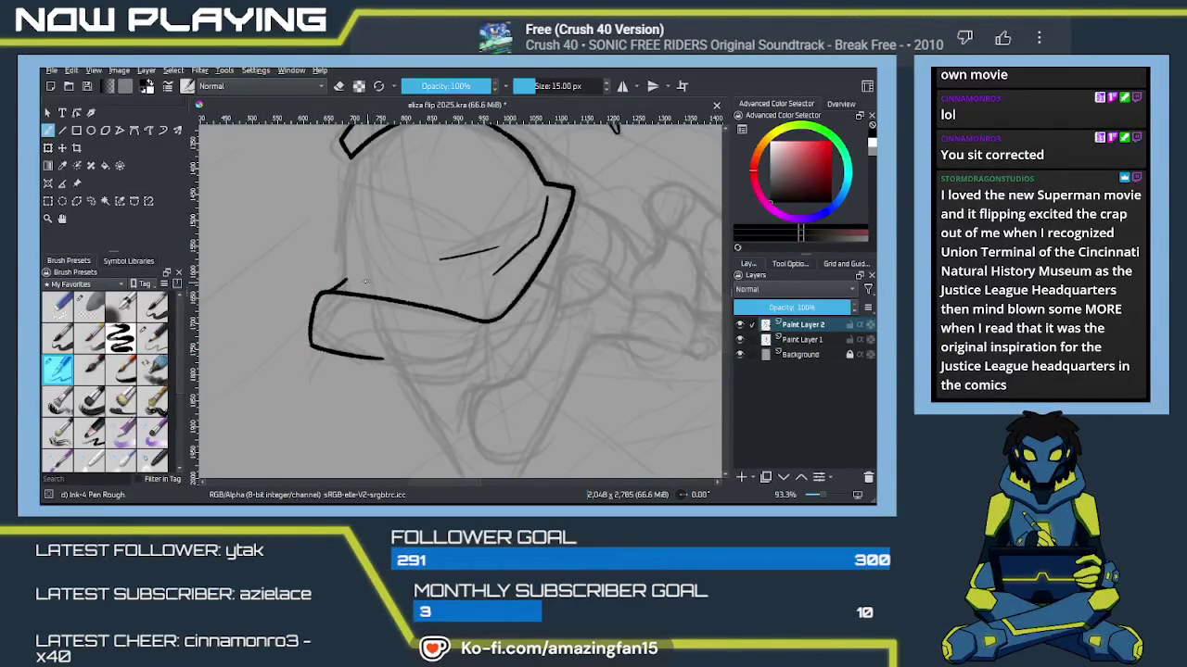
left_click_drag(366, 278, 421, 293)
key("ctrl+z")
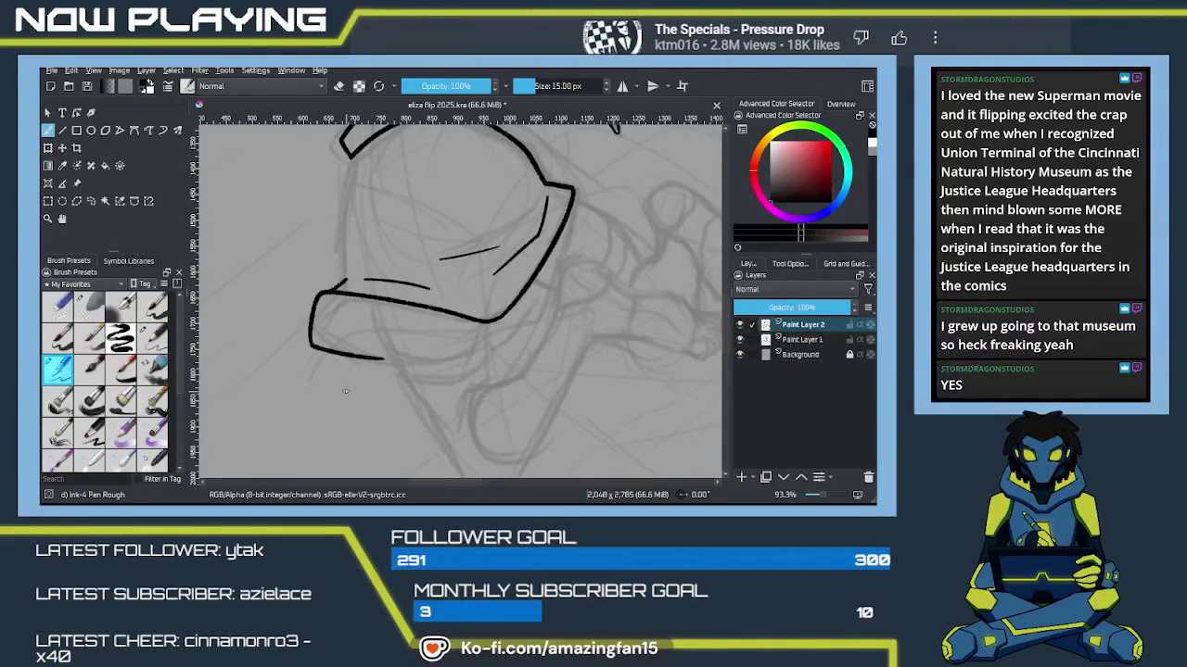
Step: Ink the left side of the rounded shape after two redrawn attempts
mouse_move(406, 300)
left_mouse_down()
mouse_move(405, 218)
mouse_move(393, 346)
left_mouse_up()
key("ctrl+z")
left_click_drag(403, 221, 396, 296)
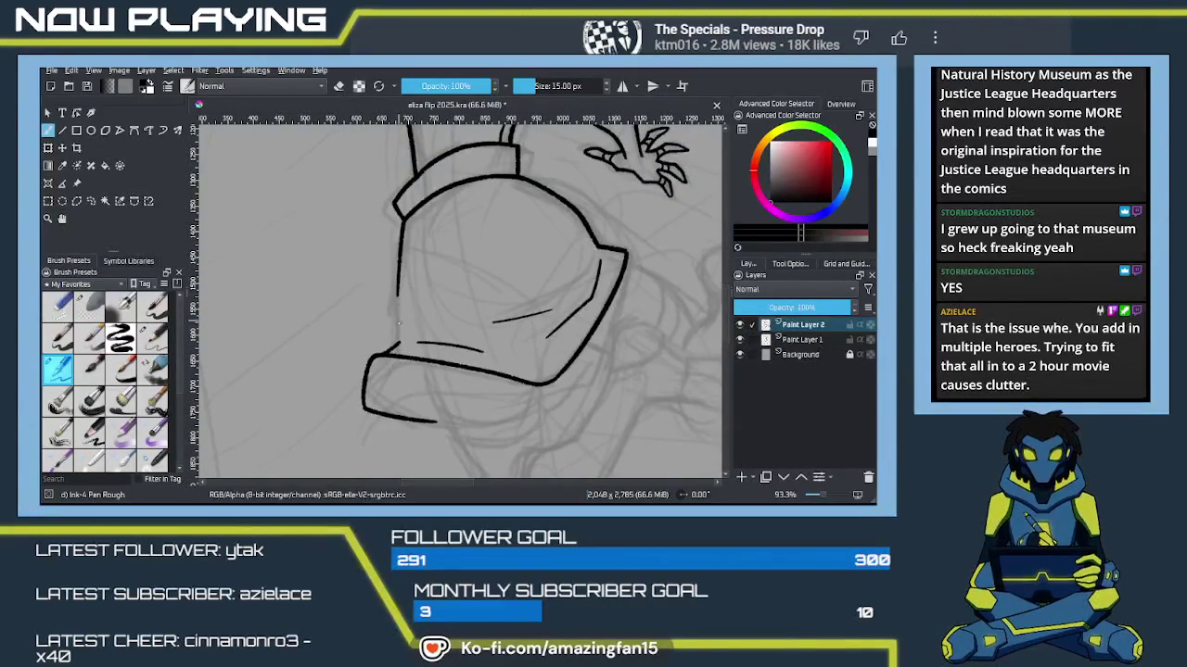
key("ctrl+z")
left_click_drag(402, 221, 396, 332)
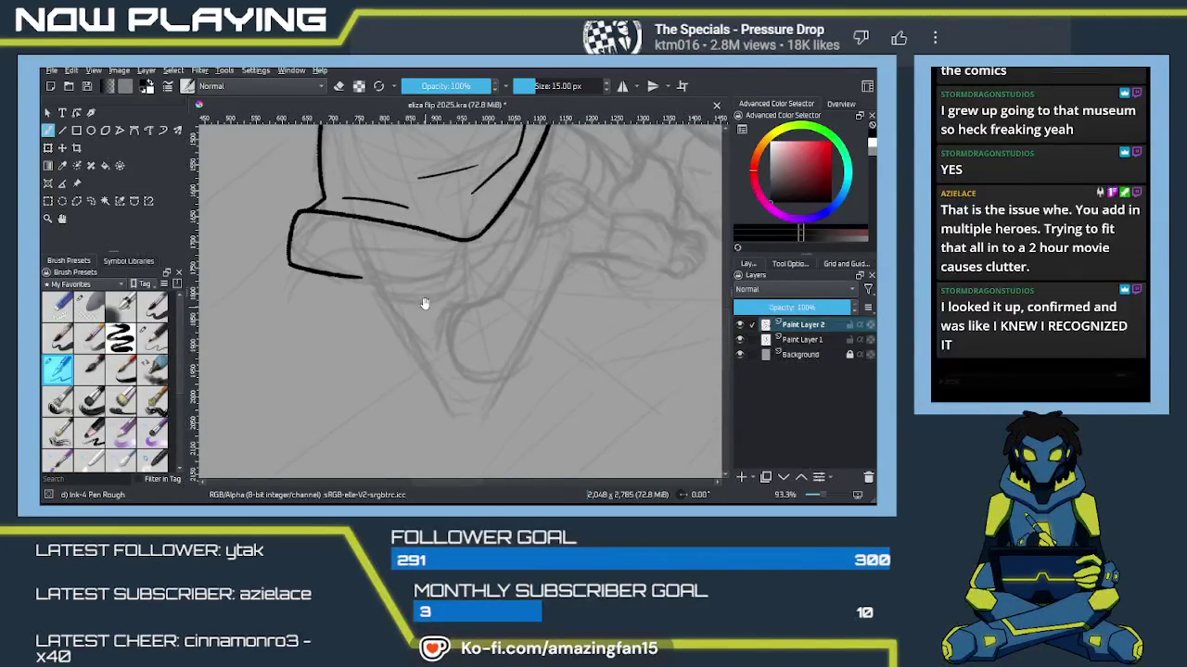
Step: Ink the long diagonal shin line running below the rim
mouse_move(428, 353)
left_mouse_down()
mouse_move(453, 394)
mouse_move(439, 381)
mouse_move(472, 323)
mouse_move(455, 379)
mouse_move(460, 339)
mouse_move(445, 350)
left_mouse_up()
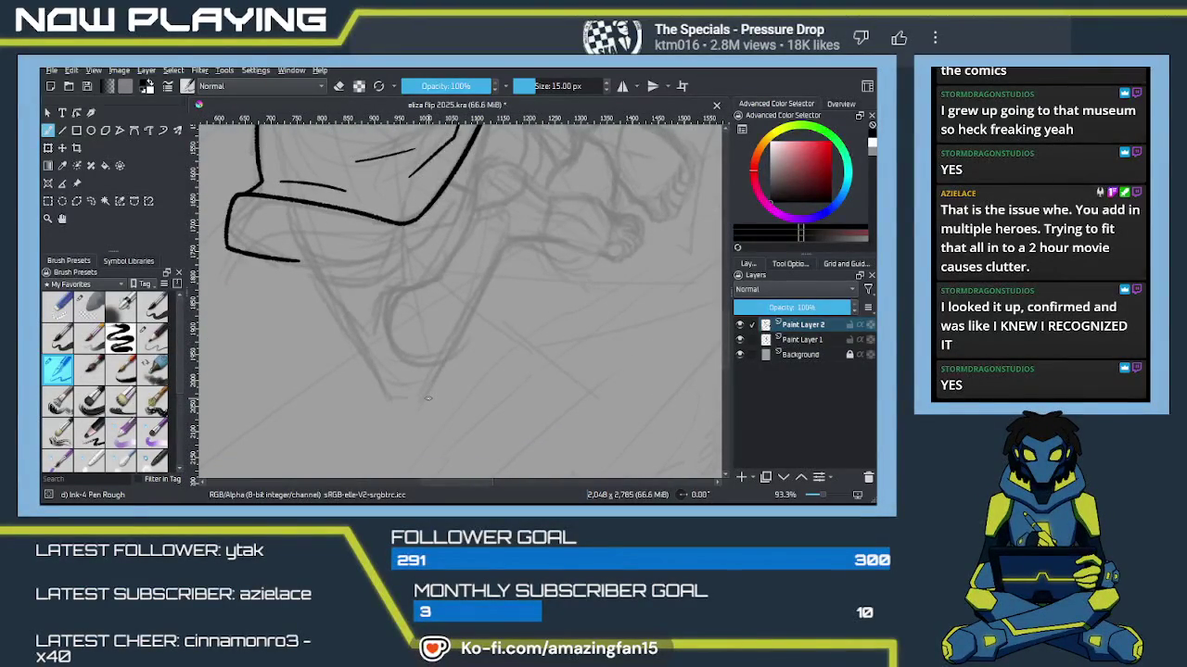
mouse_move(402, 379)
left_mouse_down()
mouse_move(450, 339)
mouse_move(416, 329)
left_mouse_up()
left_click_drag(339, 216, 424, 362)
key("ctrl+z")
mouse_move(333, 213)
left_mouse_down()
mouse_move(441, 396)
mouse_move(477, 396)
left_mouse_up()
left_click_drag(435, 317, 365, 377)
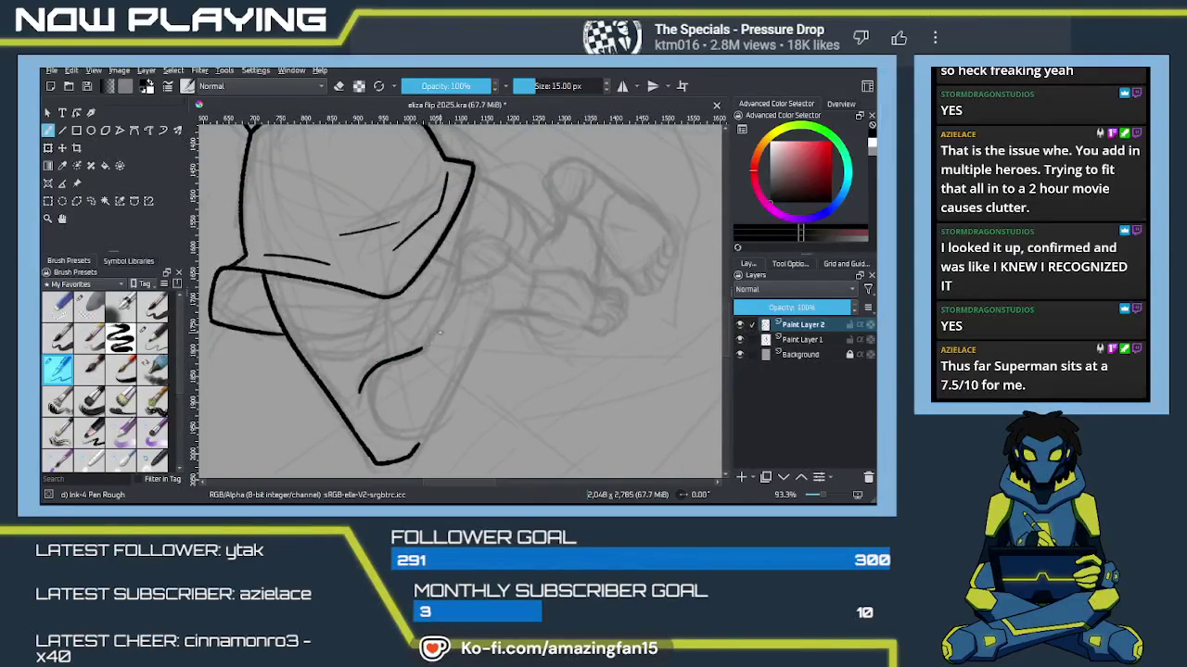
key("ctrl+z")
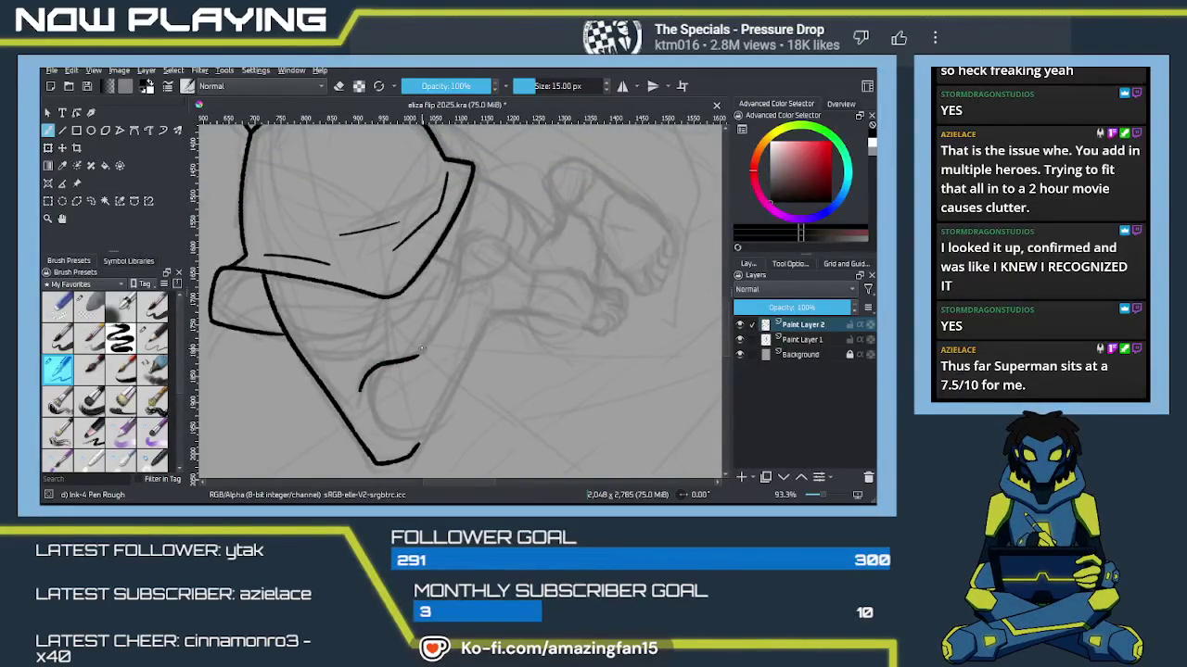
Step: Ink the top of the foot line and the leg's back line, discarding the heel curve attempts
left_click_drag(416, 355, 458, 251)
key("ctrl+z")
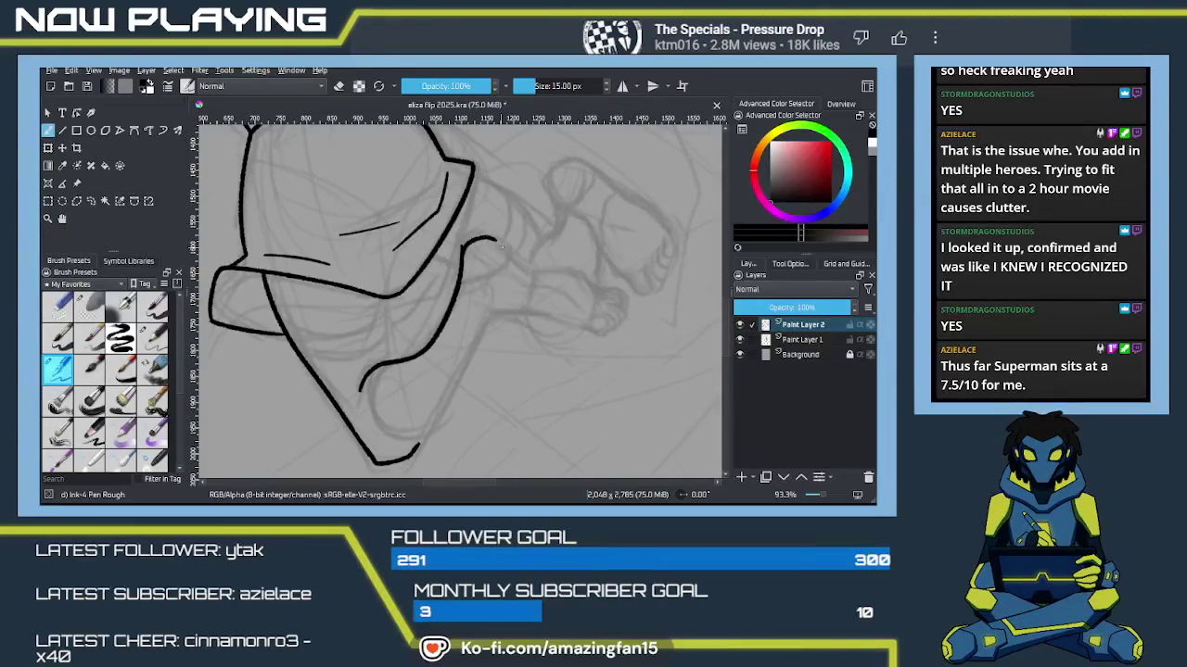
left_click_drag(493, 239, 533, 264)
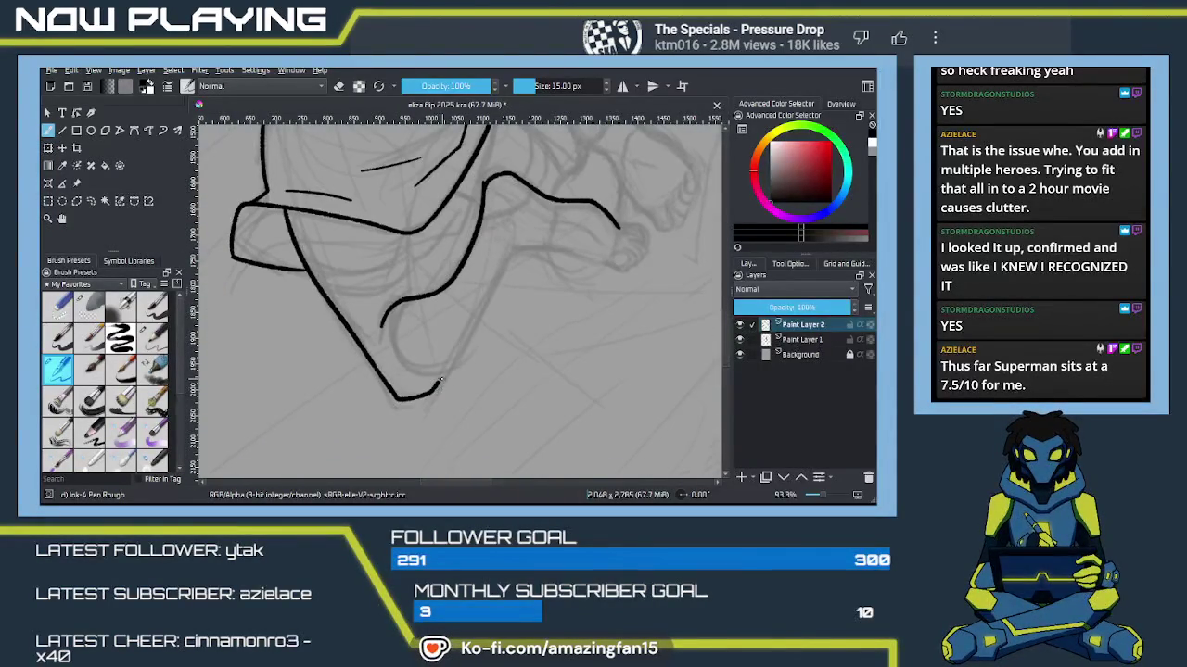
left_click_drag(438, 383, 508, 263)
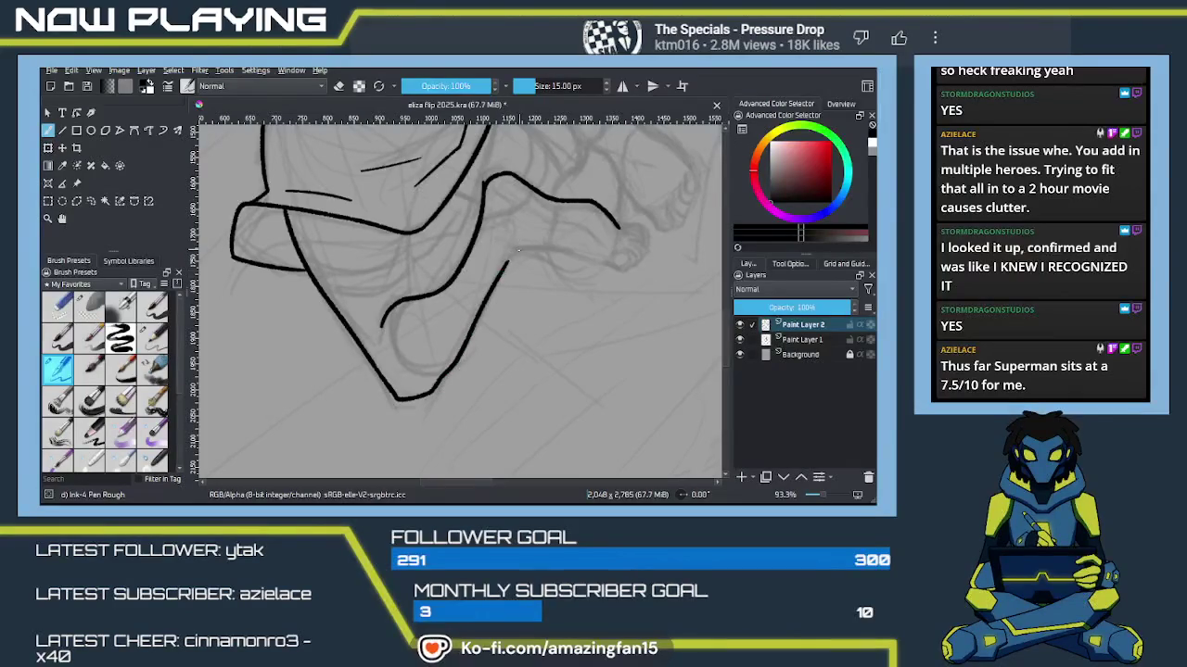
left_click_drag(400, 301, 457, 356)
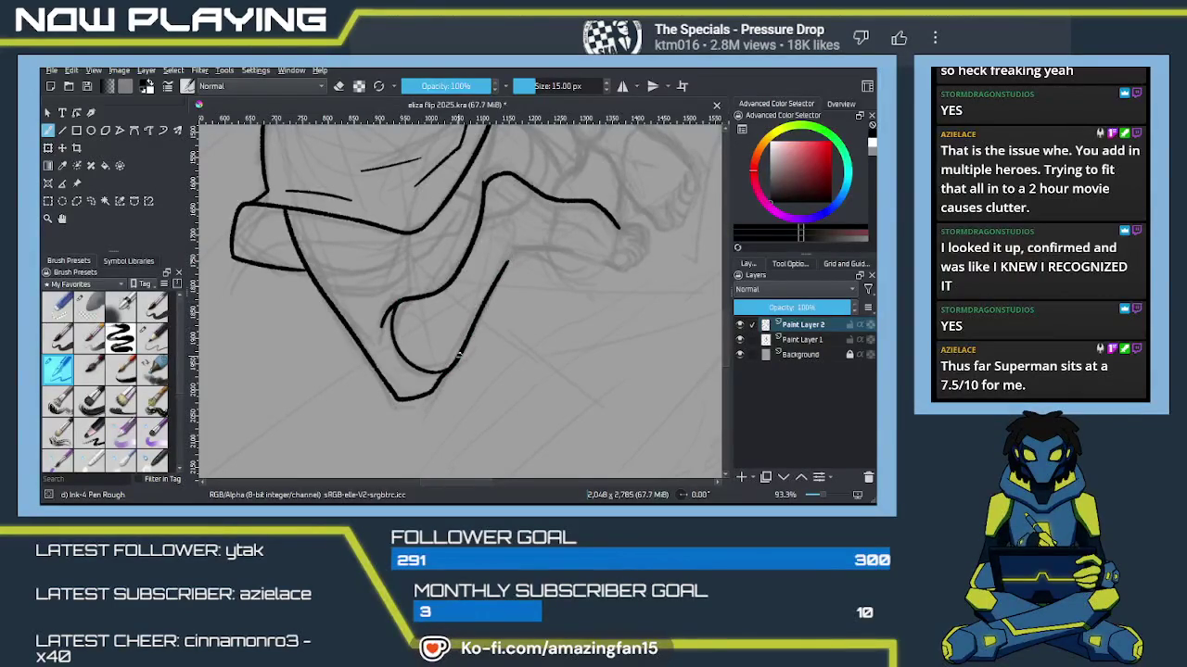
key("ctrl+z")
left_click_drag(400, 302, 457, 356)
key("ctrl+z")
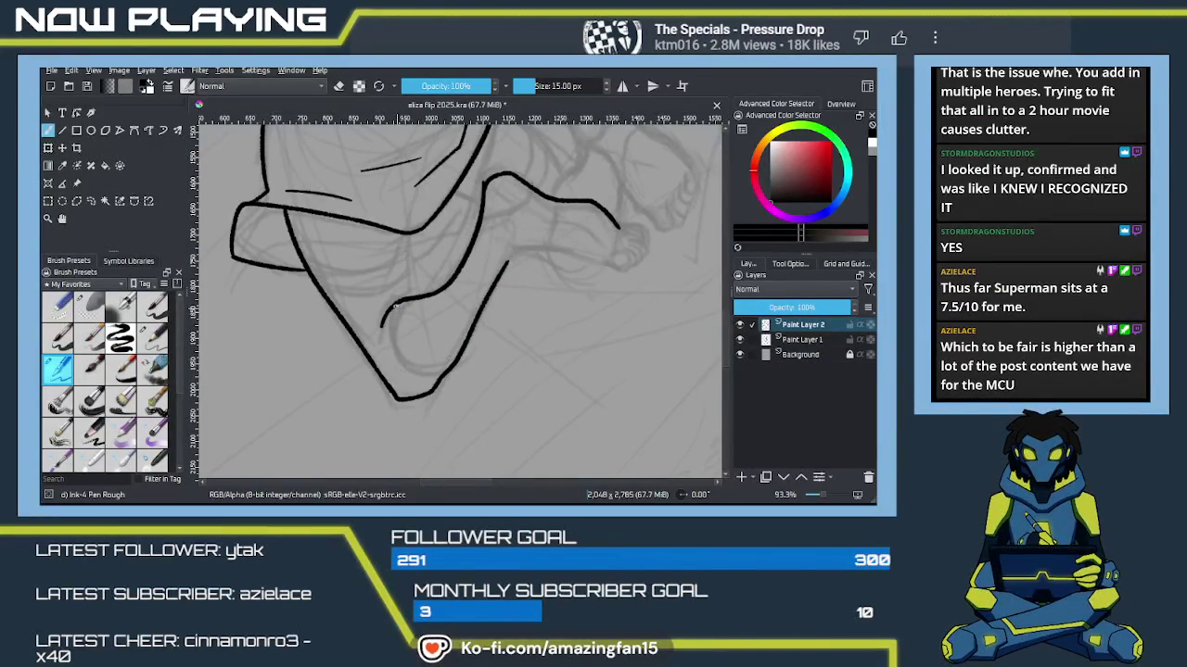
key("ctrl+z")
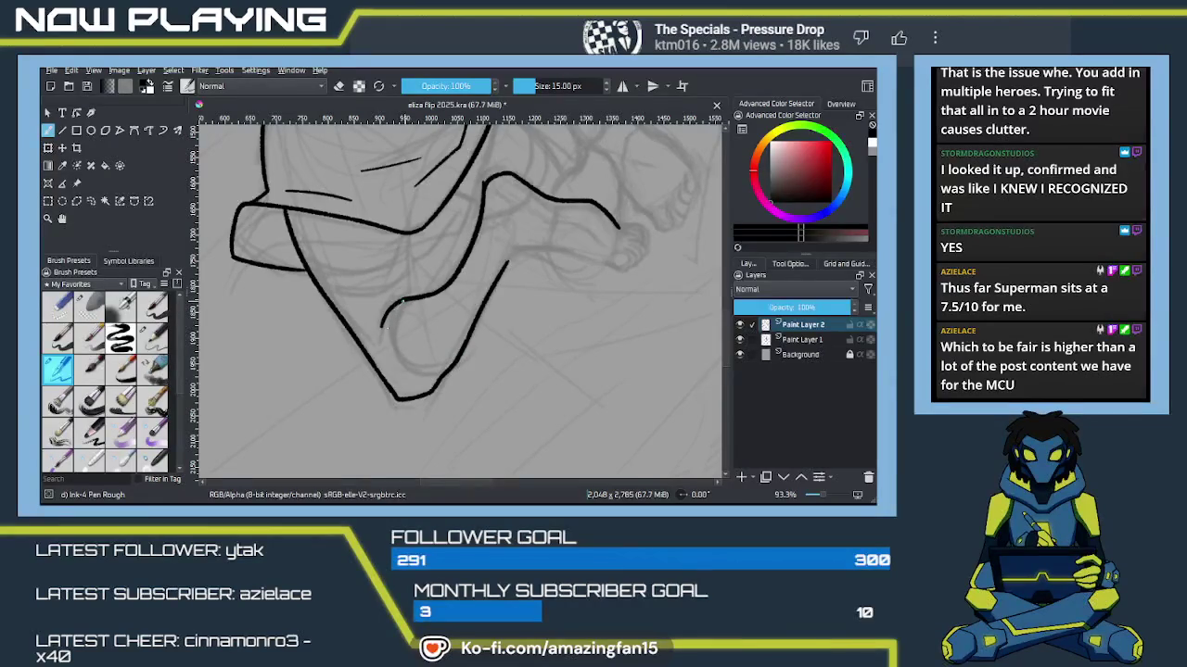
Step: Extend the front leg line upward and carry the leg line toward the toes
left_click_drag(455, 361, 425, 444)
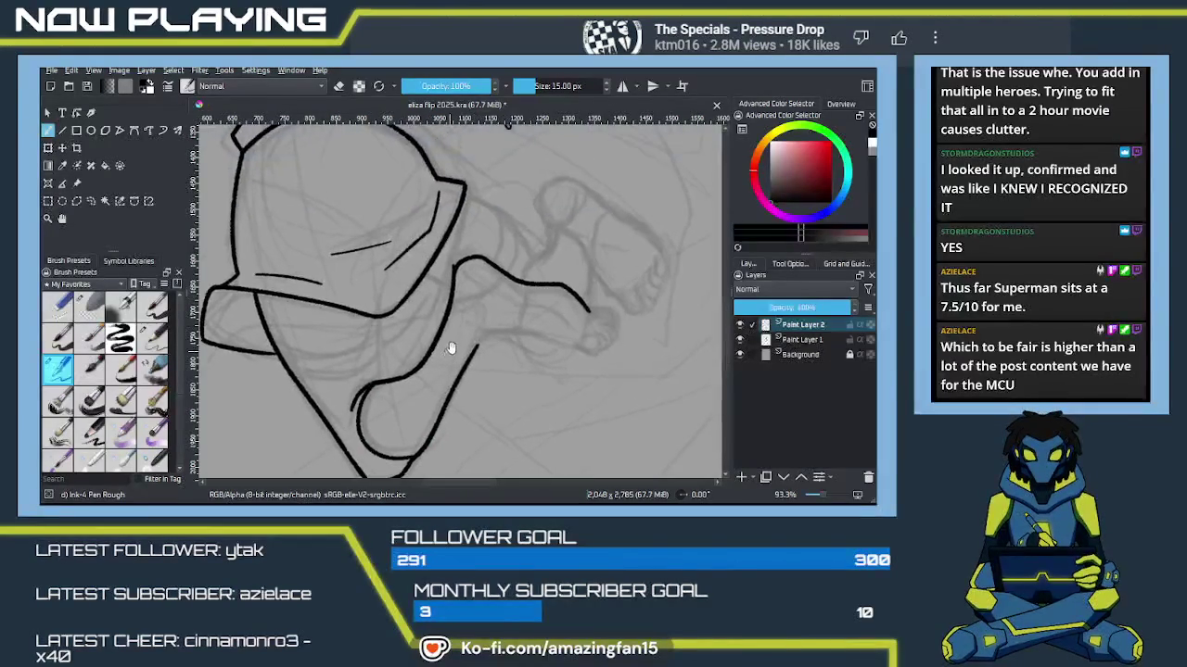
key("e")
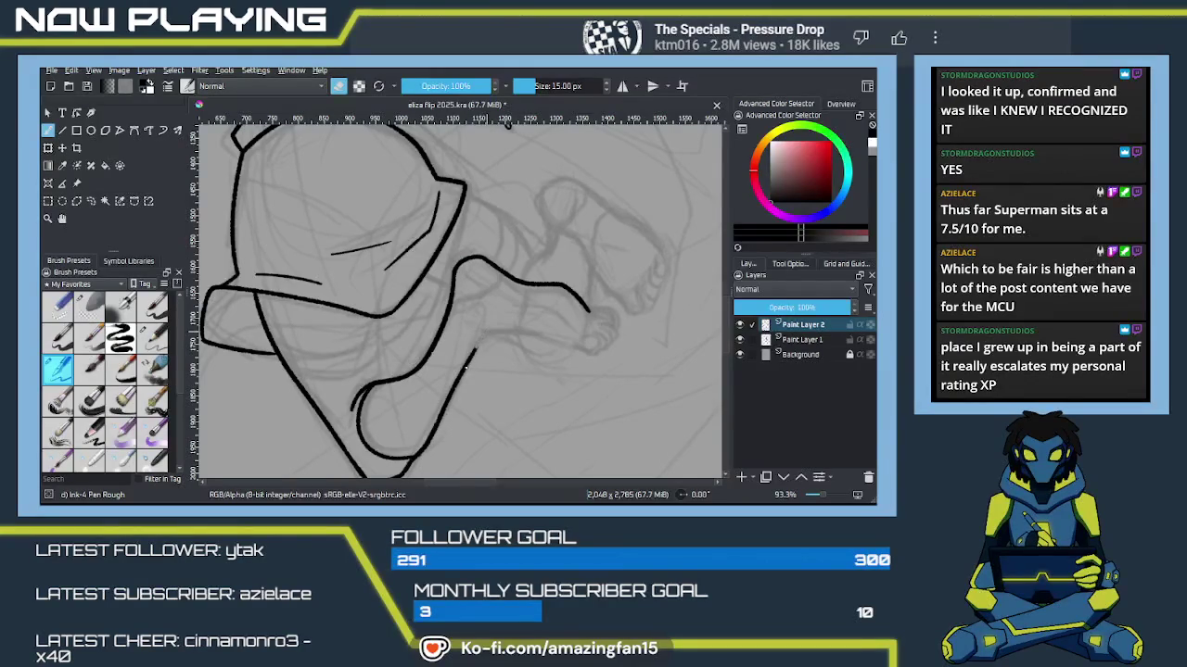
key("e")
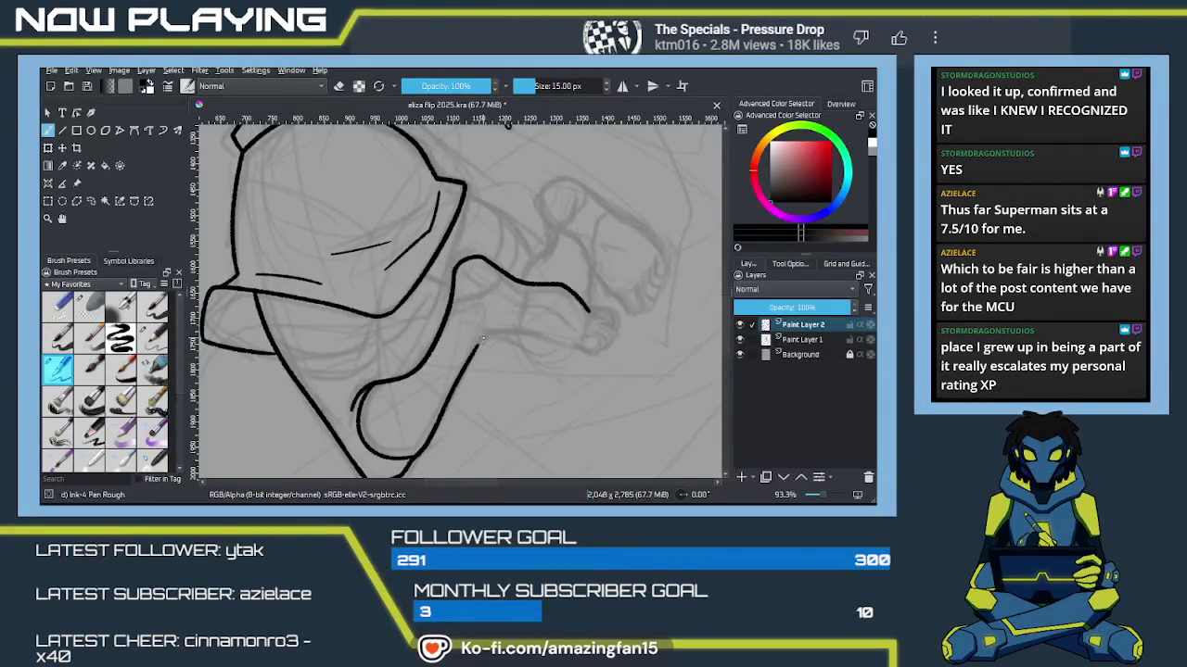
left_click_drag(479, 343, 469, 361)
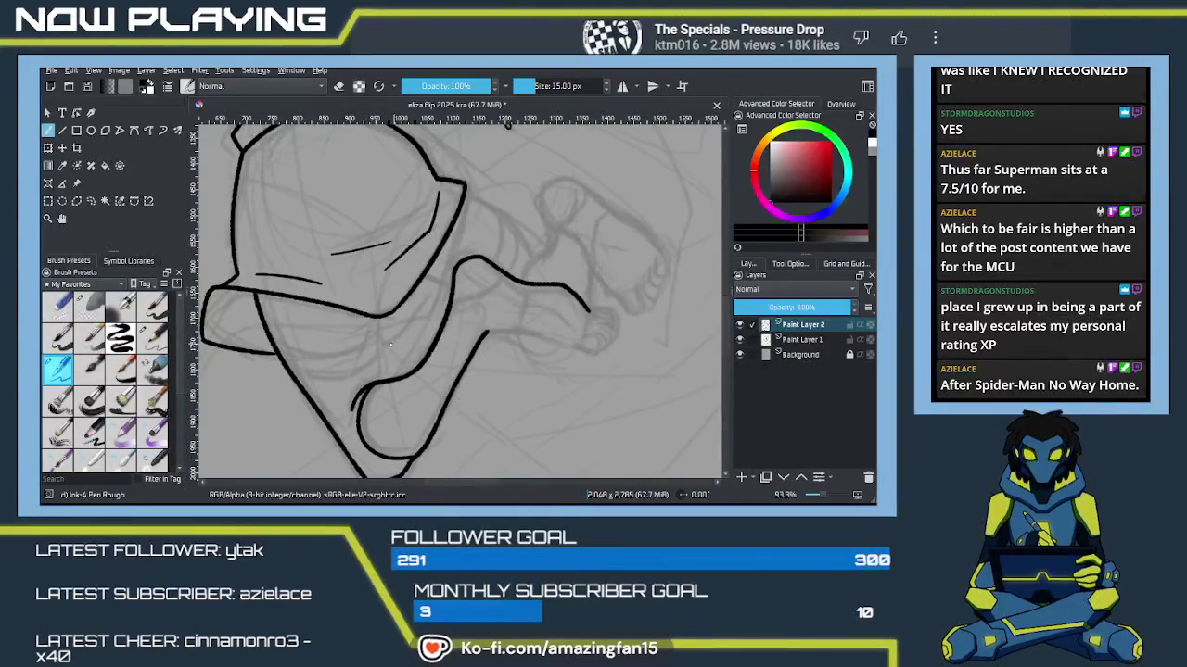
scroll(471, 352, "up", 1)
scroll(471, 352, "up", 2)
scroll(484, 324, "down", 1)
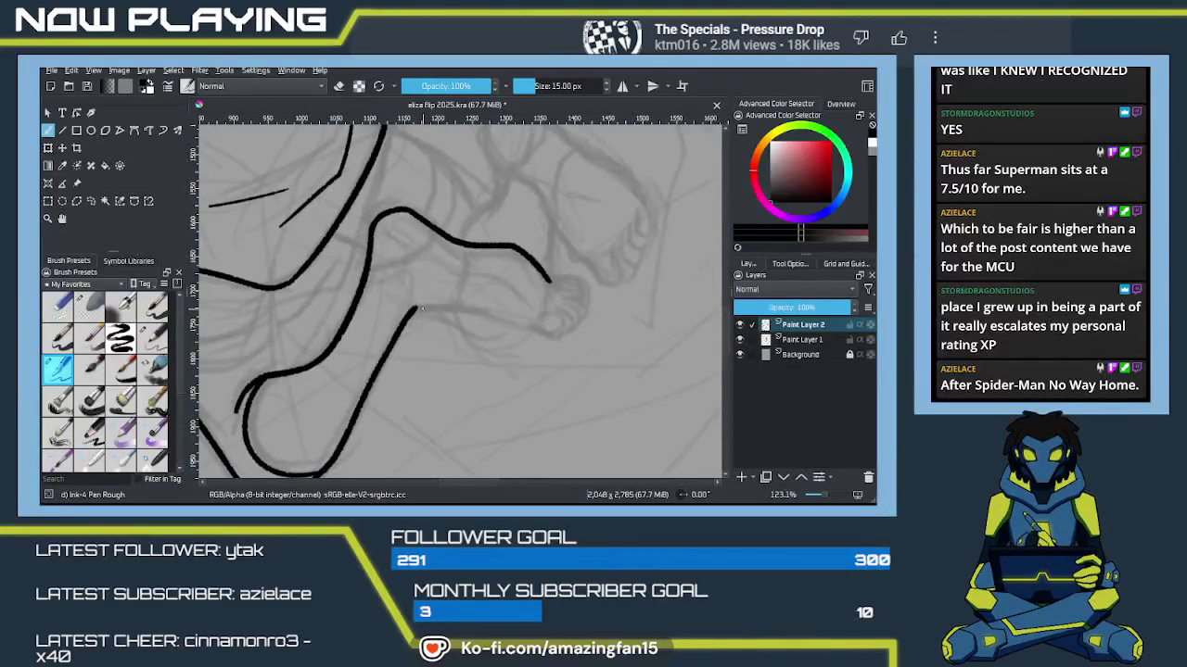
left_click_drag(415, 309, 552, 330)
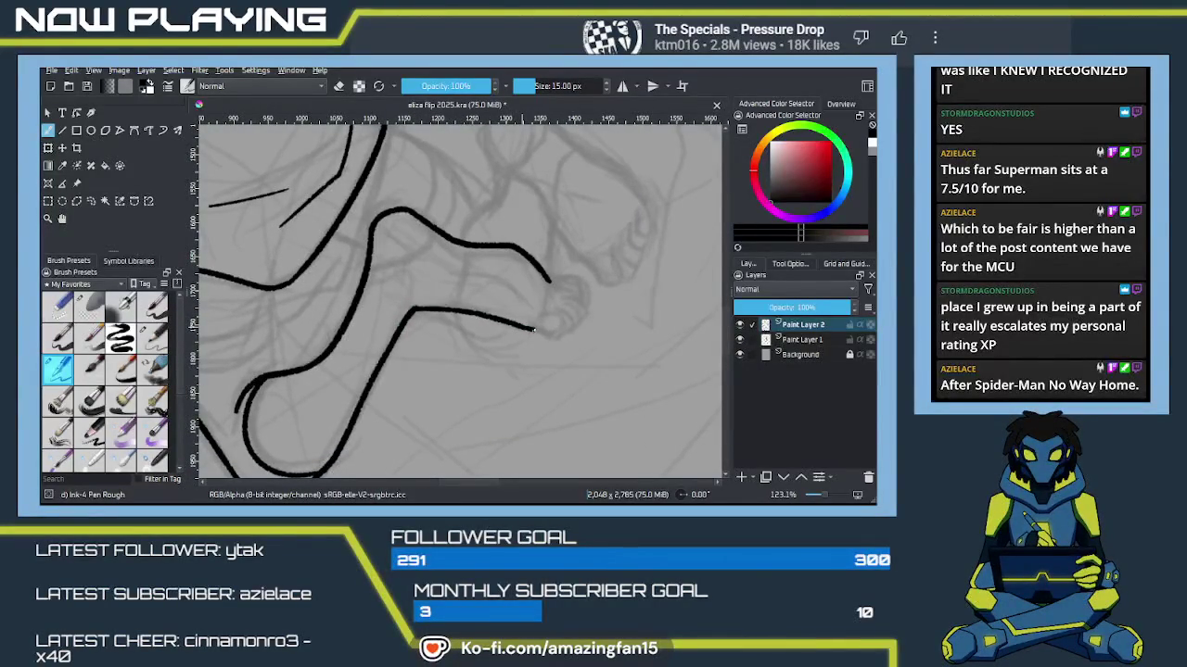
Step: Ink the curled toe loops at the tip of the foot
left_click_drag(551, 314, 543, 317)
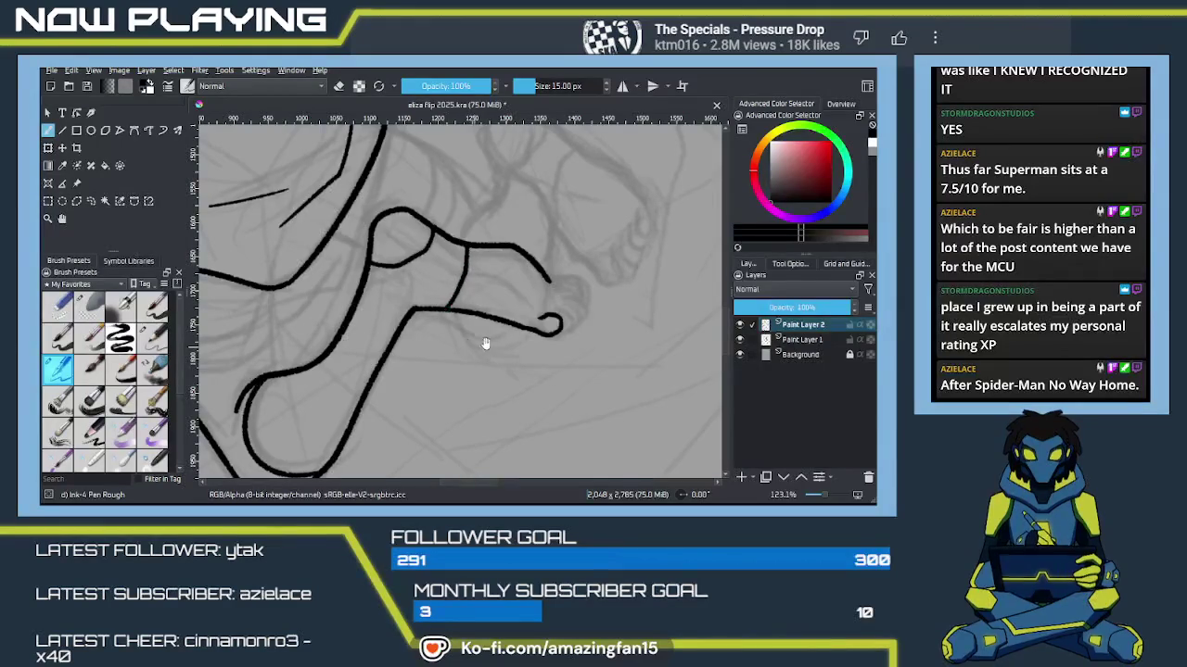
left_click_drag(548, 331, 463, 330)
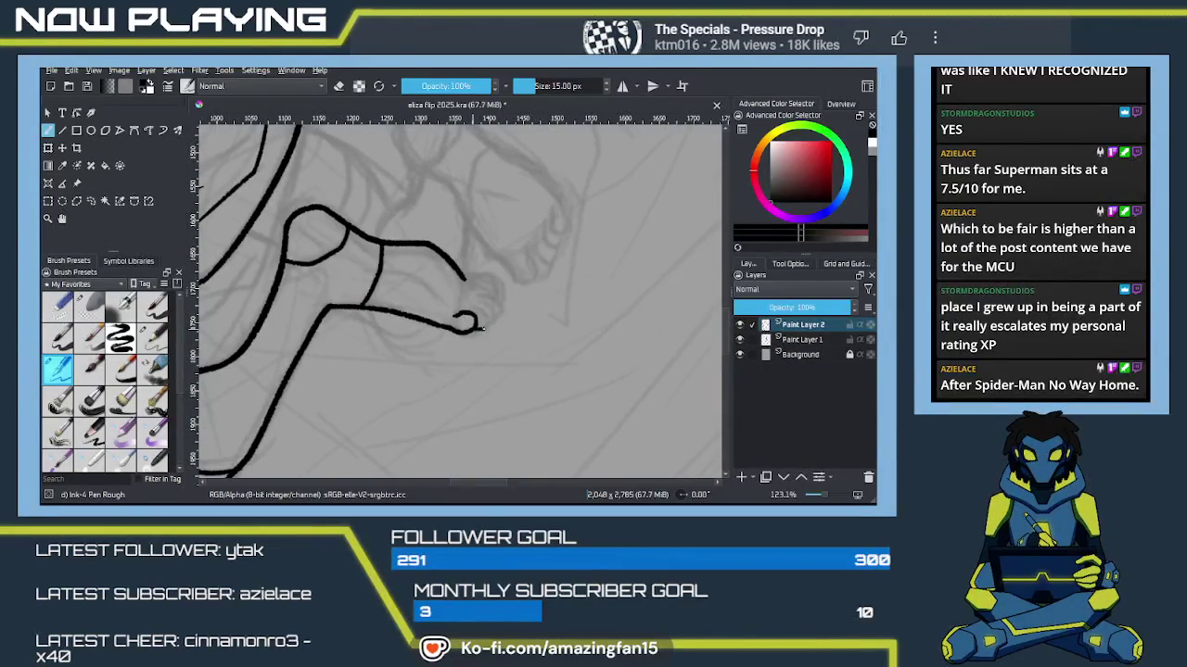
left_click_drag(482, 326, 479, 308)
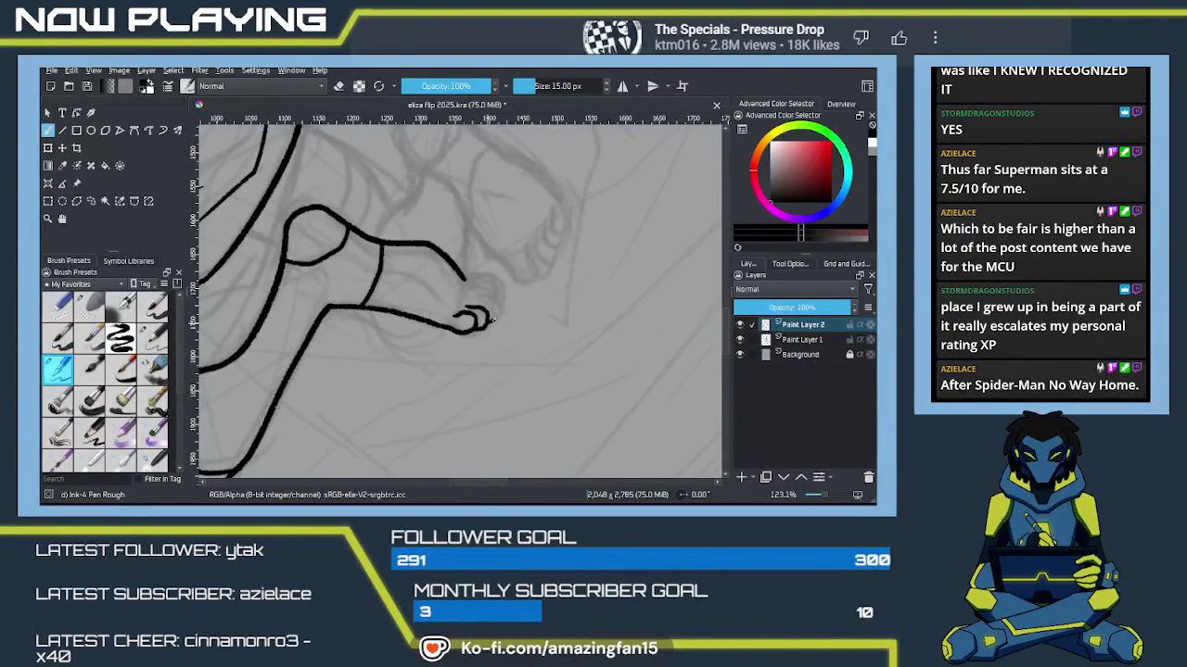
left_click_drag(492, 298, 499, 317)
key("ctrl+z")
Step: Extend the toe line's tip and add a detail line across the foot's top
key("e")
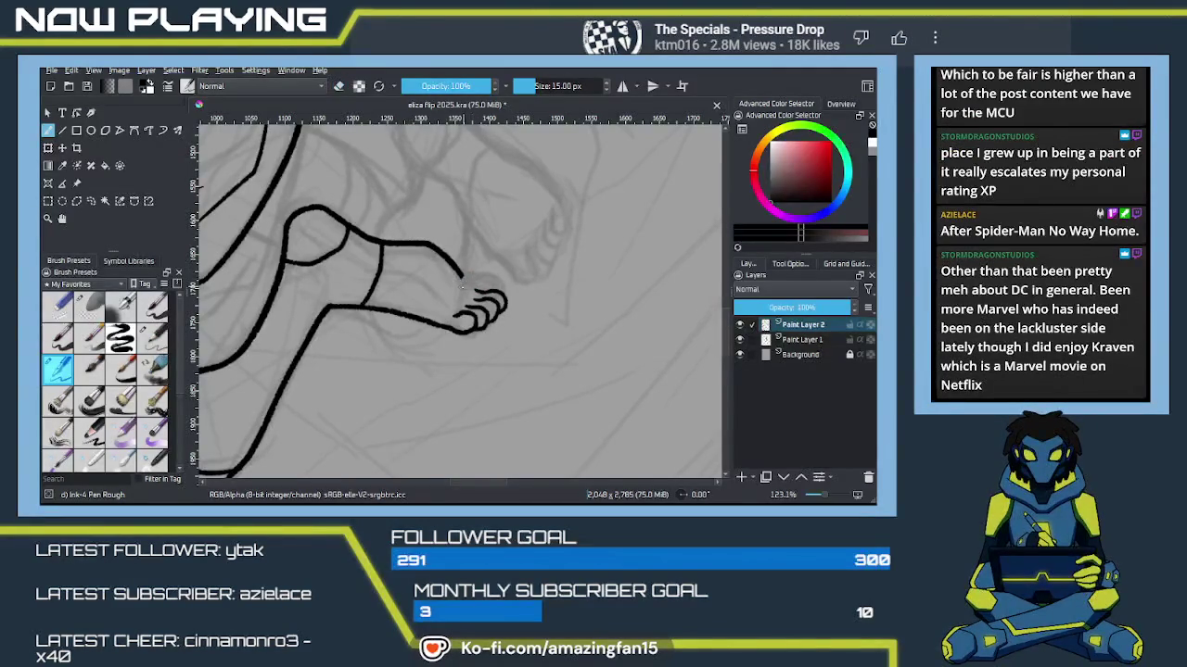
key("e")
left_click_drag(462, 275, 492, 278)
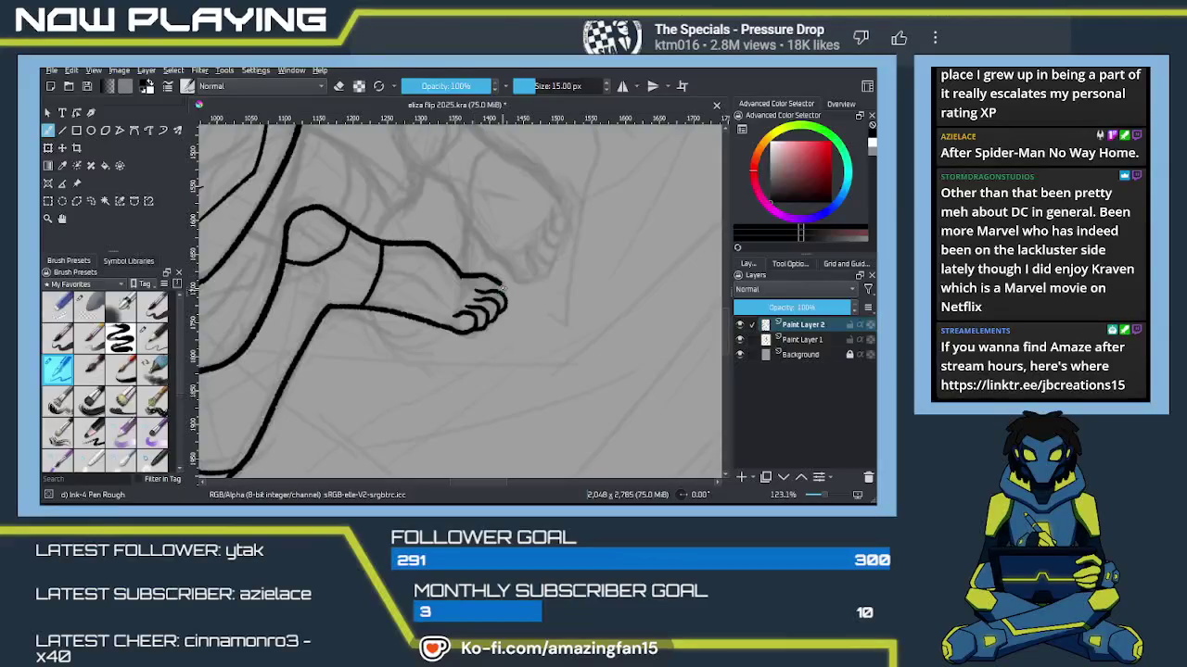
left_click_drag(497, 298, 528, 273)
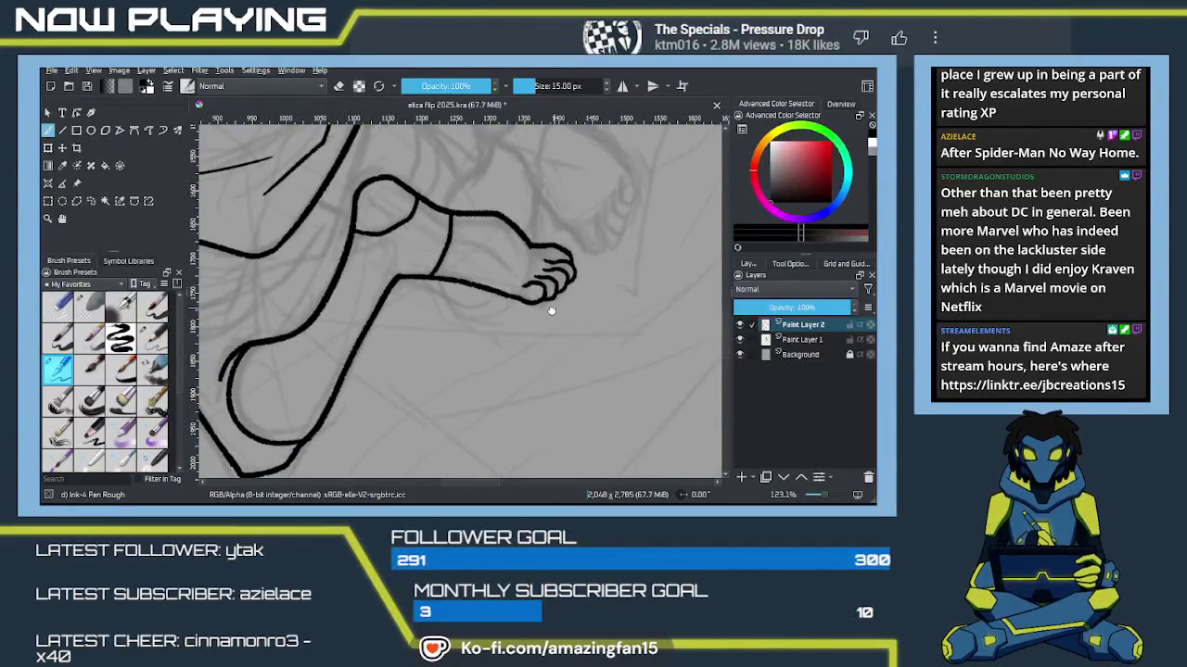
left_click_drag(508, 307, 392, 316)
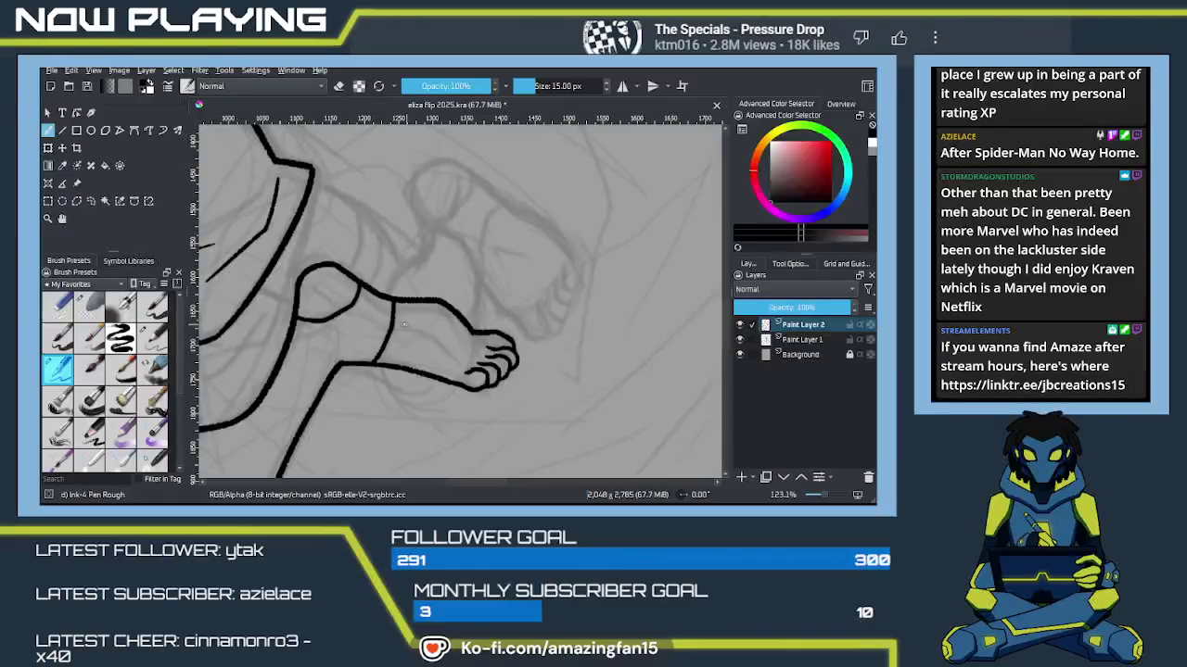
left_click_drag(403, 325, 426, 325)
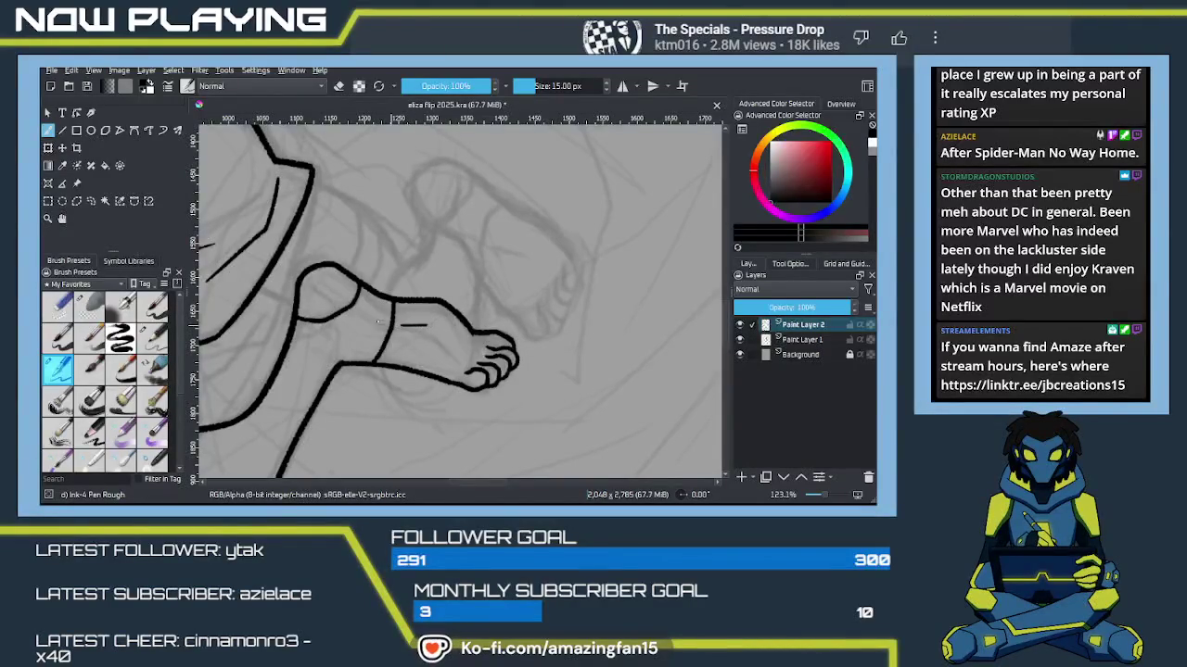
mouse_move(393, 371)
left_mouse_down()
mouse_move(443, 318)
mouse_move(467, 361)
mouse_move(451, 391)
left_mouse_up()
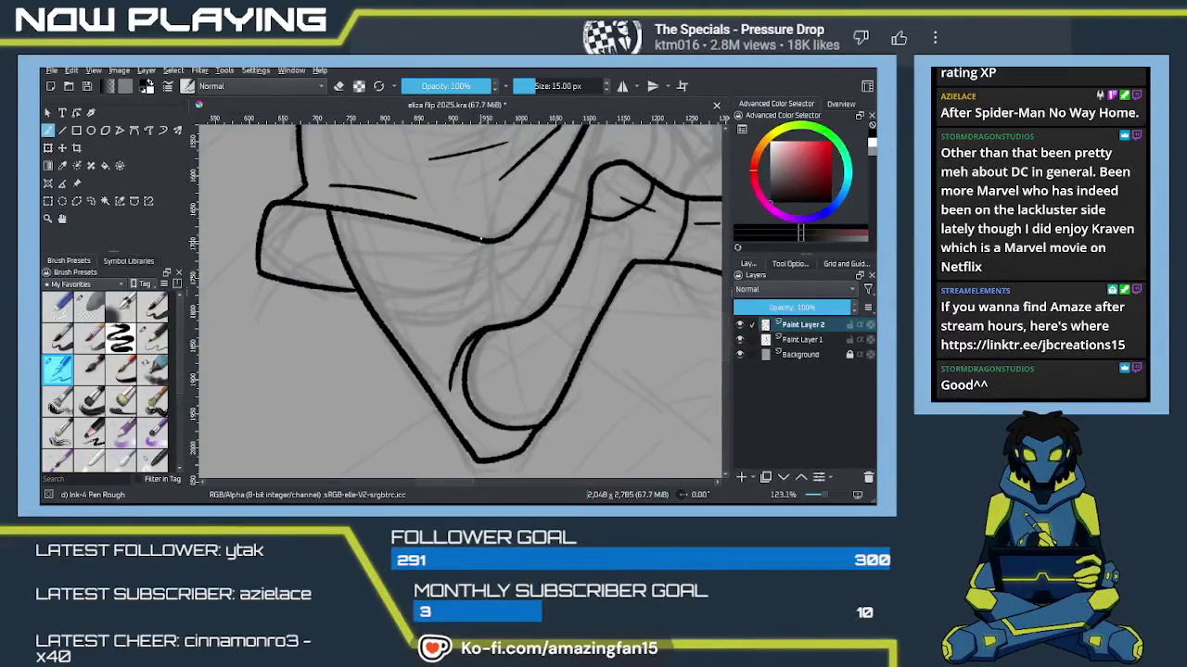
Step: Ink a vertical fold line and two curved fold lines wrapping the shoe at the ankle
left_click_drag(482, 244, 493, 324)
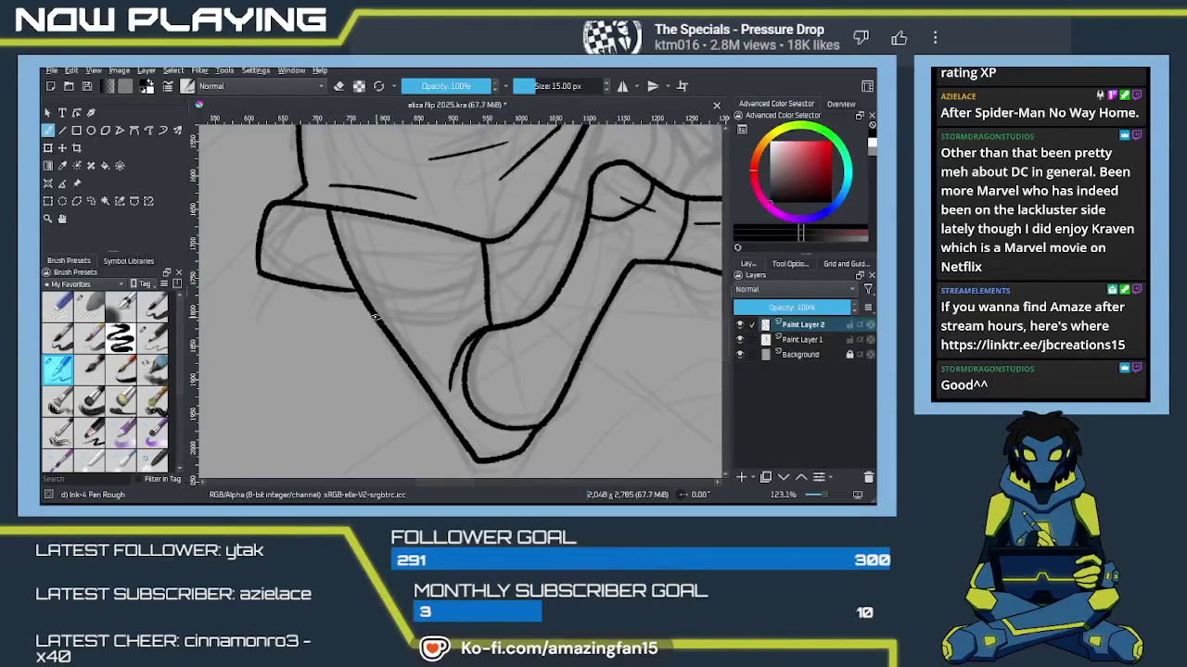
left_click_drag(413, 328, 485, 280)
key("ctrl+z")
left_click_drag(380, 326, 483, 294)
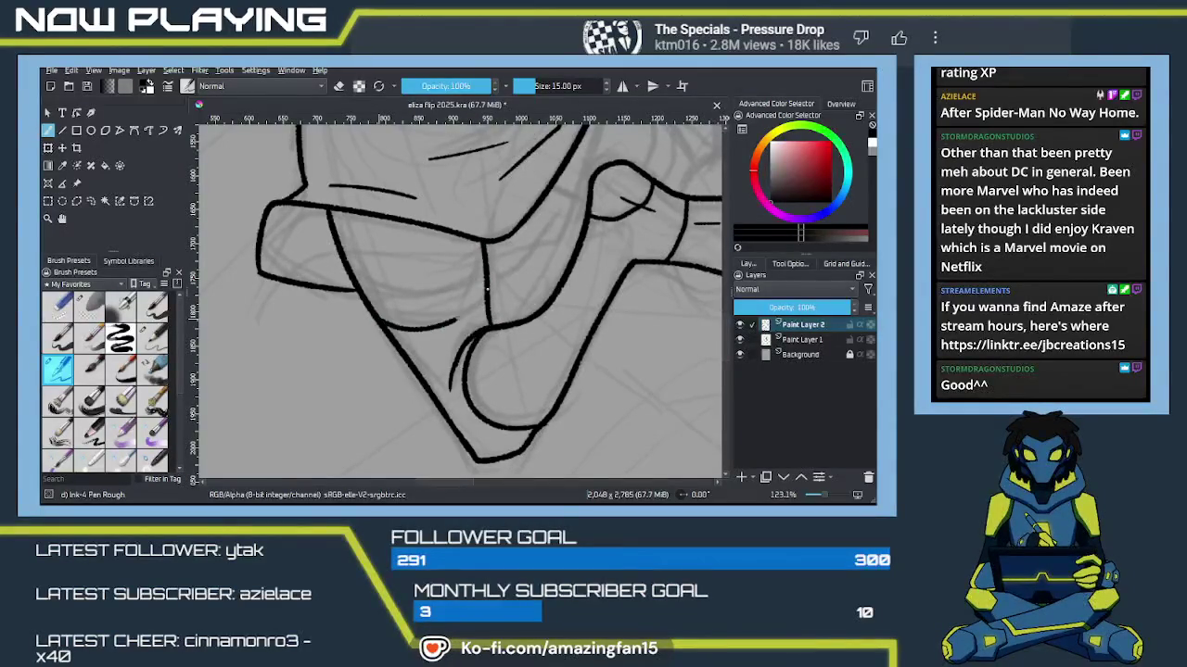
left_click_drag(366, 304, 481, 278)
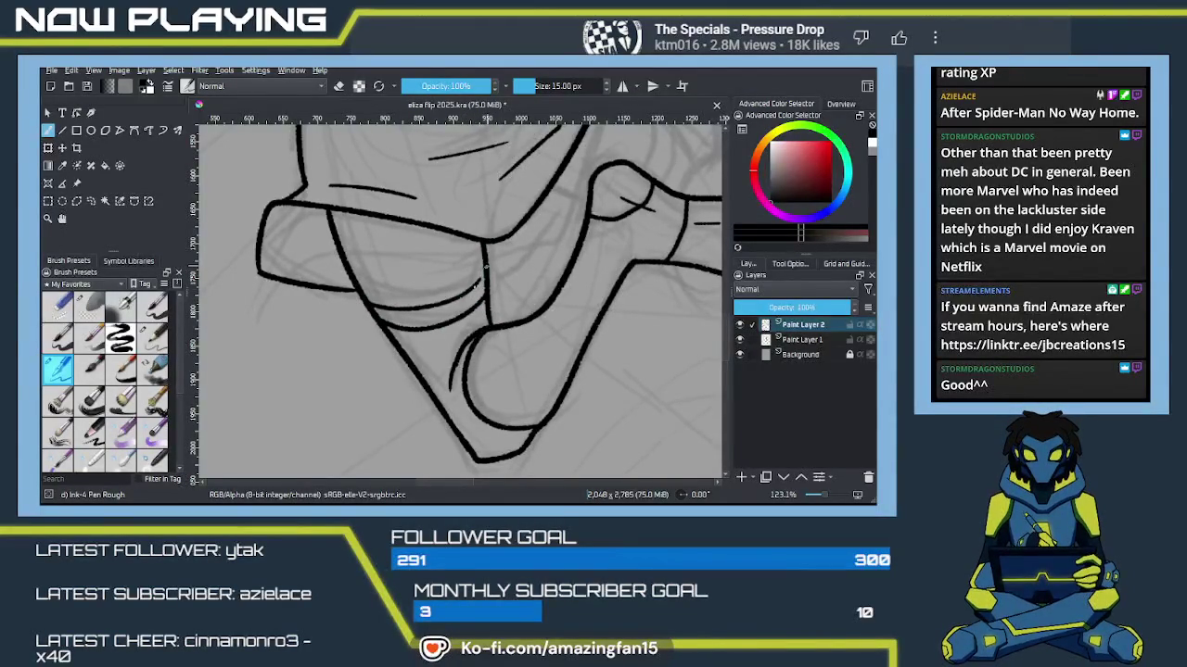
mouse_move(458, 297)
left_mouse_down()
mouse_move(450, 469)
mouse_move(467, 383)
mouse_move(535, 432)
mouse_move(475, 342)
left_mouse_up()
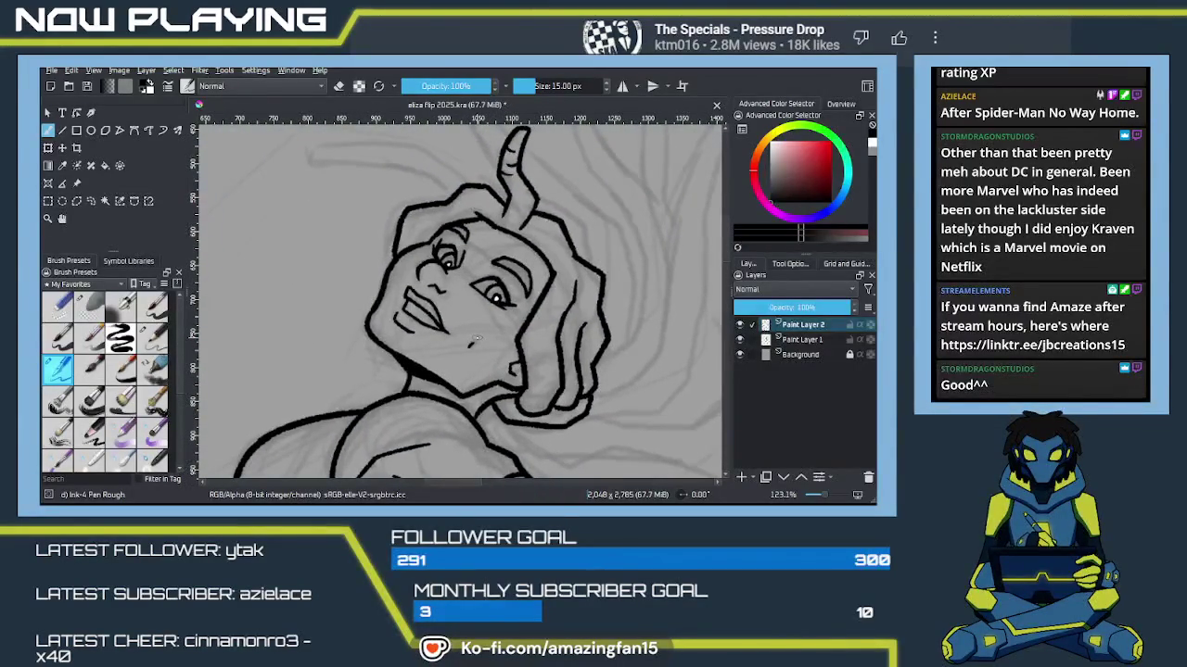
key("e")
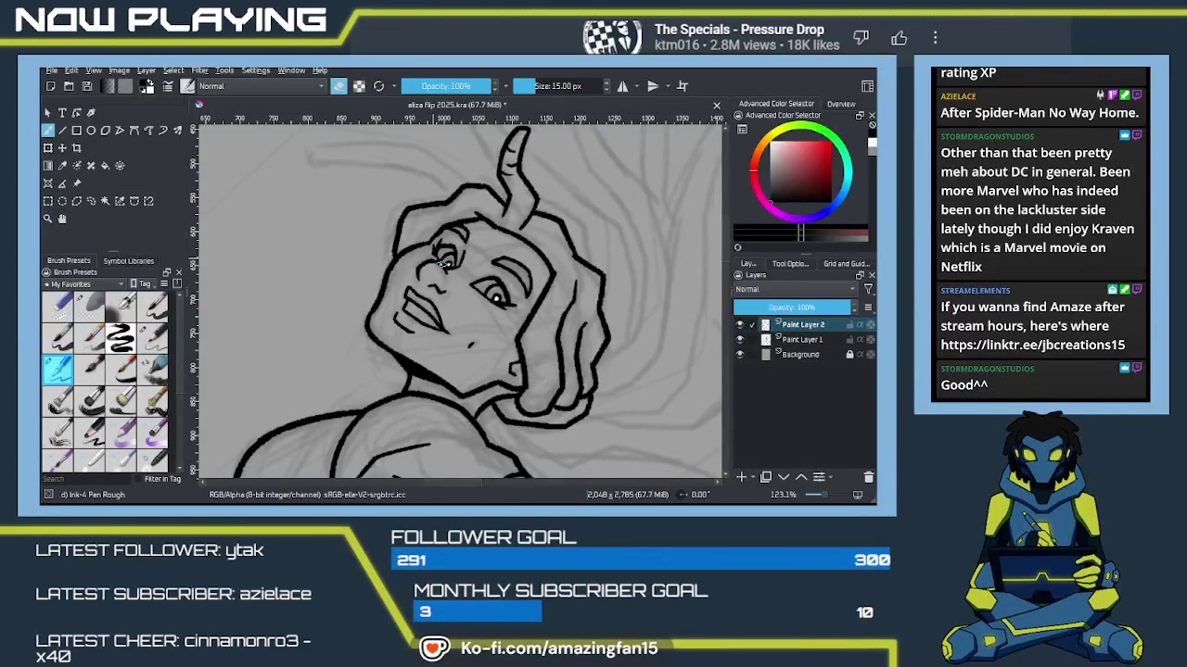
key("e")
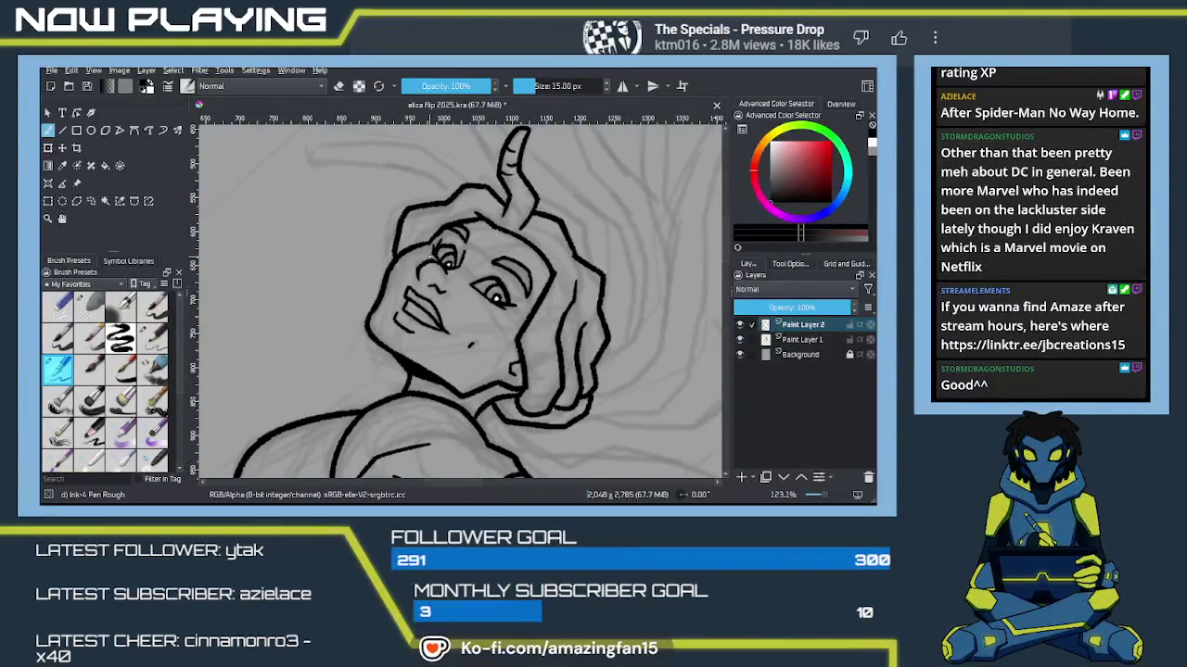
key("e")
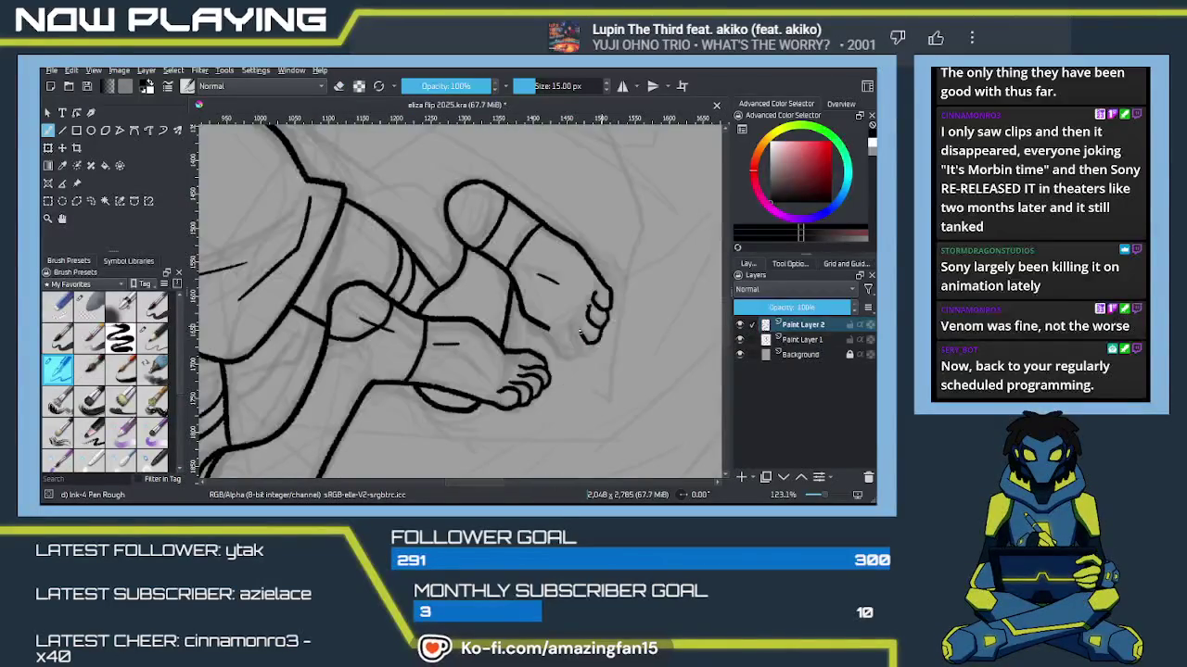
Step: Outline a small toe on the upper foot and ink a line from ankle toward the toes
left_click_drag(584, 336, 600, 327)
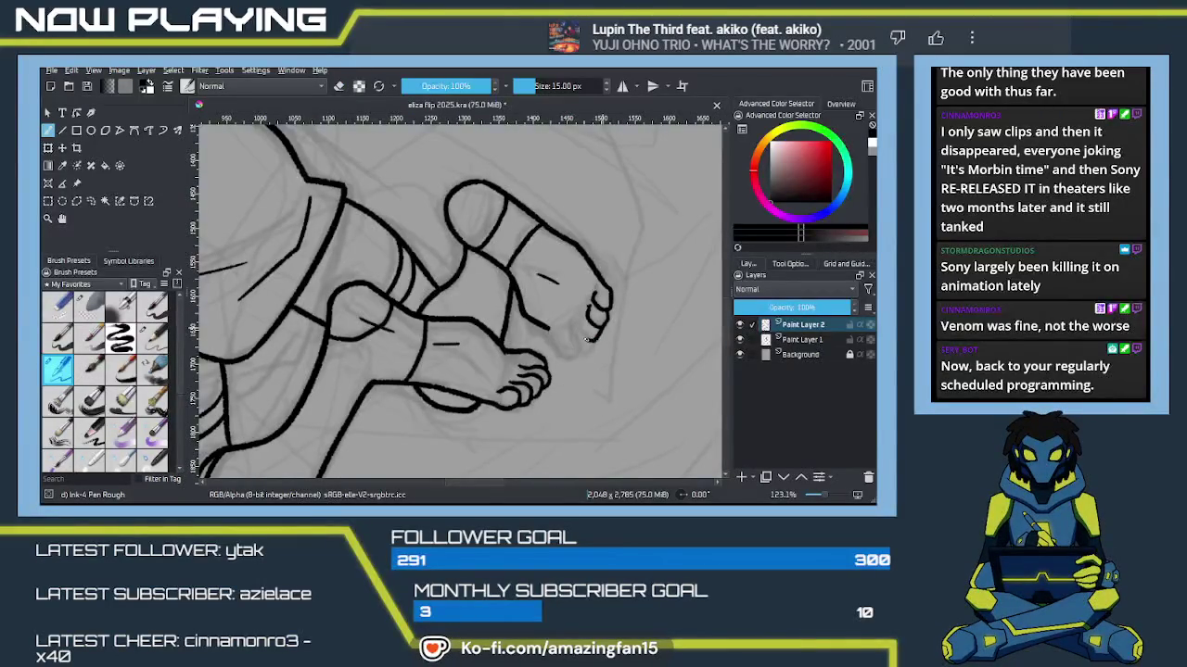
left_click_drag(583, 337, 577, 329)
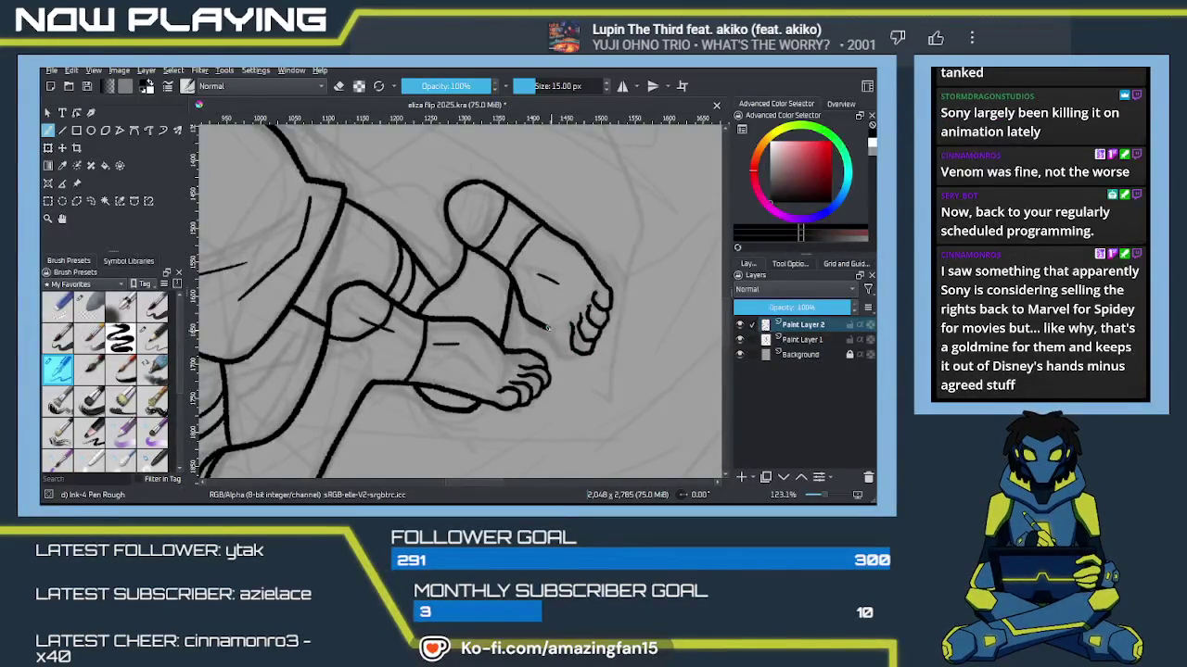
left_click_drag(547, 328, 565, 356)
left_click_drag(561, 367, 552, 342)
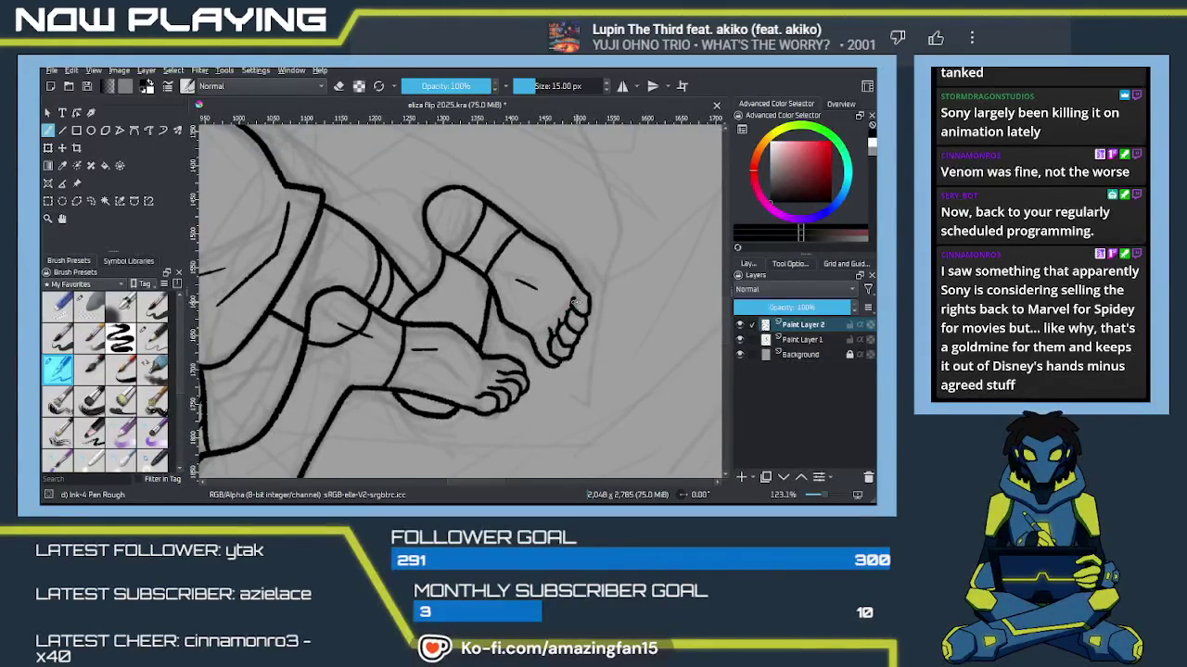
left_click_drag(575, 302, 598, 343)
scroll(592, 358, "down", 2)
scroll(591, 358, "down", 2)
scroll(592, 359, "down", 2)
scroll(592, 359, "down", 2)
scroll(590, 361, "down", 1)
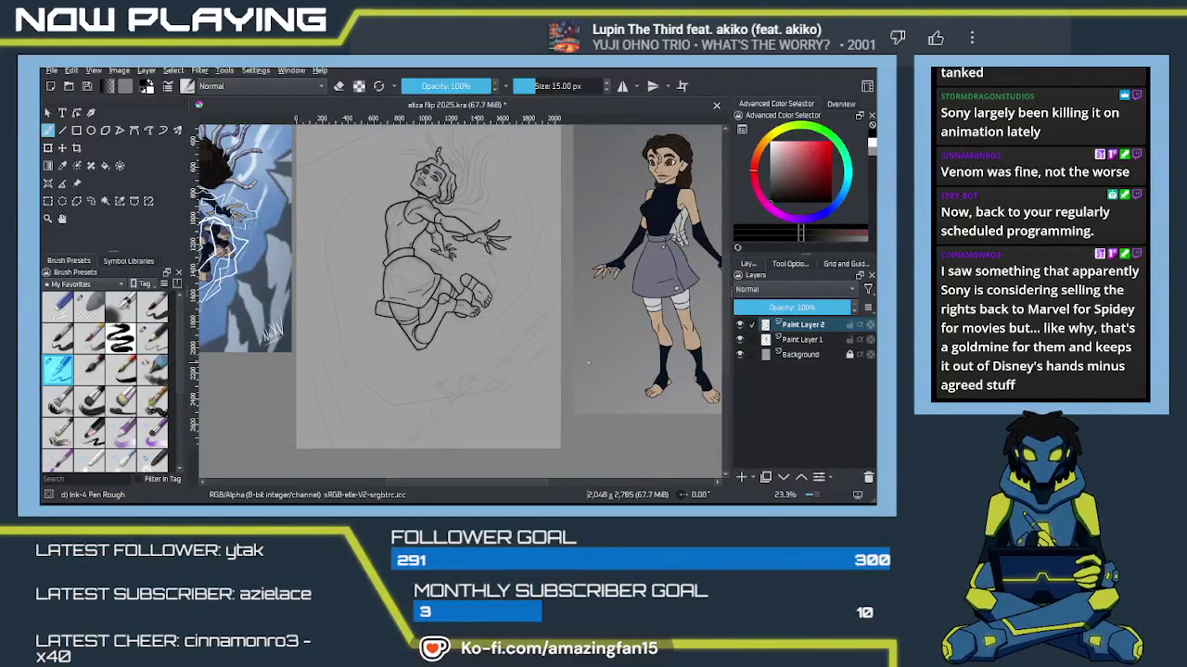
mouse_move(491, 344)
left_mouse_down()
mouse_move(576, 372)
mouse_move(508, 362)
mouse_move(520, 352)
left_mouse_up()
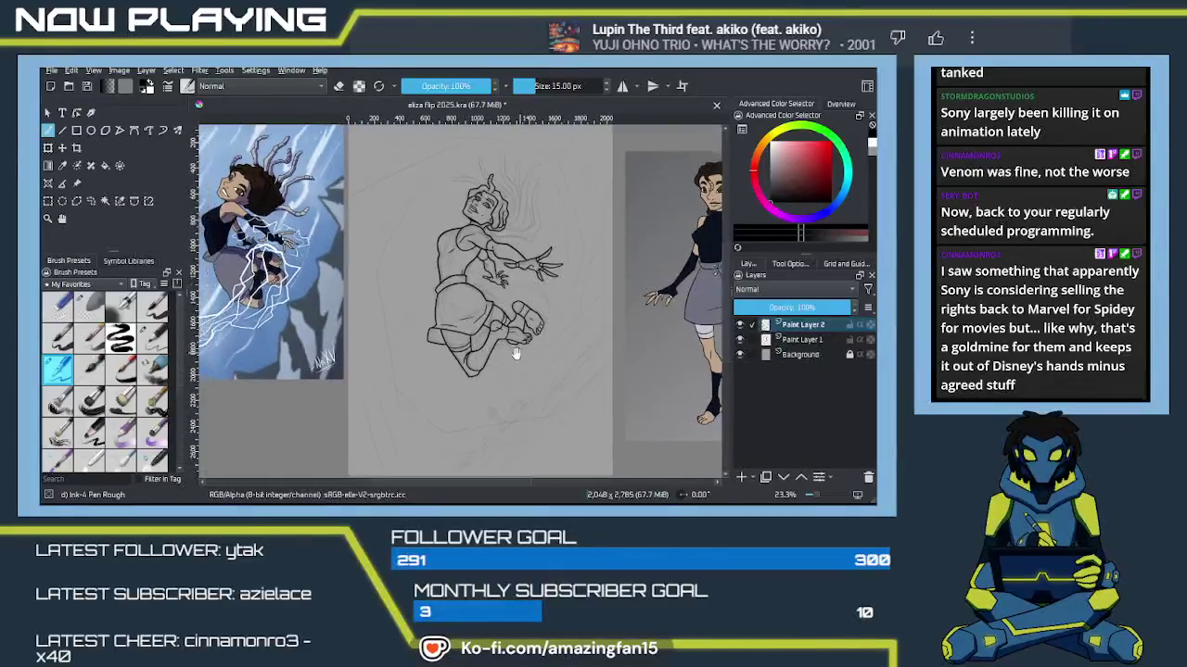
scroll(521, 351, "up", 2)
scroll(524, 334, "up", 2)
scroll(528, 315, "up", 2)
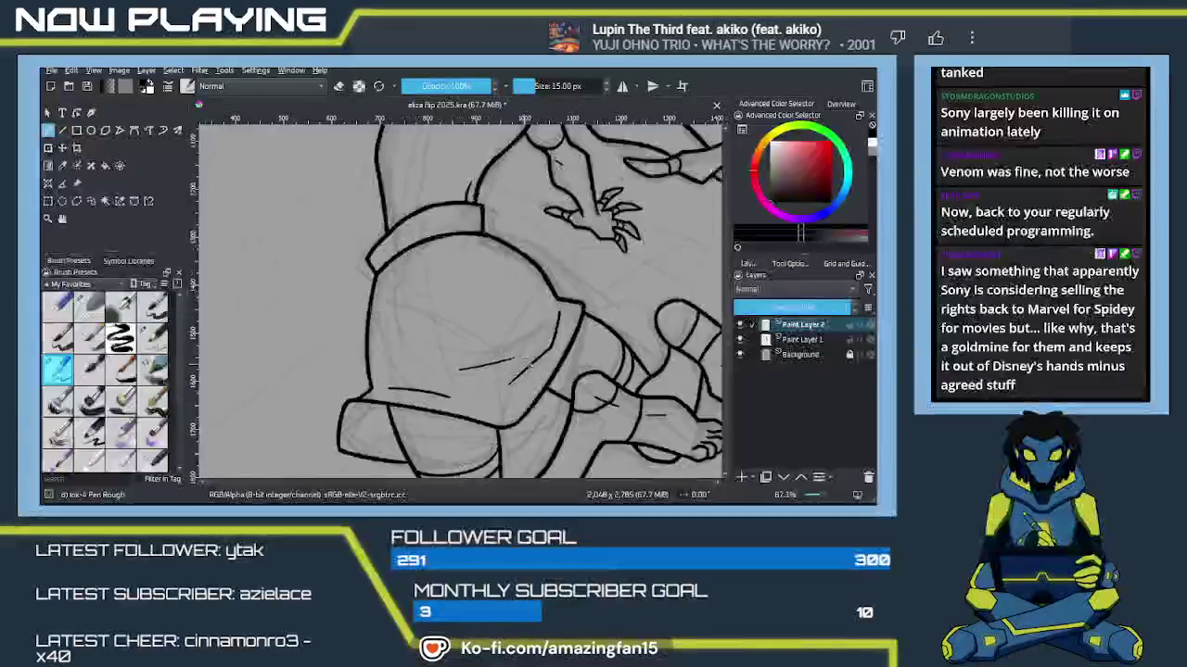
Step: Ink a short hip line, then erase and redraw the upper foot's lower toe lines
left_click_drag(491, 369, 522, 364)
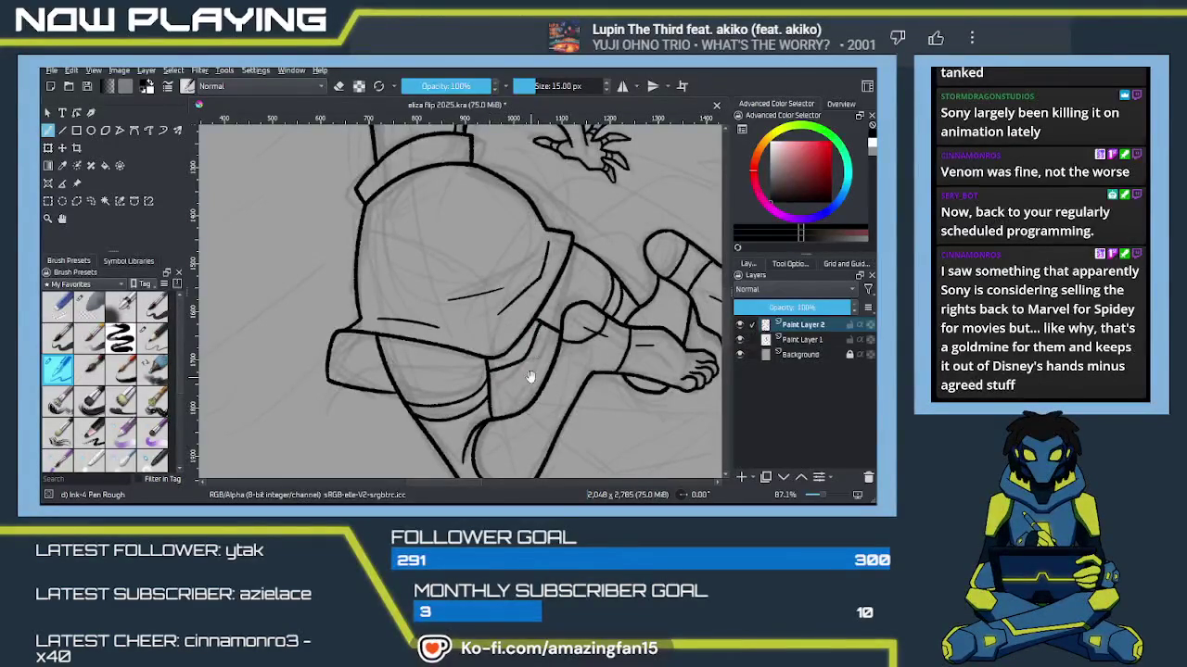
left_click_drag(529, 376, 500, 315)
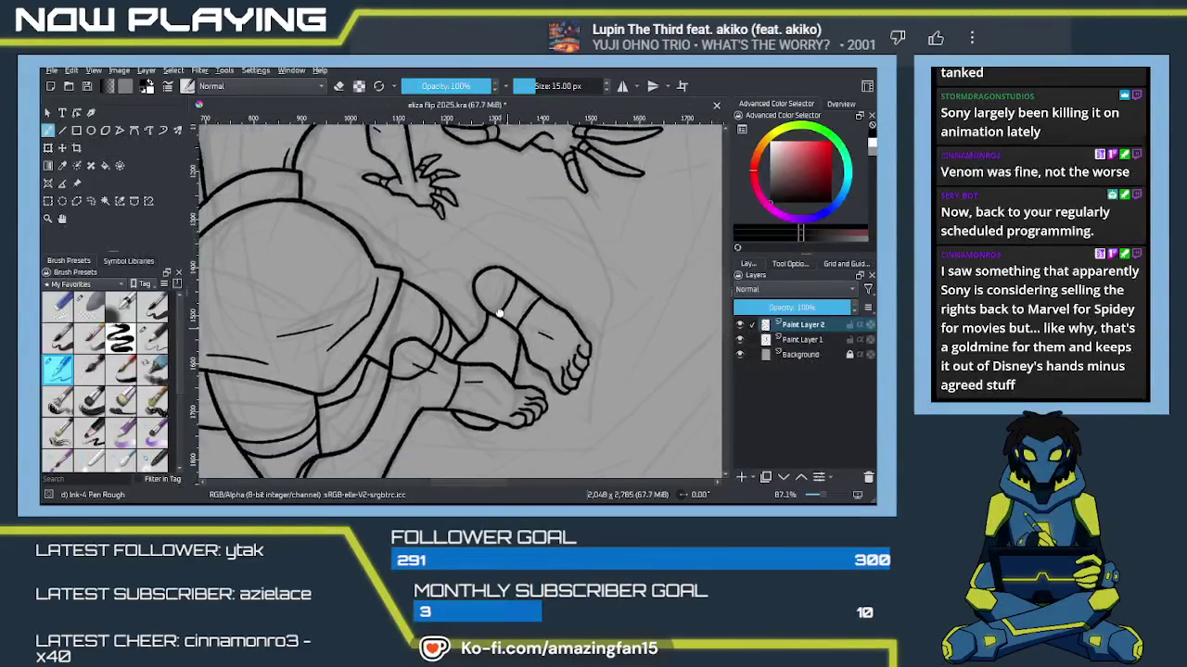
scroll(500, 315, "down", 2)
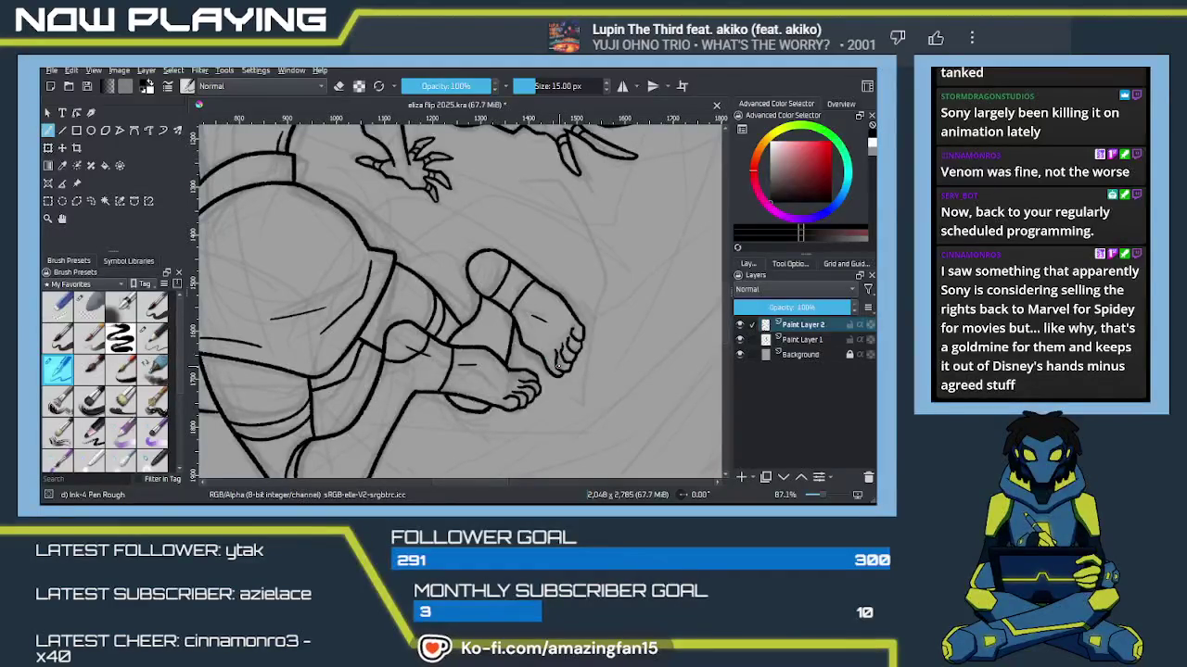
scroll(555, 366, "up", 3)
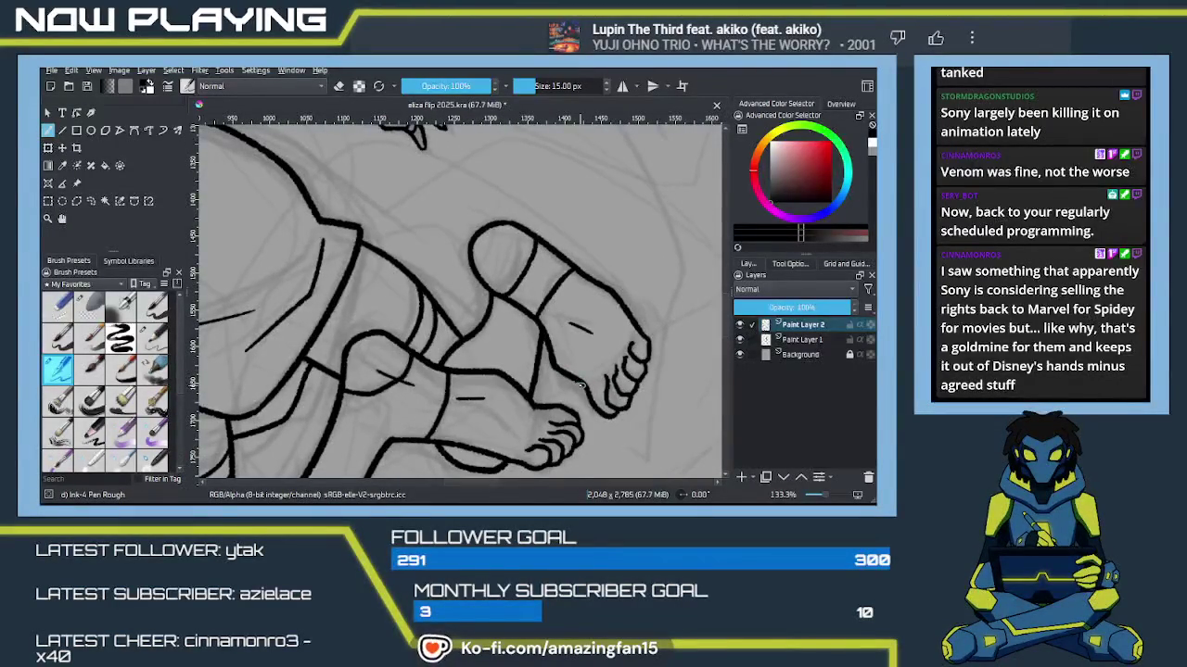
left_click_drag(580, 387, 598, 370)
key("e")
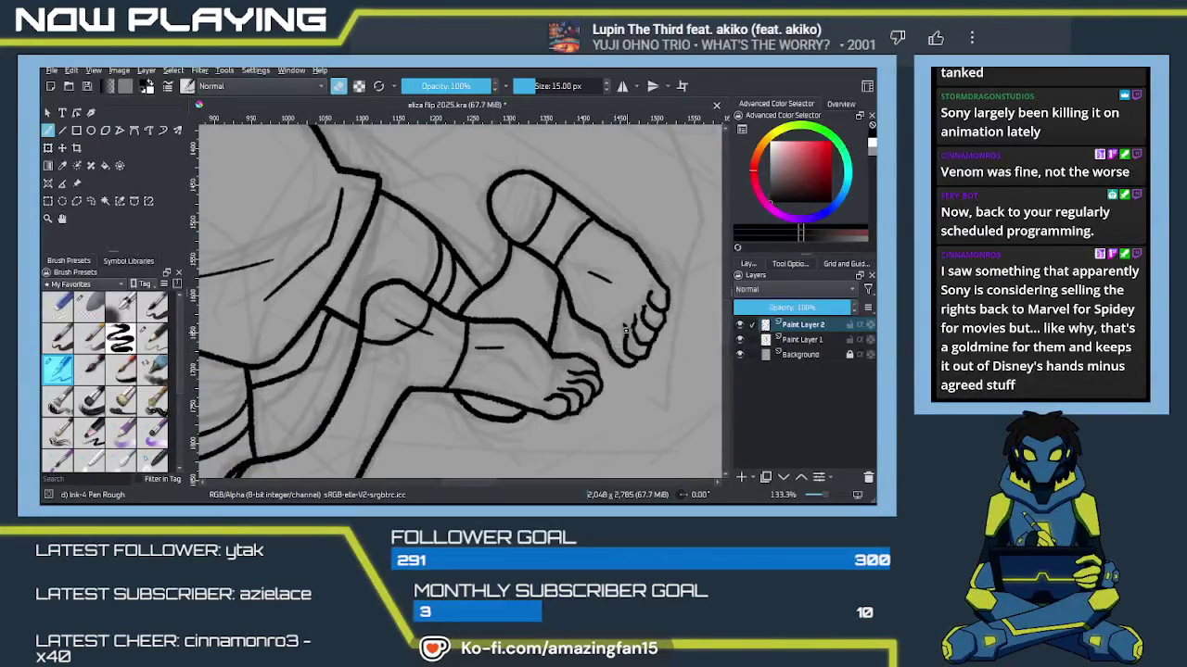
left_click_drag(627, 330, 632, 323)
left_click_drag(639, 352, 615, 355)
Step: Redraw the remaining toe strokes on the upper foot, replacing a misplaced one
key("e")
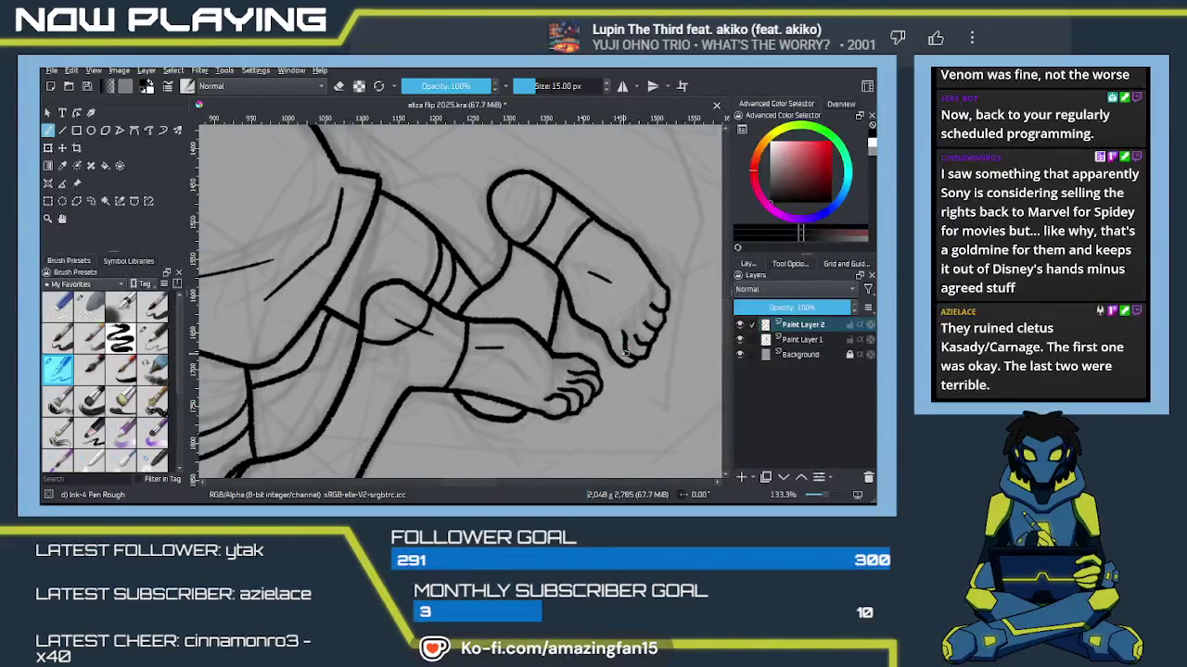
mouse_move(626, 352)
left_mouse_down()
mouse_move(637, 341)
mouse_move(633, 360)
left_mouse_up()
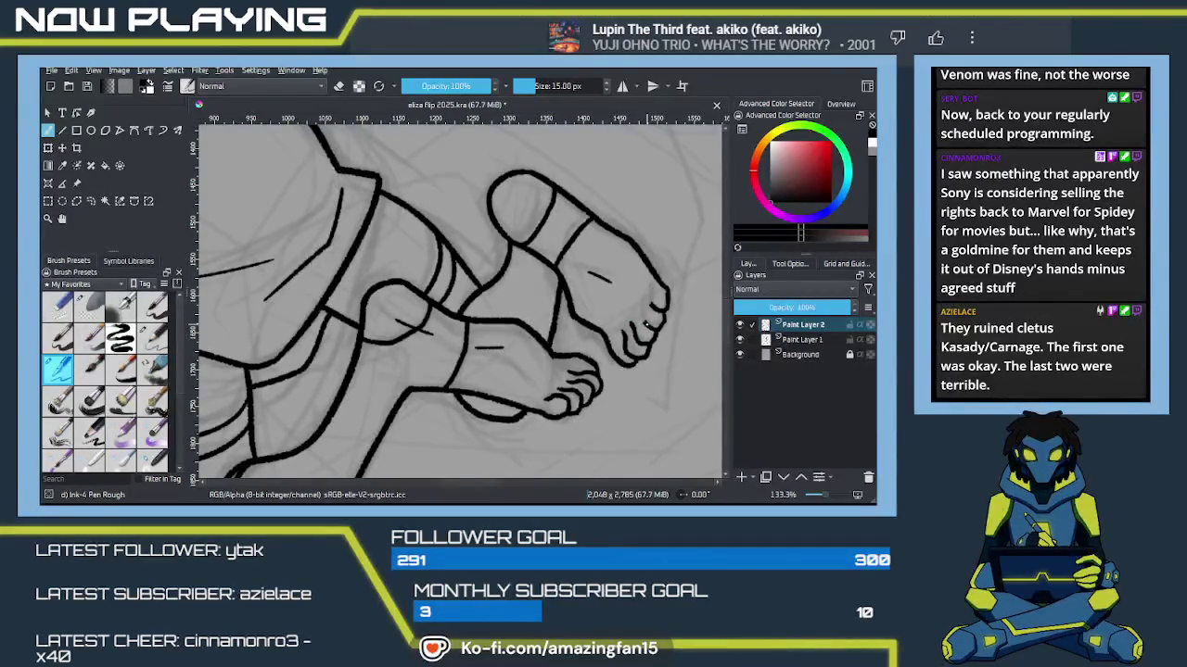
left_click_drag(646, 325, 656, 306)
key("ctrl+z")
left_click_drag(647, 297, 641, 313)
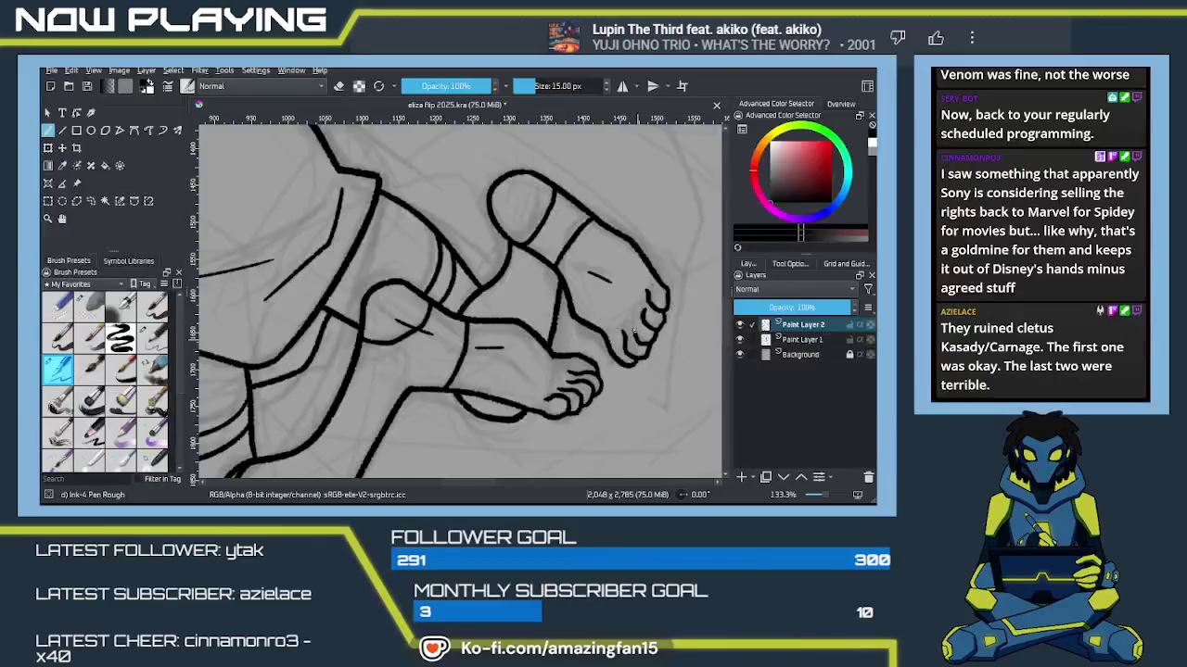
left_click_drag(626, 345, 610, 297)
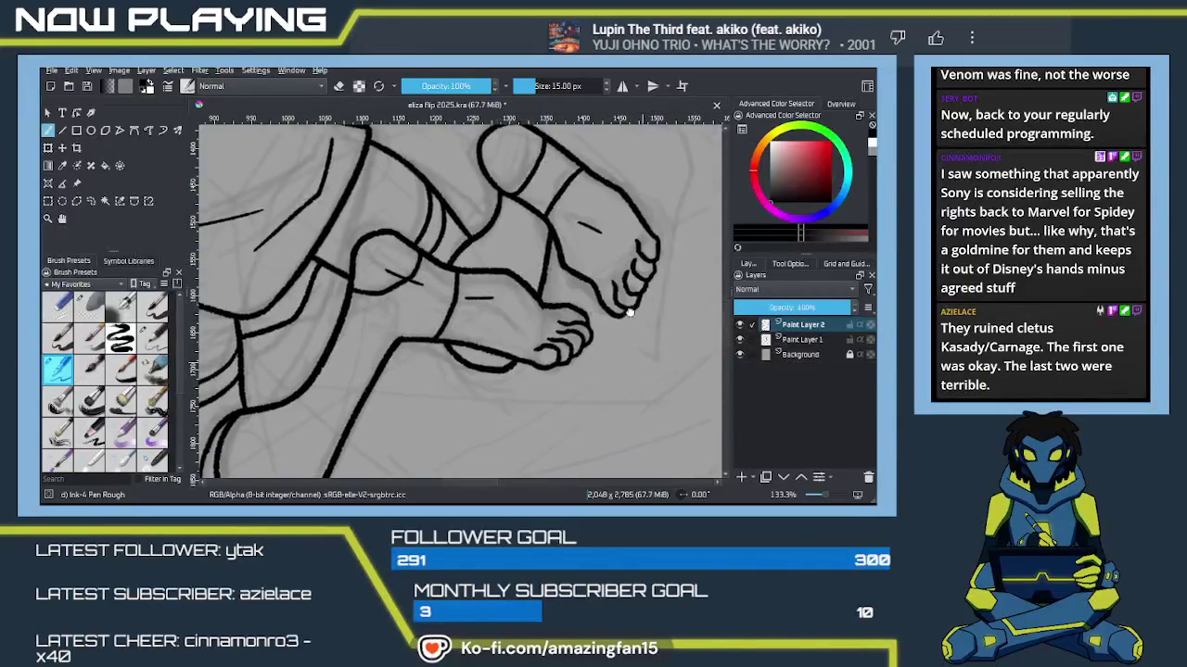
key("e")
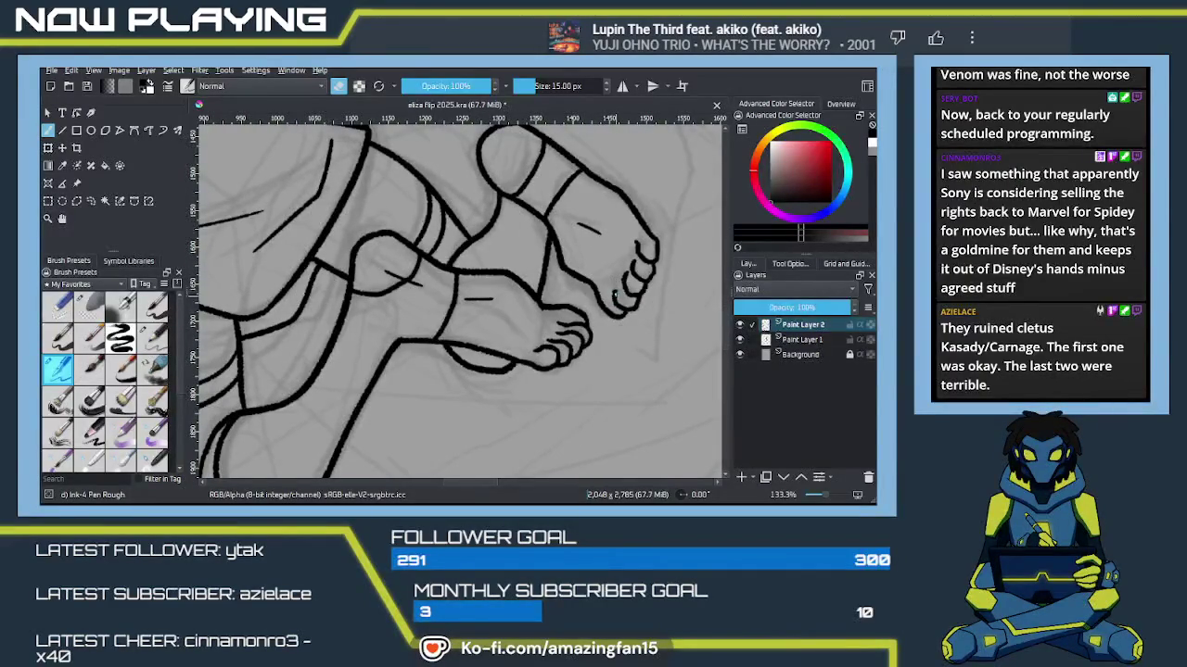
key("e")
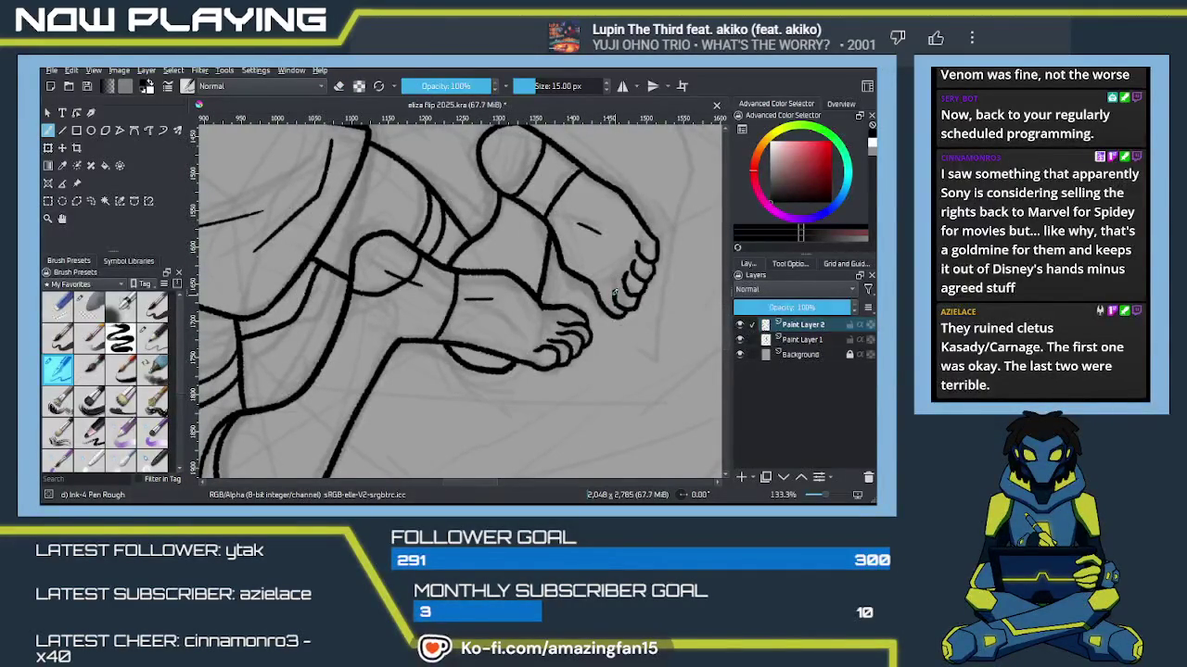
mouse_move(628, 297)
left_mouse_down()
mouse_move(609, 330)
mouse_move(646, 275)
mouse_move(485, 425)
mouse_move(463, 346)
mouse_move(445, 347)
mouse_move(514, 267)
mouse_move(380, 371)
left_mouse_up()
Step: Ink the raised arm's edge from the shoulder, its inner contour and upward outer curve
scroll(445, 348, "down", 2)
scroll(443, 350, "down", 2)
scroll(442, 352, "down", 1)
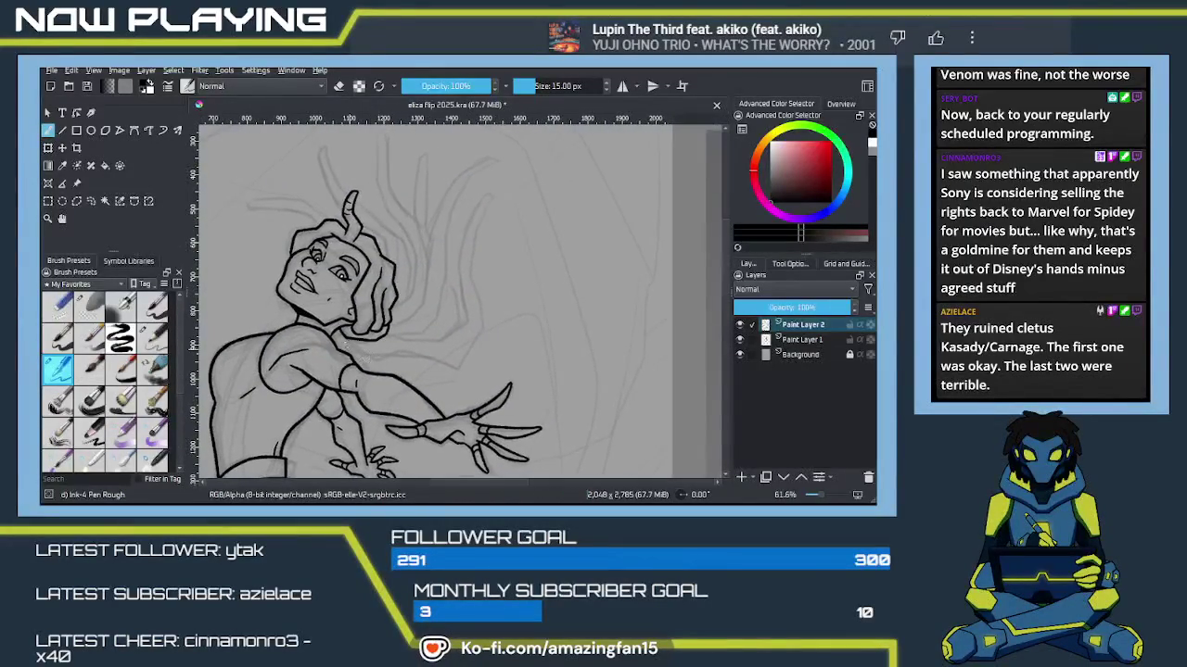
left_click_drag(358, 358, 414, 352)
key("ctrl+z")
mouse_move(375, 357)
left_mouse_down()
mouse_move(454, 366)
mouse_move(487, 334)
mouse_move(471, 260)
left_mouse_up()
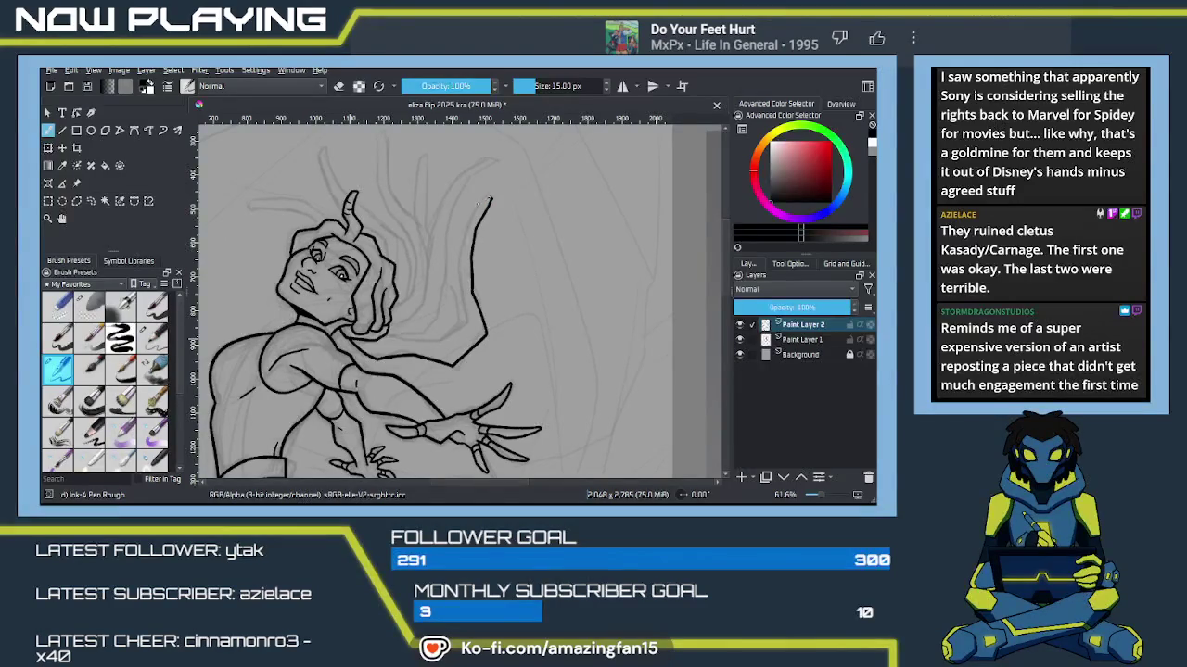
mouse_move(467, 322)
left_mouse_down()
mouse_move(430, 343)
mouse_move(382, 340)
left_mouse_up()
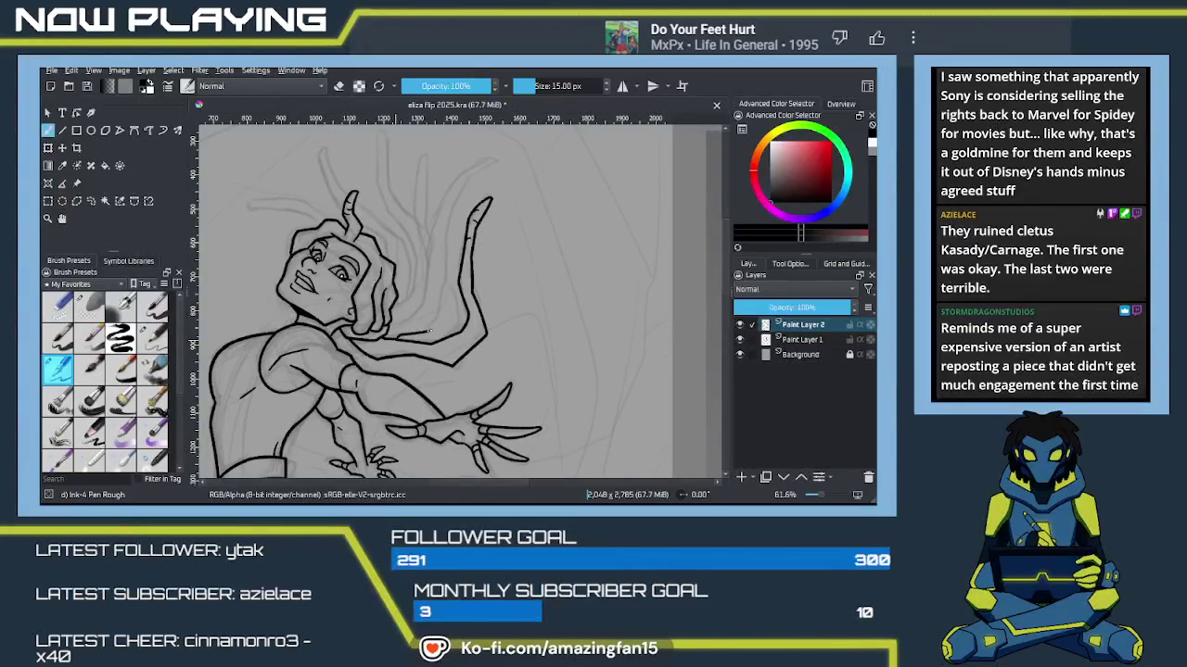
left_click_drag(445, 293, 495, 164)
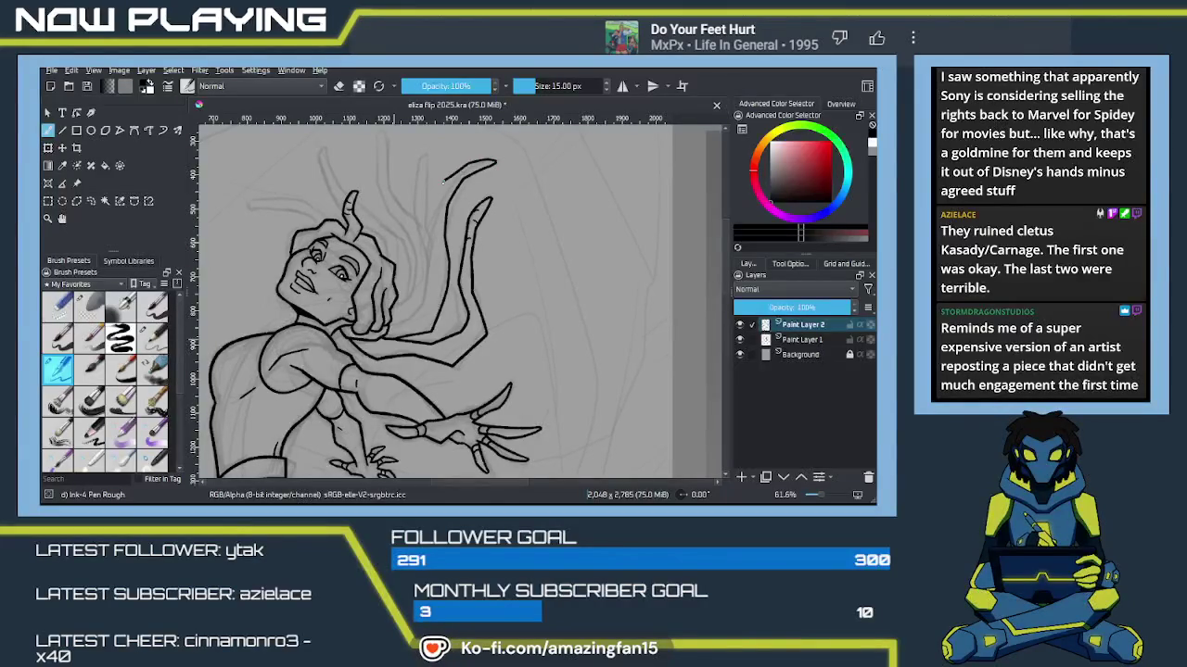
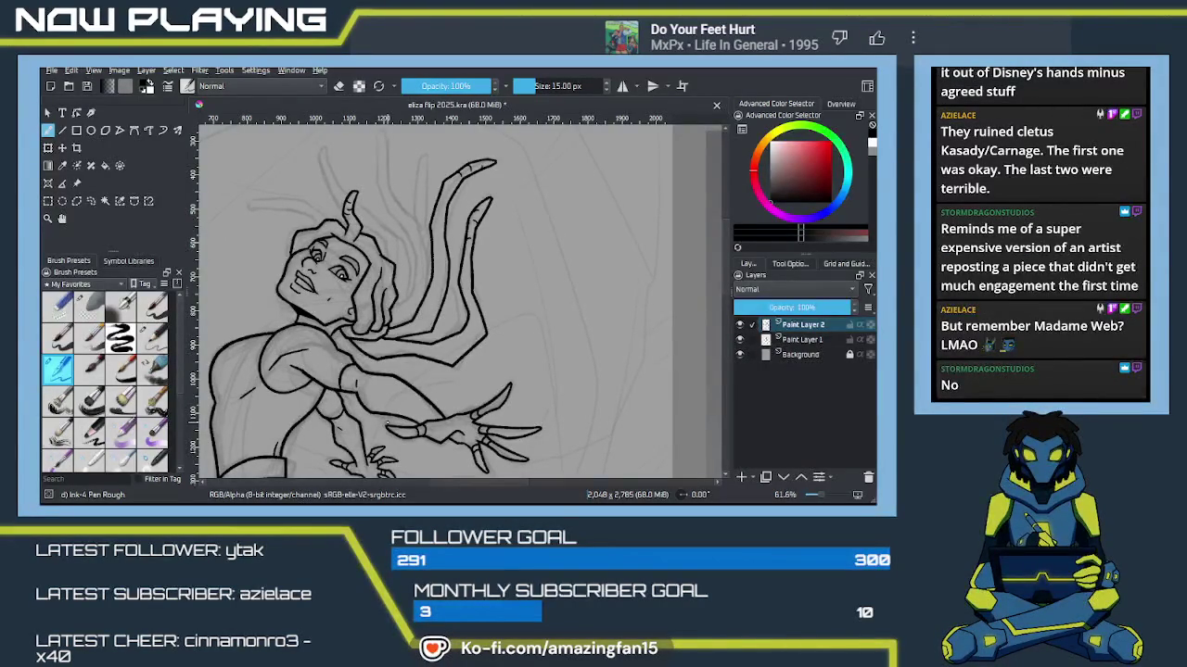
Step: Zoom into the head and ink a long curving tentacle strand above the face, redoing bad strokes
scroll(387, 424, "up", 1)
scroll(380, 390, "up", 1)
scroll(373, 350, "up", 1)
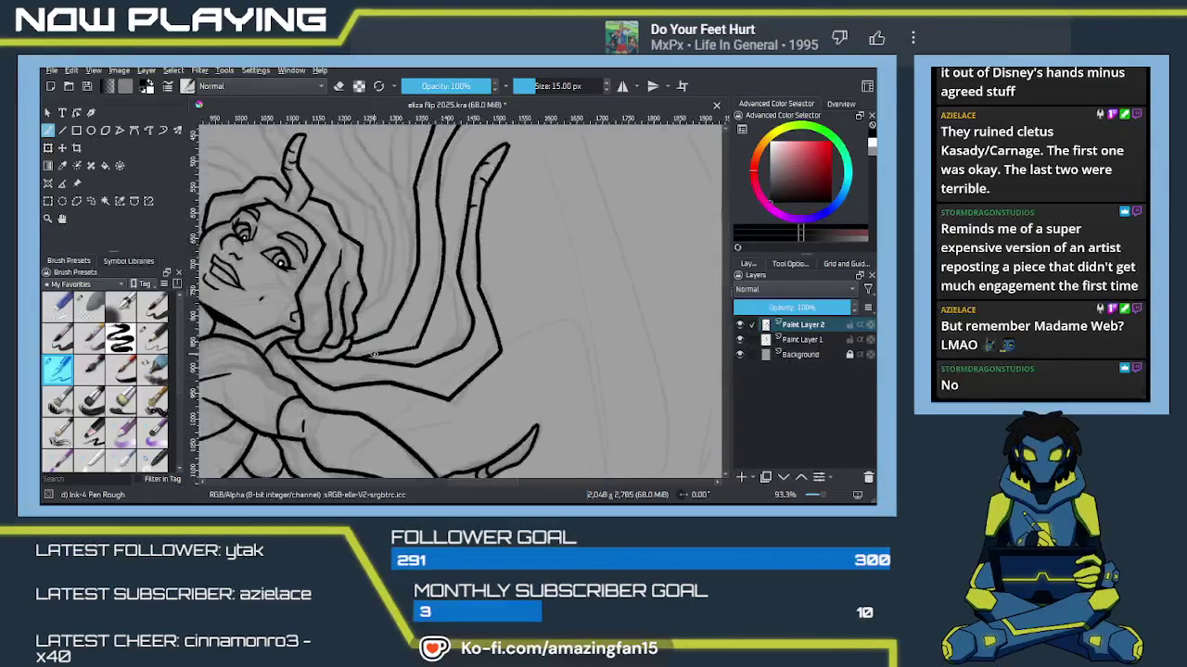
mouse_move(375, 309)
left_mouse_down()
mouse_move(468, 299)
mouse_move(463, 363)
mouse_move(455, 326)
mouse_move(450, 344)
mouse_move(469, 327)
mouse_move(420, 162)
left_mouse_up()
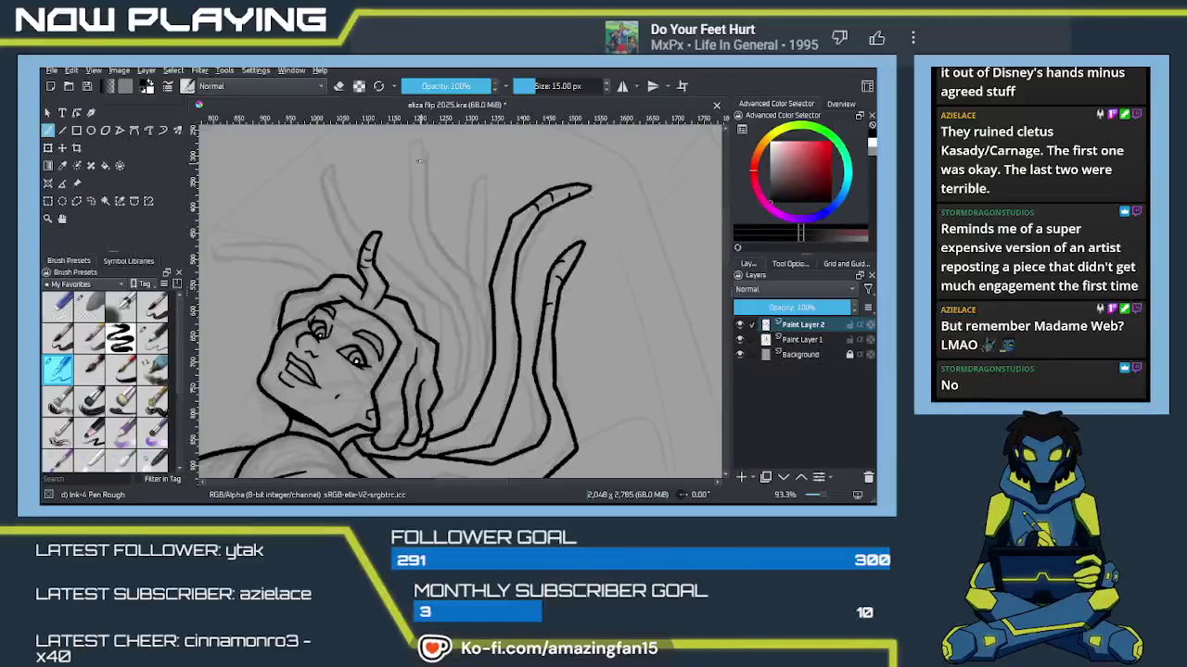
left_click_drag(415, 209, 418, 223)
key("ctrl+z")
left_click_drag(406, 146, 413, 207)
key("ctrl+z")
key("ctrl+z")
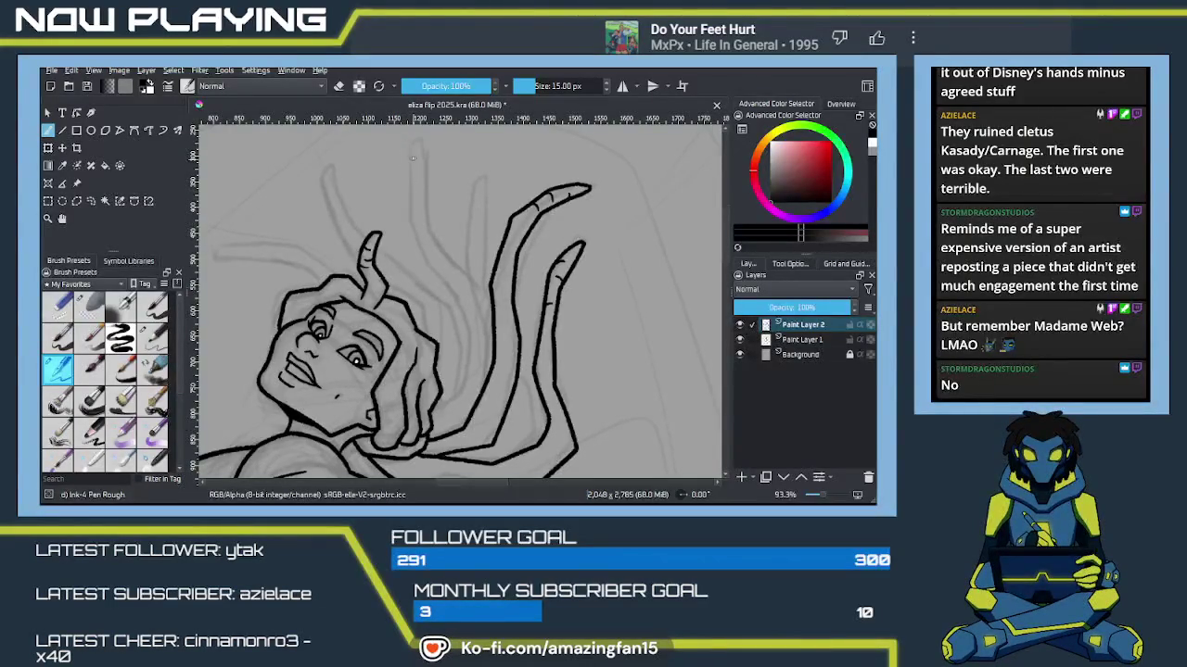
left_click_drag(407, 145, 428, 267)
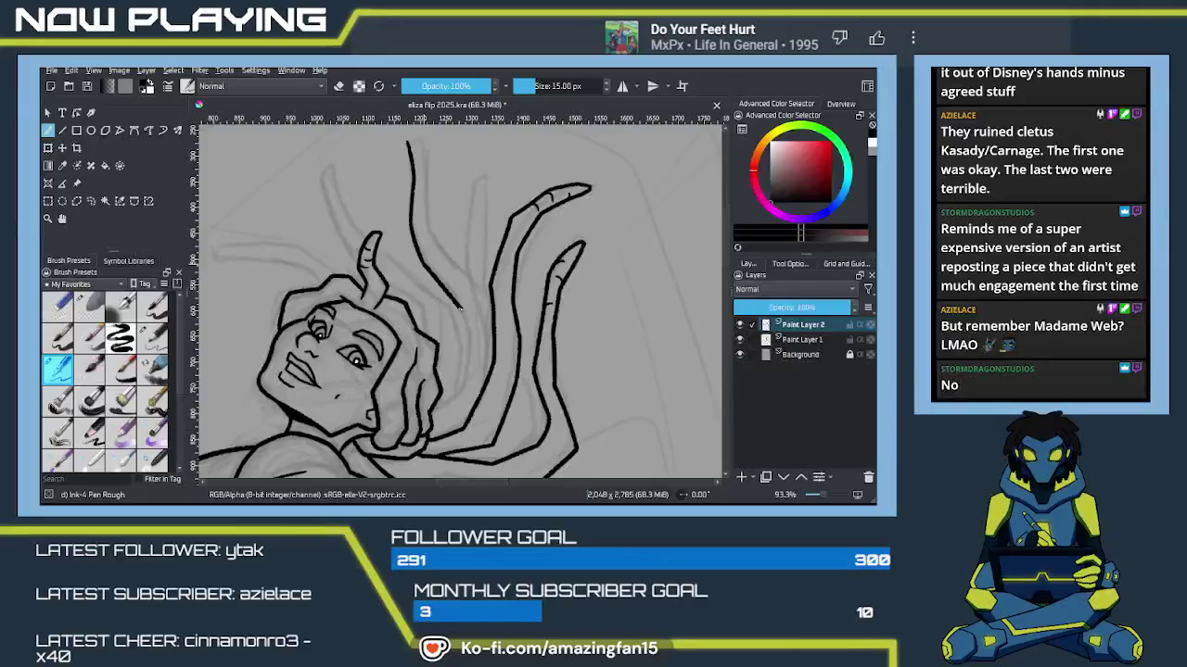
mouse_move(432, 274)
left_mouse_down()
mouse_move(467, 329)
mouse_move(460, 375)
left_mouse_up()
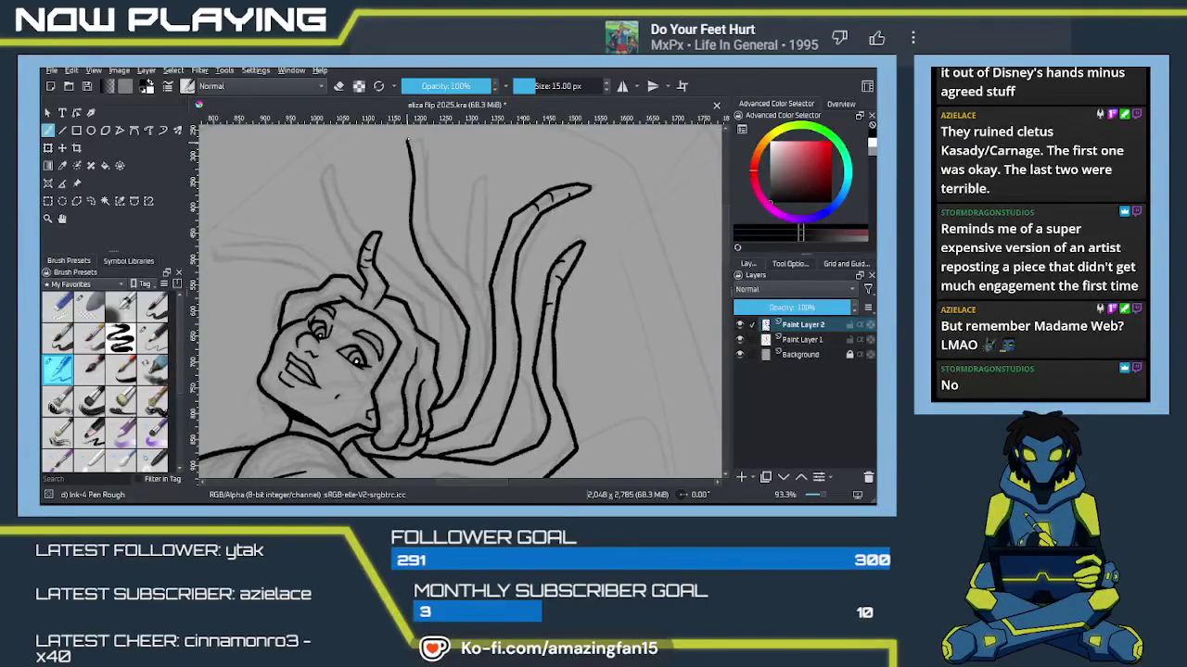
mouse_move(408, 141)
left_mouse_down()
mouse_move(483, 322)
mouse_move(472, 409)
left_mouse_up()
Step: Ink further tentacle hair strands lower and higher in the hair, undoing one bad stroke
scroll(502, 400, "down", 2)
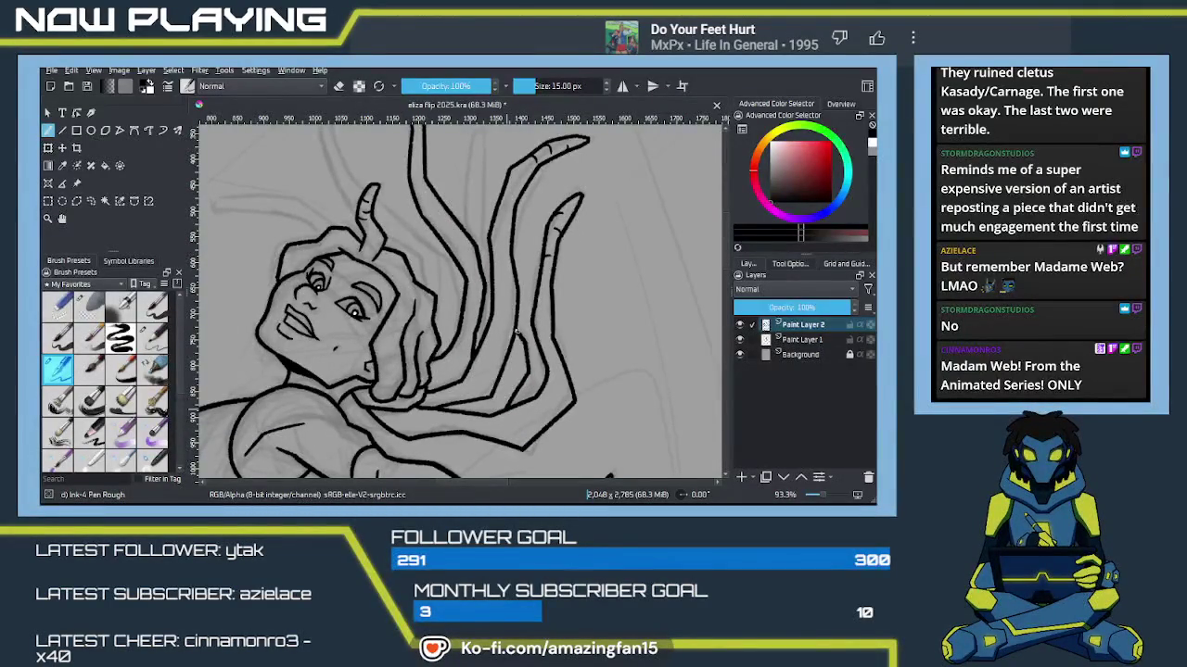
left_click_drag(508, 408, 526, 384)
mouse_move(475, 220)
left_mouse_down()
mouse_move(484, 311)
mouse_move(491, 284)
mouse_move(490, 215)
mouse_move(474, 298)
left_mouse_up()
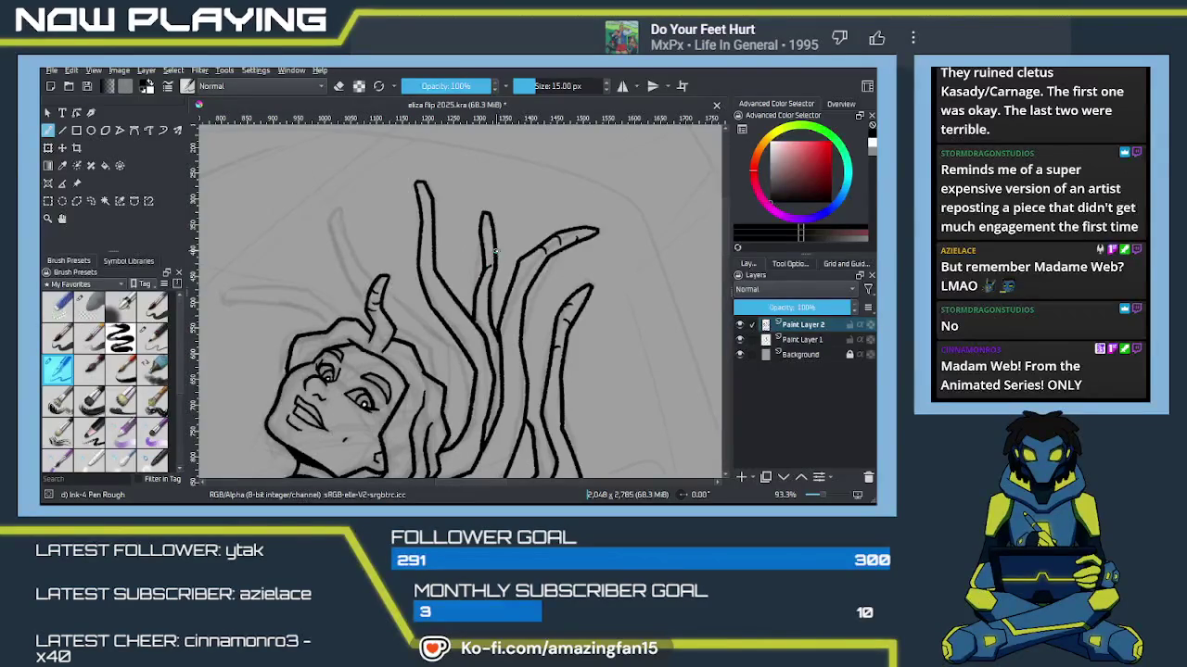
key("ctrl+z")
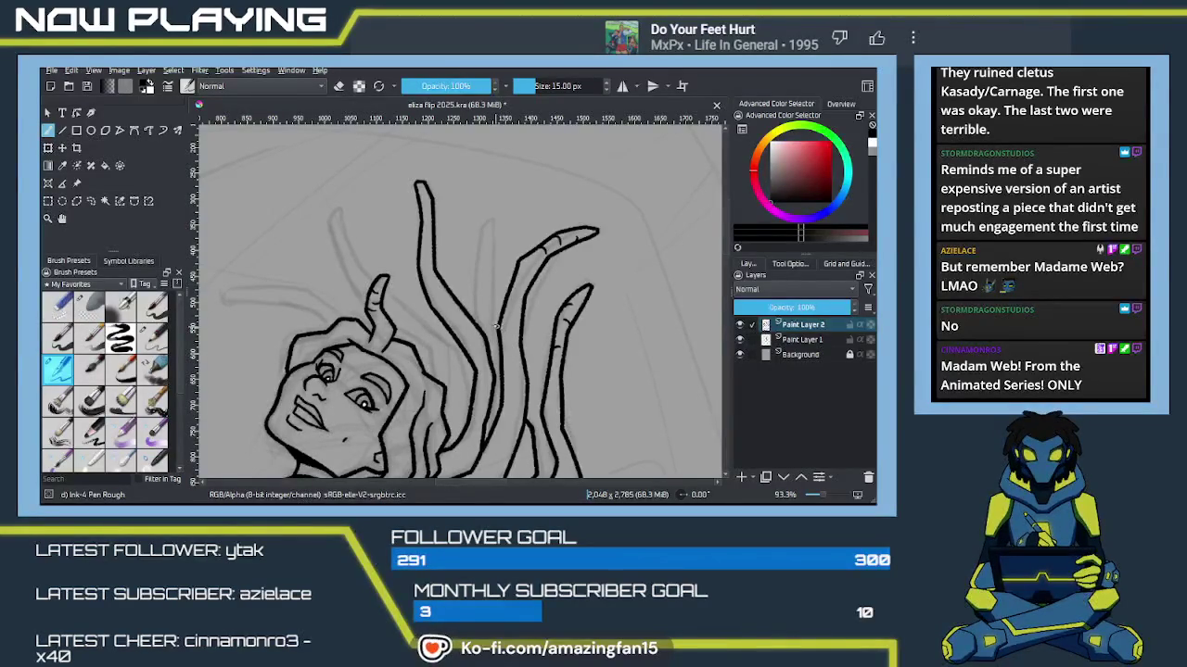
left_click_drag(496, 326, 484, 270)
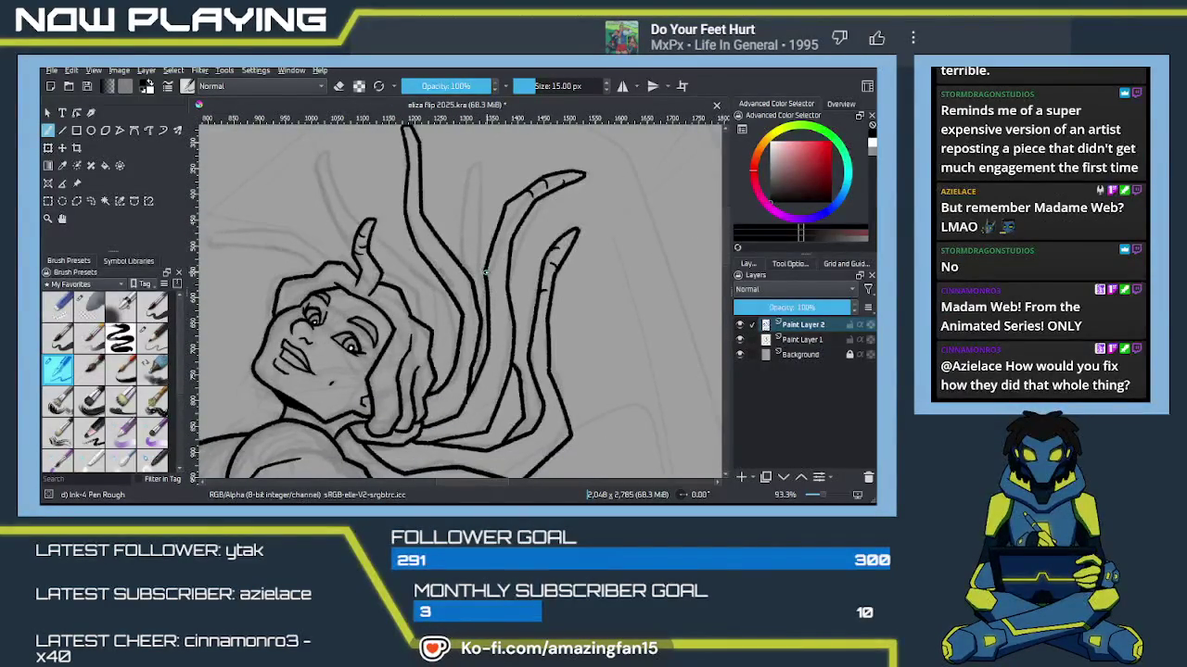
mouse_move(476, 219)
left_mouse_down()
mouse_move(474, 151)
mouse_move(468, 206)
left_mouse_up()
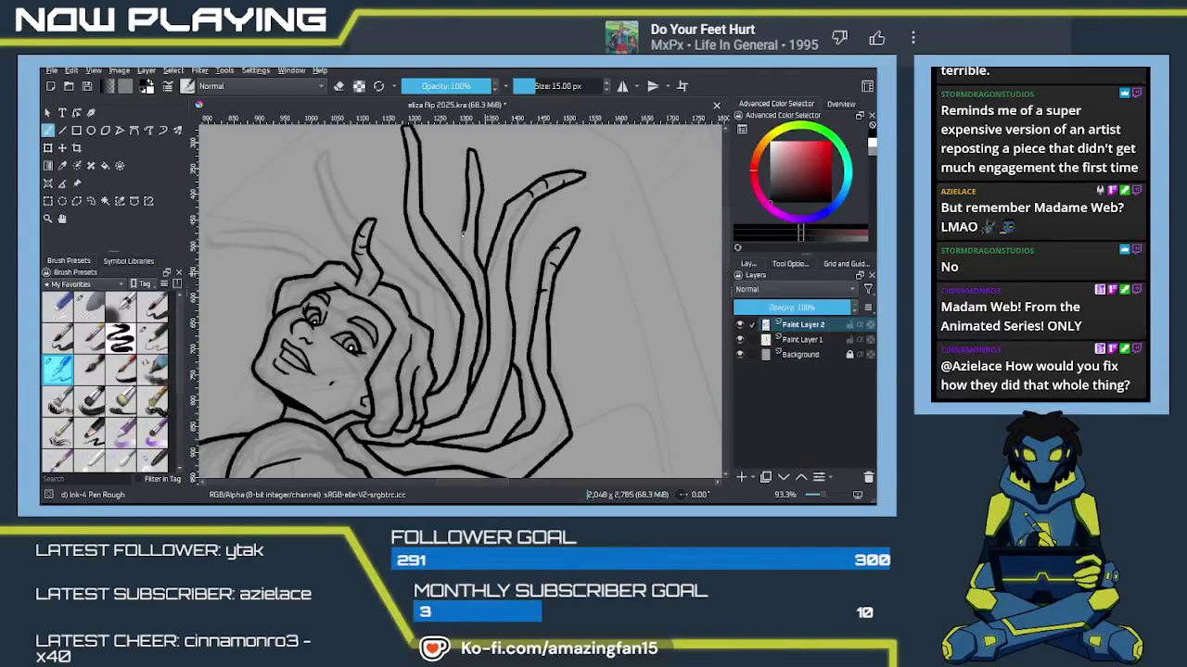
left_click_drag(488, 246, 489, 302)
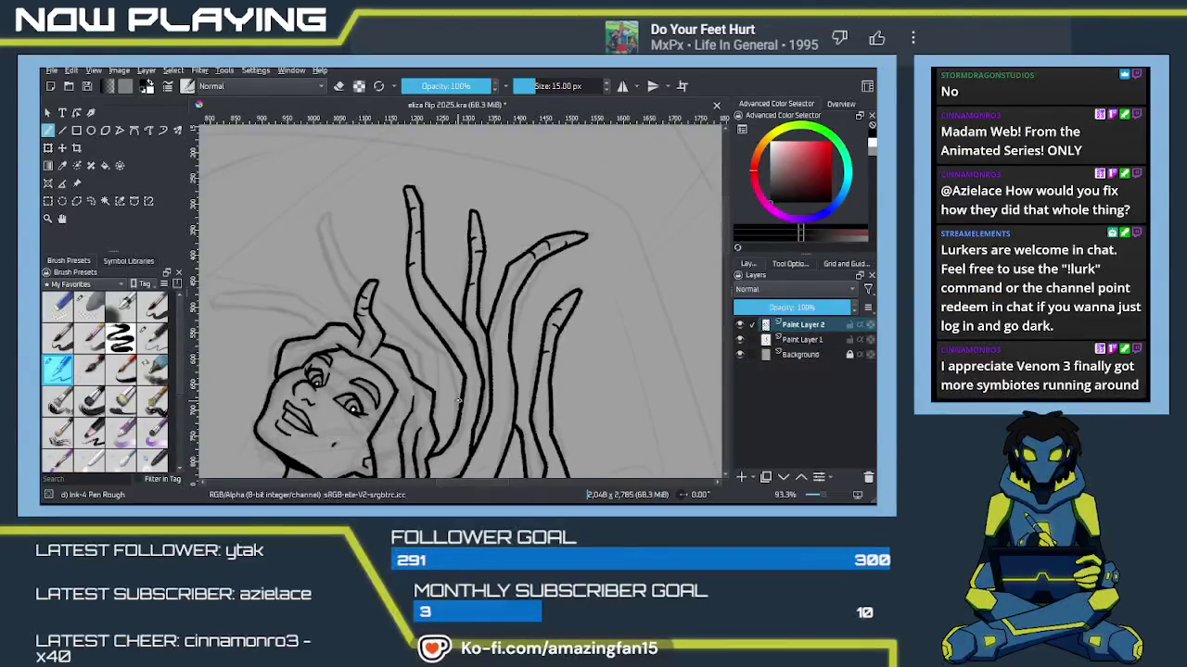
Step: Ink a rounded tentacle strand beside the horn that runs down toward the lower right
scroll(391, 295, "down", 2)
scroll(391, 295, "up", 2)
scroll(370, 278, "down", 1)
left_click_drag(316, 186, 351, 264)
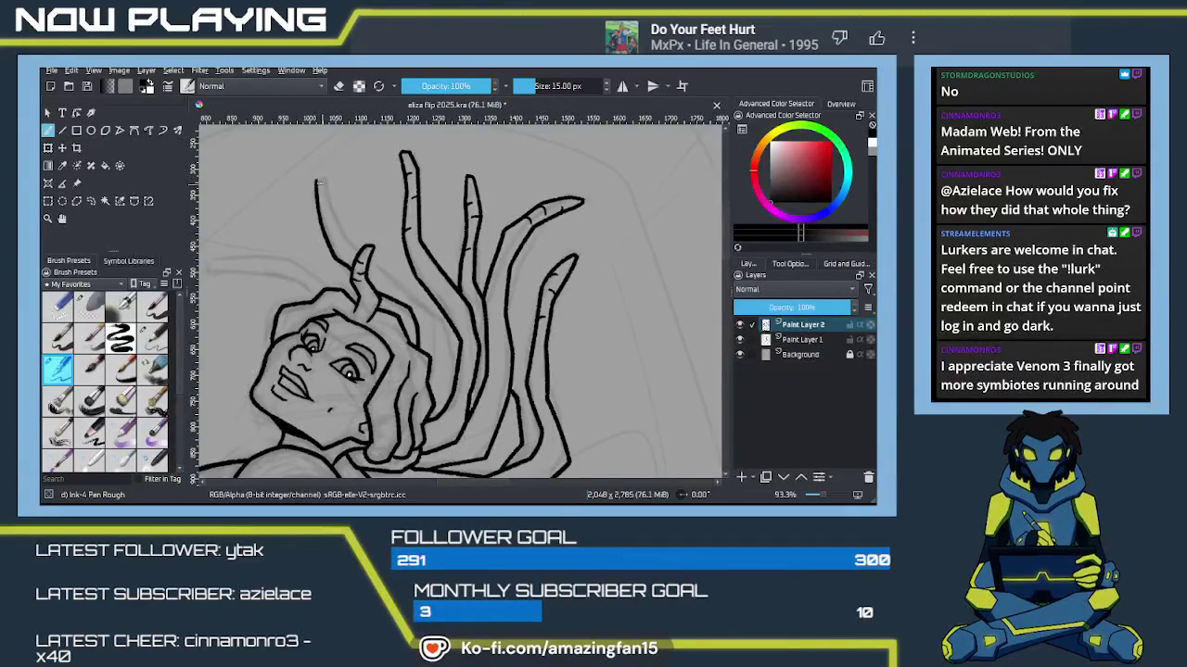
mouse_move(316, 181)
left_mouse_down()
mouse_move(329, 184)
mouse_move(353, 245)
left_mouse_up()
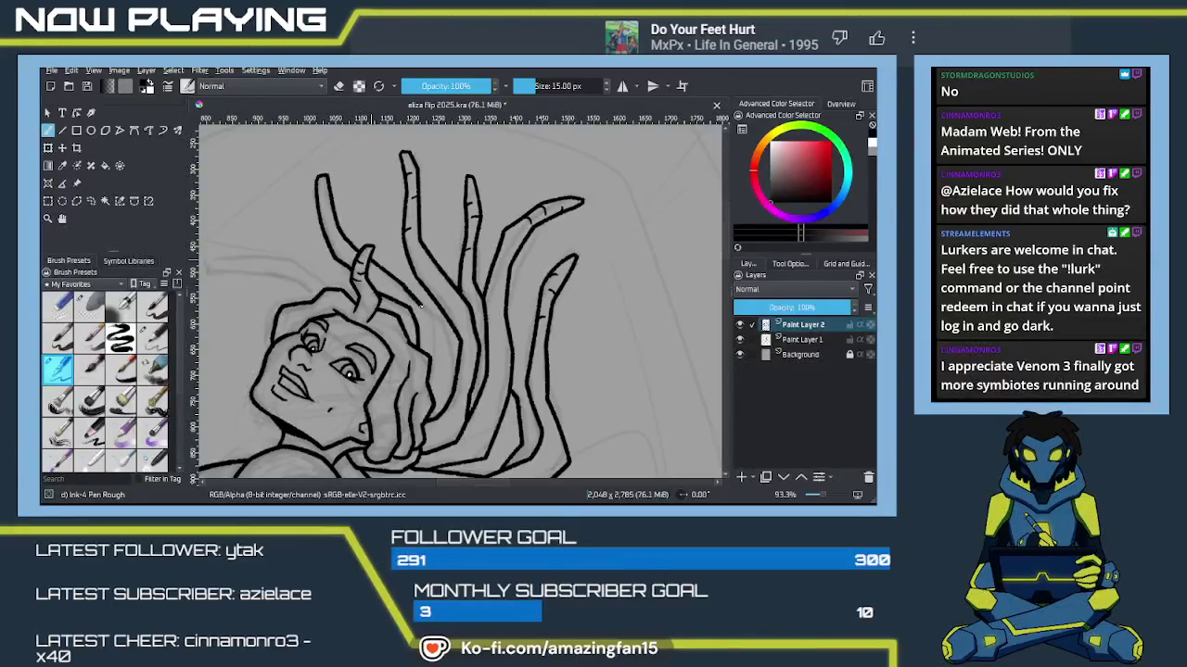
left_click_drag(380, 274, 432, 311)
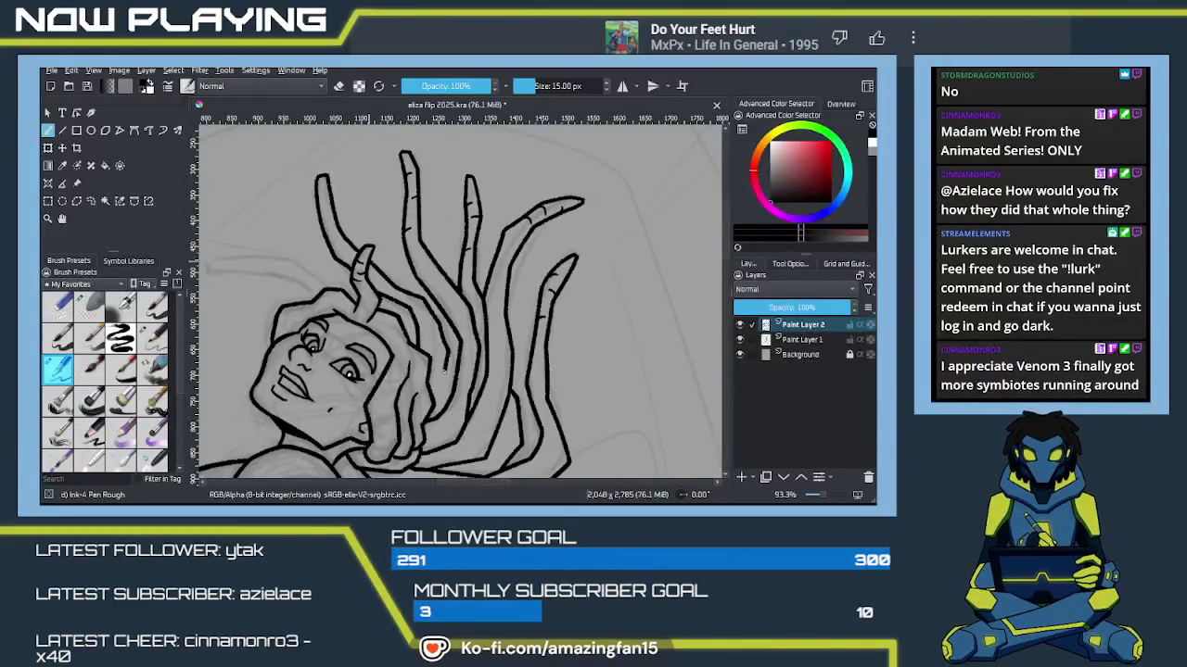
Step: Ink the left tentacle strand curving out to the left, undoing a stray stroke and rotating the canvas
left_click_drag(429, 384, 513, 426)
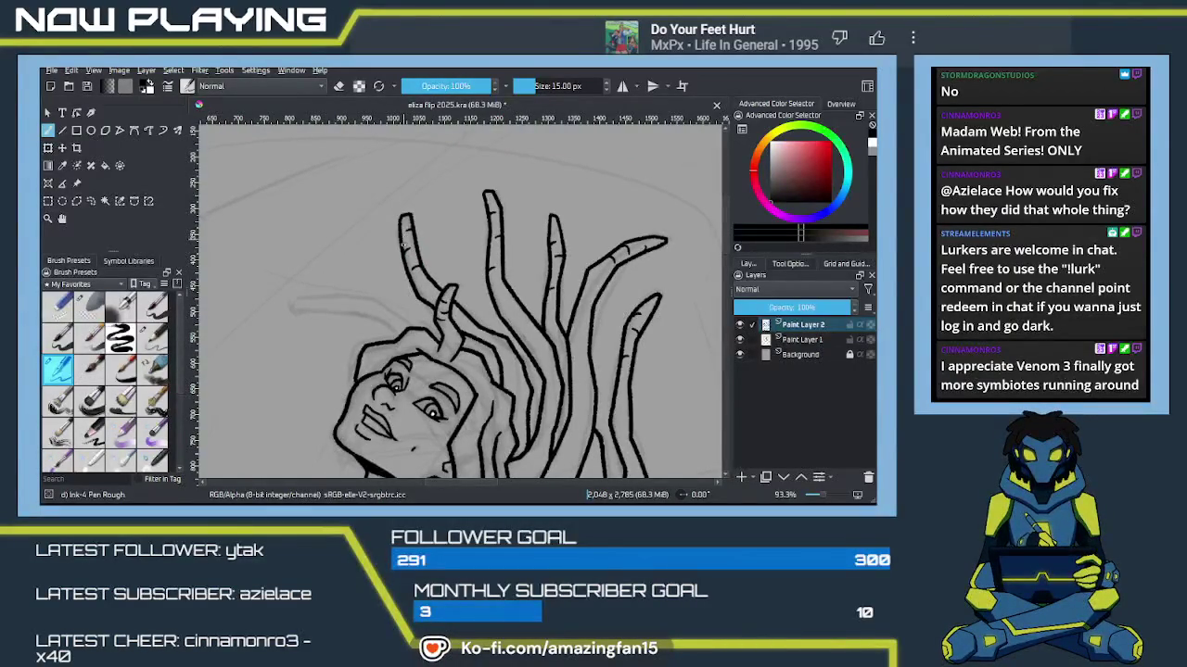
scroll(408, 260, "down", 2)
left_click_drag(429, 289, 304, 263)
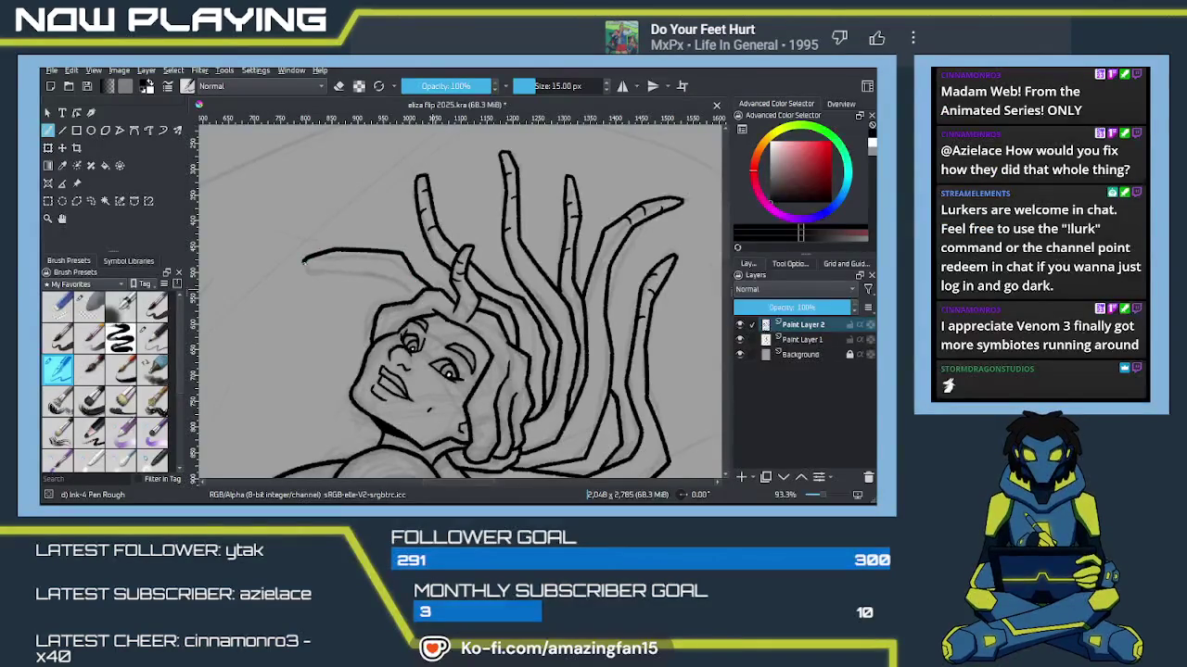
key("ctrl+z")
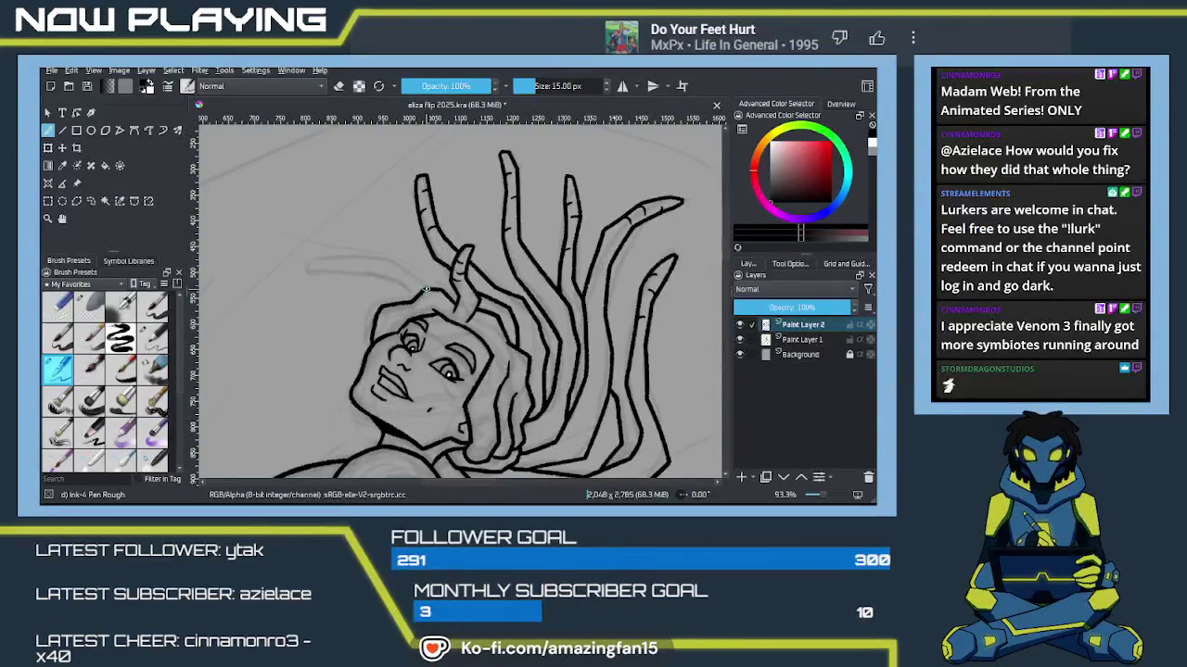
mouse_move(426, 288)
left_mouse_down()
mouse_move(447, 262)
mouse_move(442, 284)
left_mouse_up()
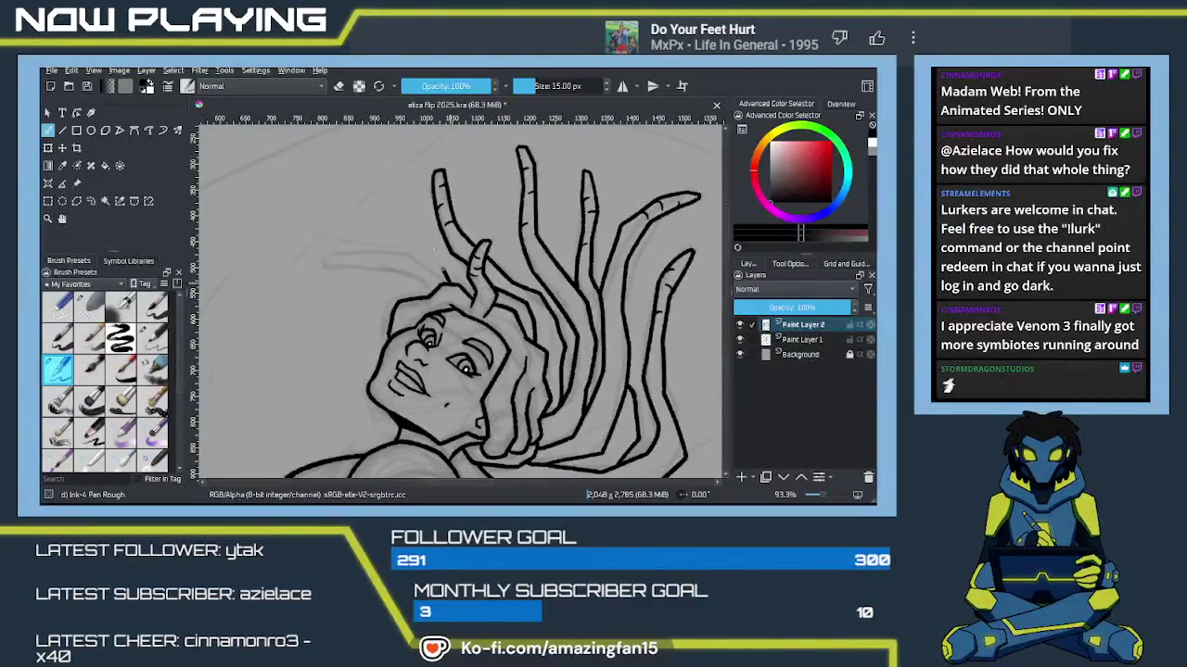
mouse_move(400, 244)
left_mouse_down()
mouse_move(355, 246)
mouse_move(346, 262)
left_mouse_up()
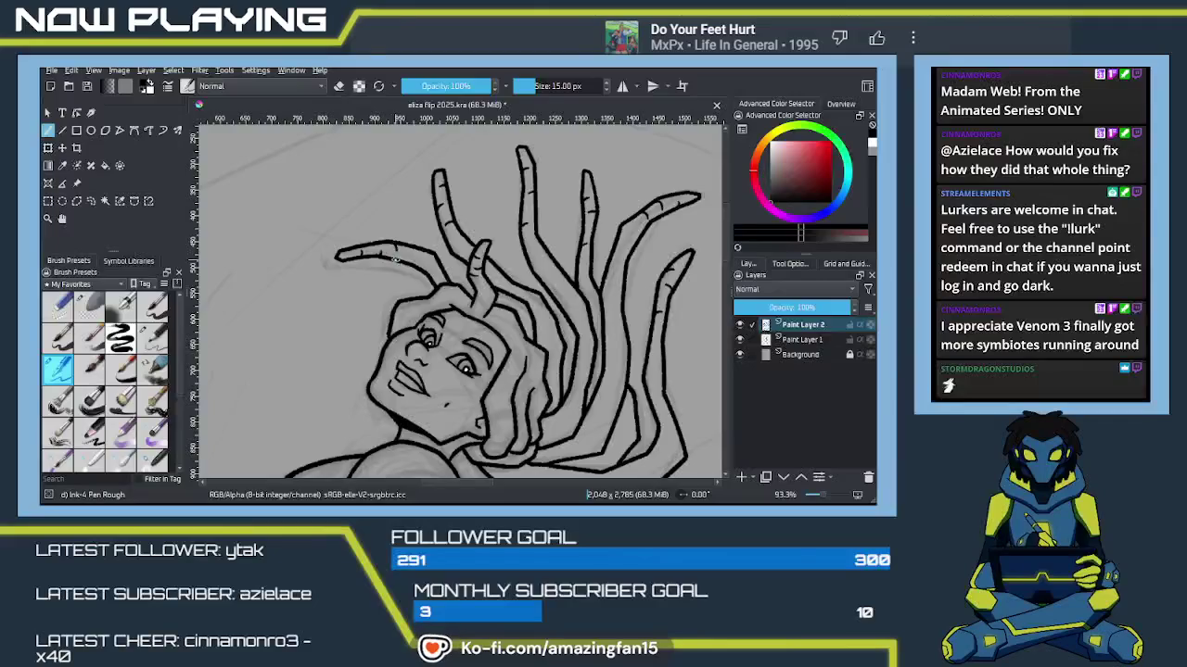
Step: Zoom out to view the whole inked figure from tentacle hair to feet
scroll(538, 371, "down", 2)
scroll(543, 273, "down", 2)
scroll(544, 318, "down", 2)
scroll(560, 302, "down", 2)
scroll(560, 302, "up", 1)
scroll(537, 299, "up", 1)
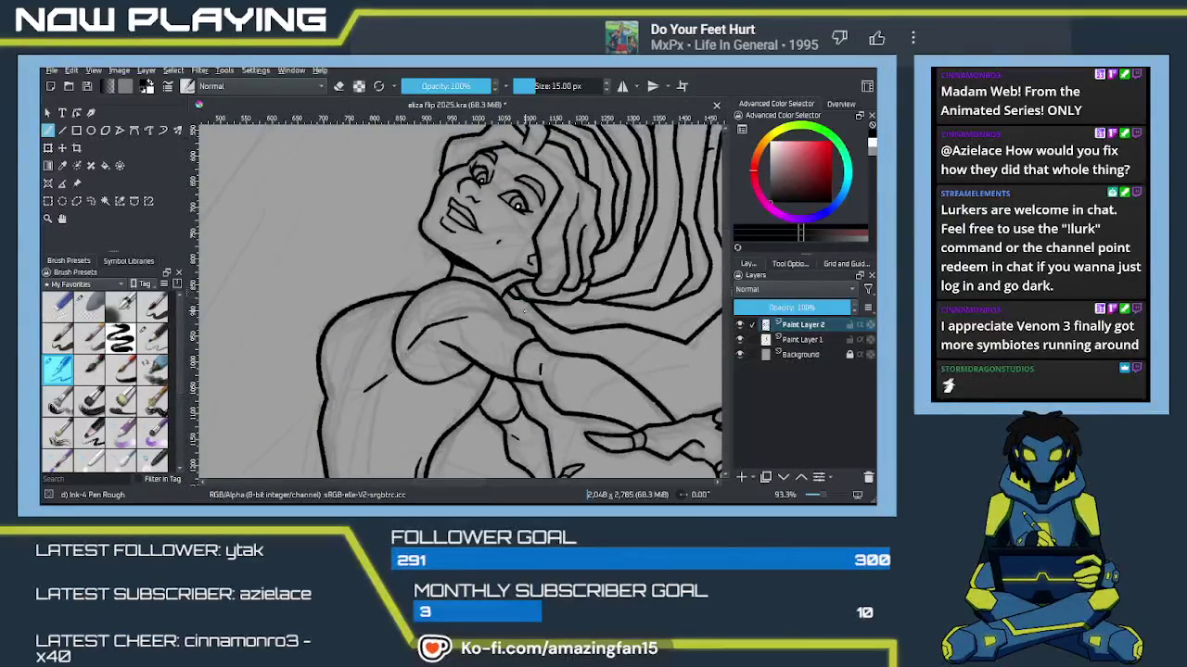
scroll(518, 293, "up", 1)
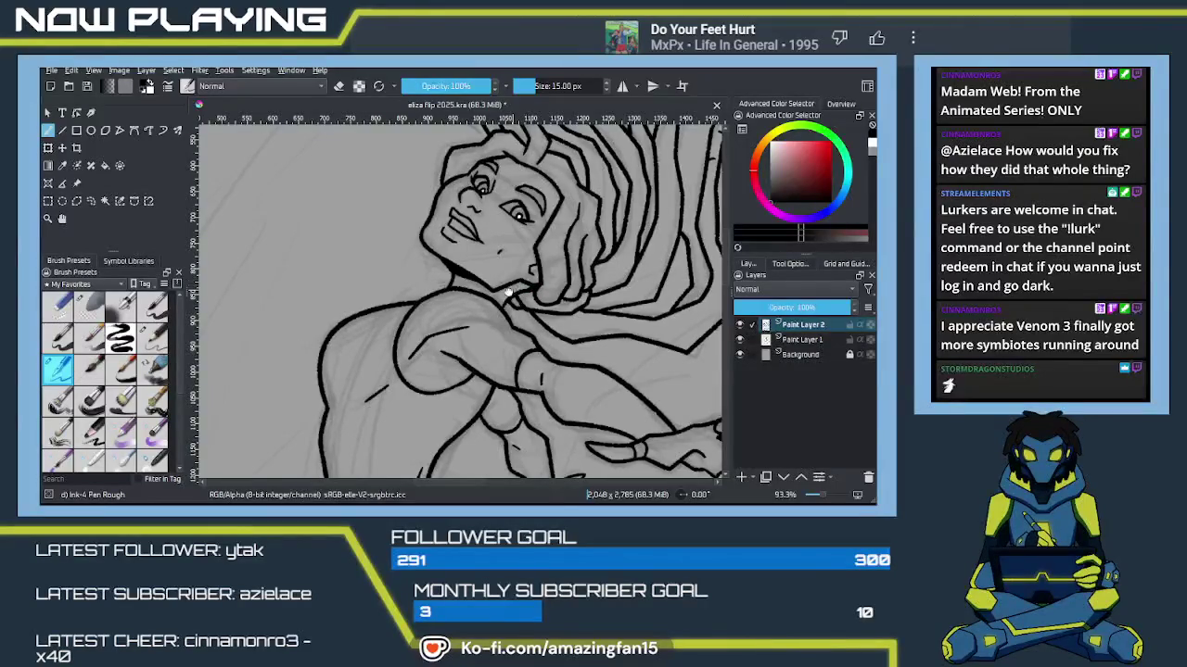
scroll(510, 290, "down", 2)
scroll(511, 283, "down", 2)
scroll(511, 283, "down", 2)
scroll(511, 315, "down", 2)
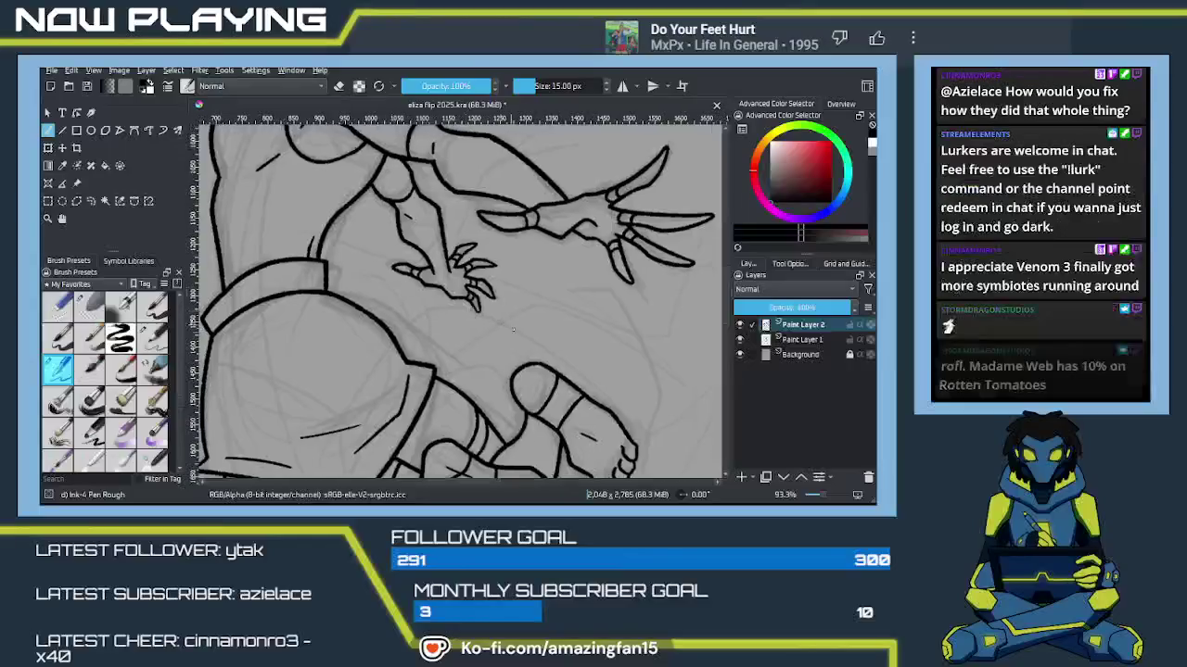
scroll(511, 327, "down", 3, "ctrl")
scroll(512, 326, "down", 2, "ctrl")
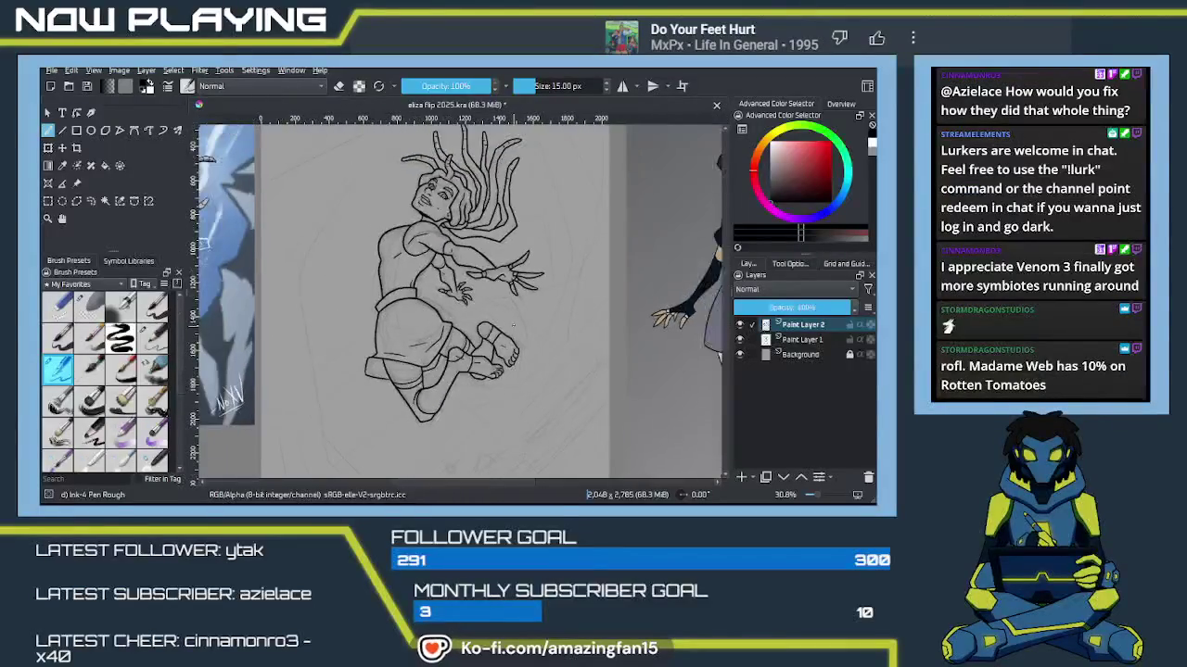
left_click_drag(512, 326, 463, 308)
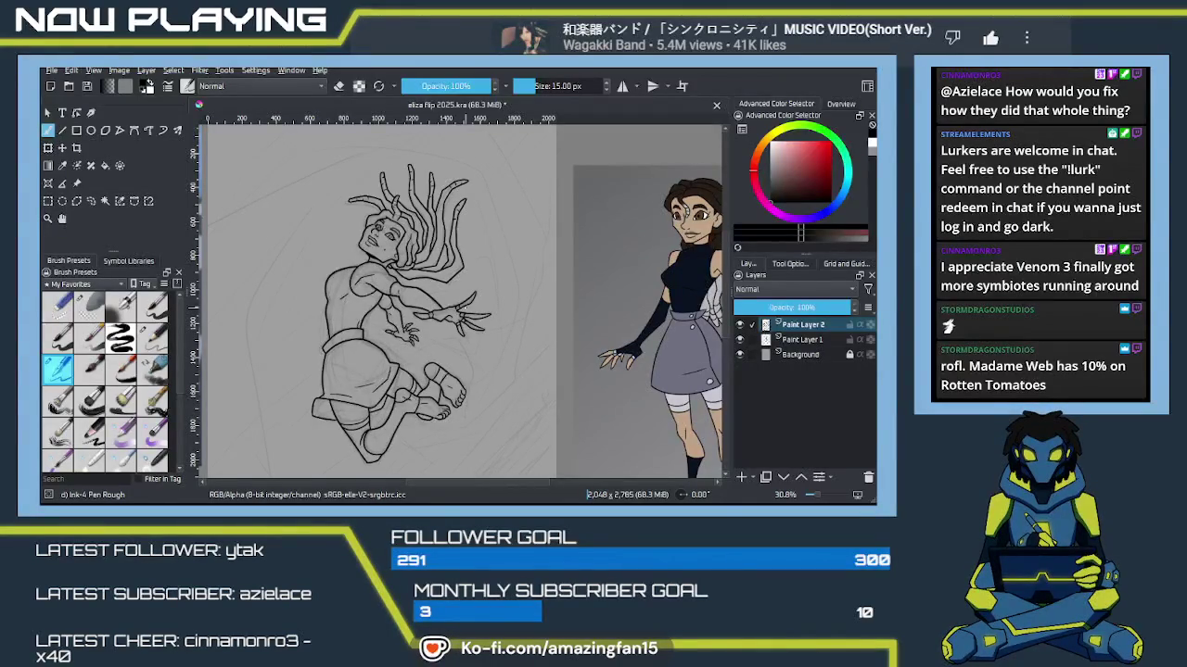
scroll(447, 310, "up", 2)
scroll(446, 311, "up", 2)
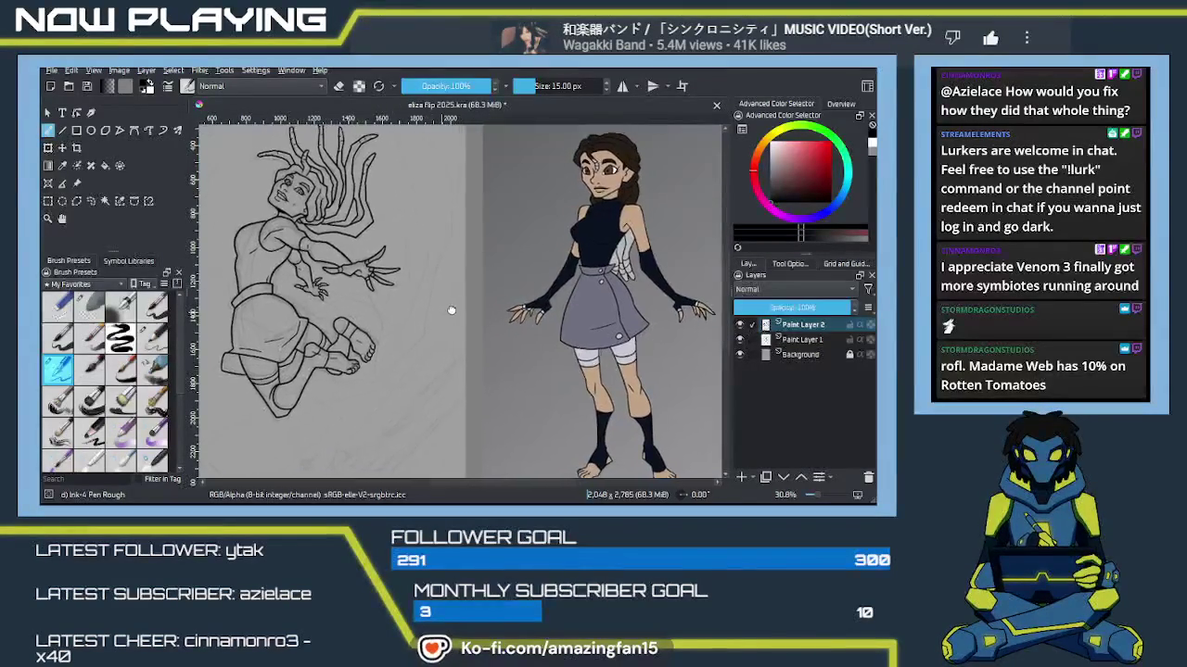
scroll(447, 310, "up", 2)
scroll(447, 311, "up", 1)
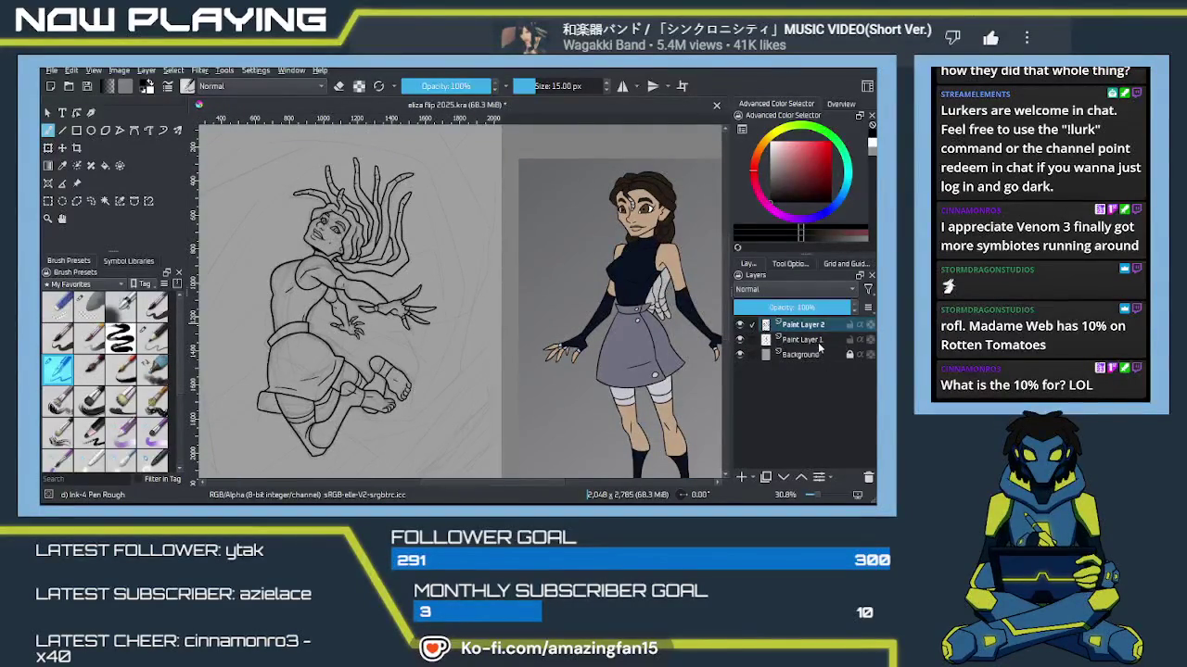
left_click(803, 341)
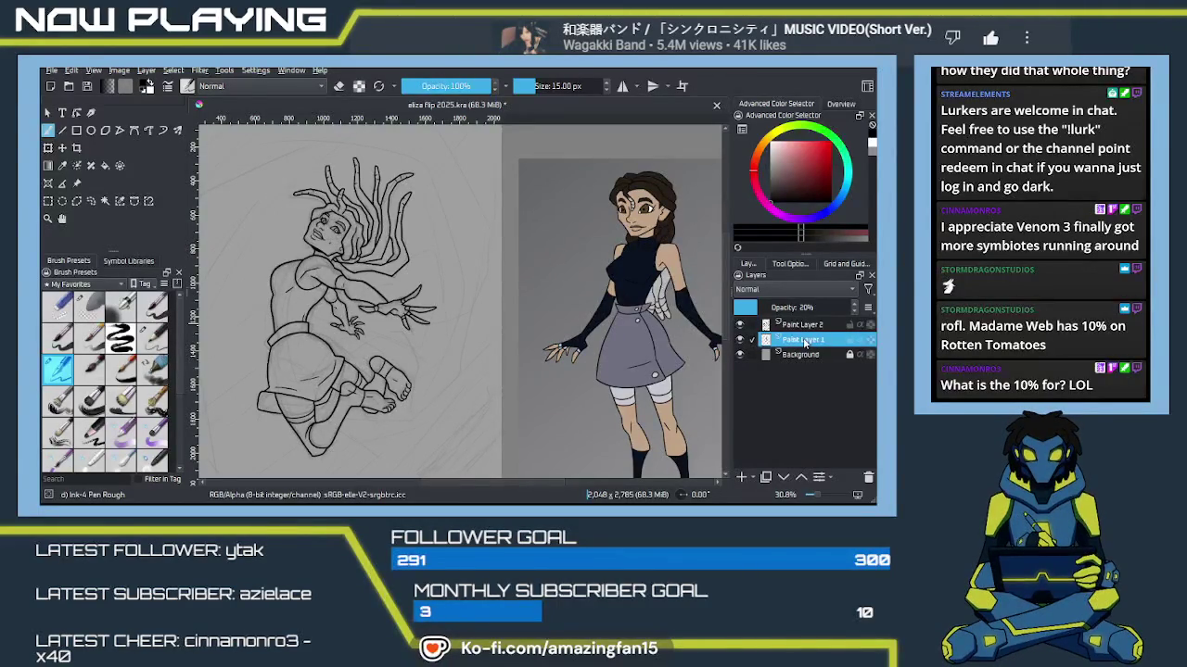
left_click(741, 477)
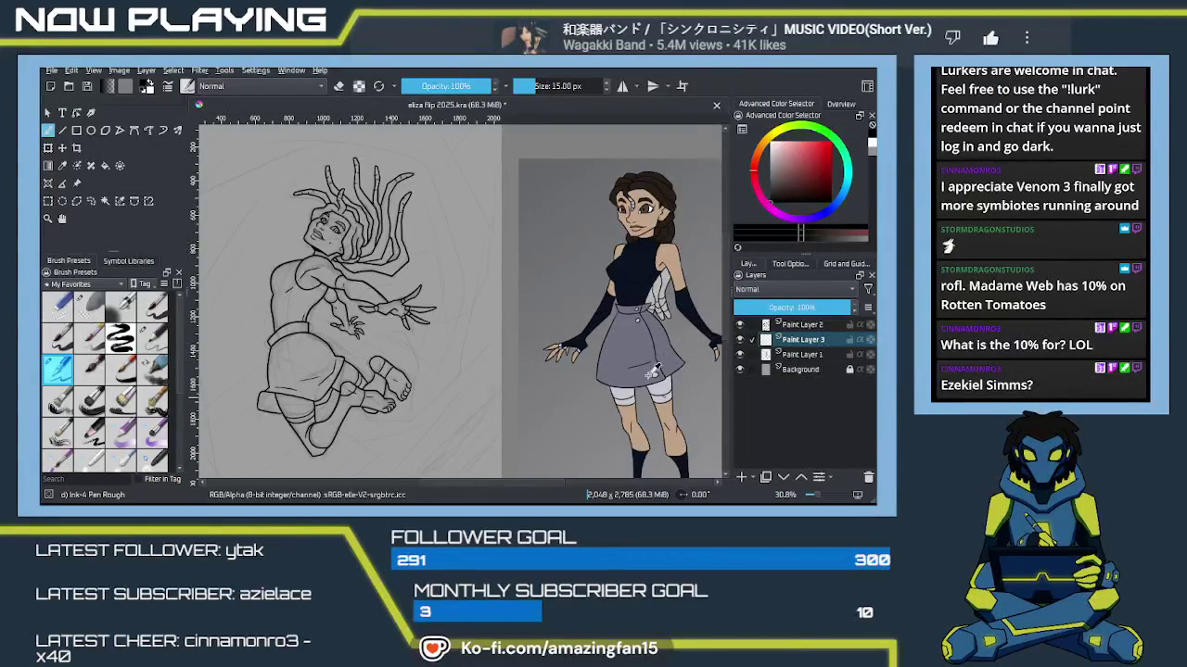
Step: Hide the grey sketch on Paint Layer 1 so only the ink linework shows
key("p")
left_click_drag(638, 363, 582, 388)
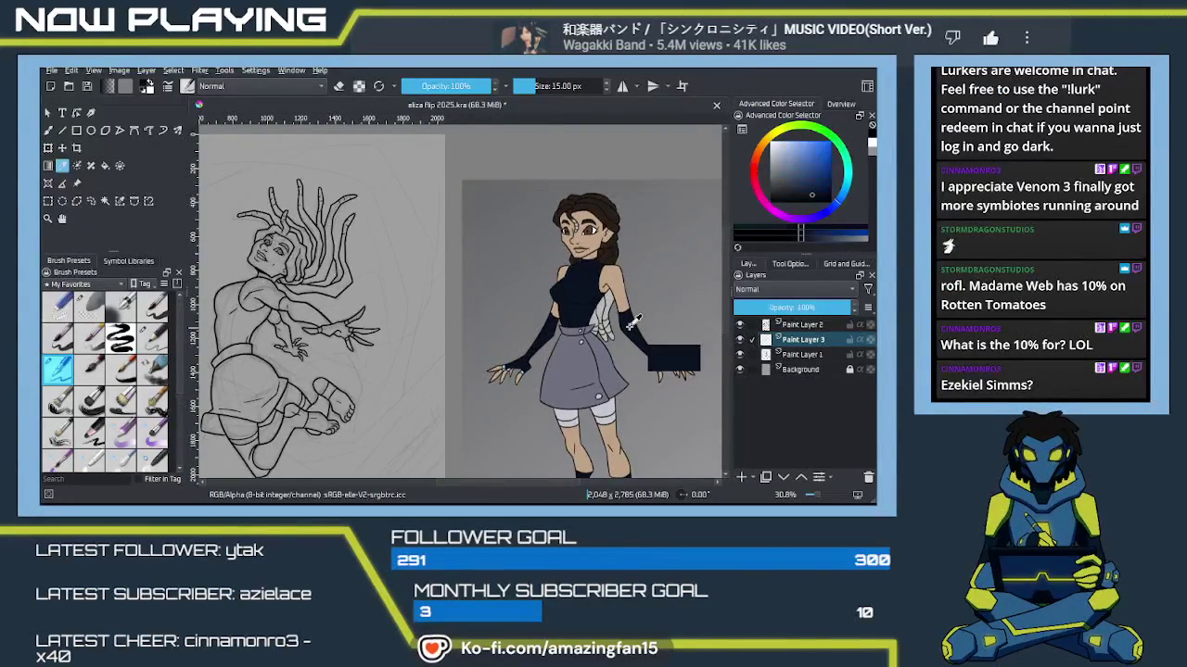
left_click_drag(452, 370, 577, 377)
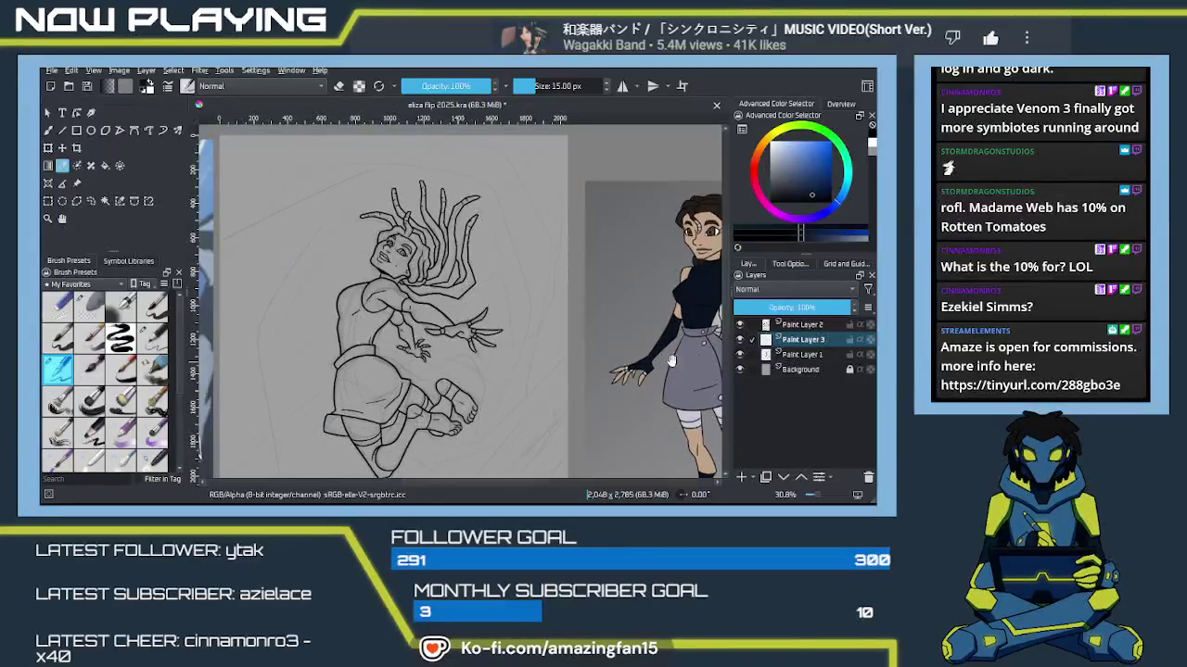
left_click(739, 355)
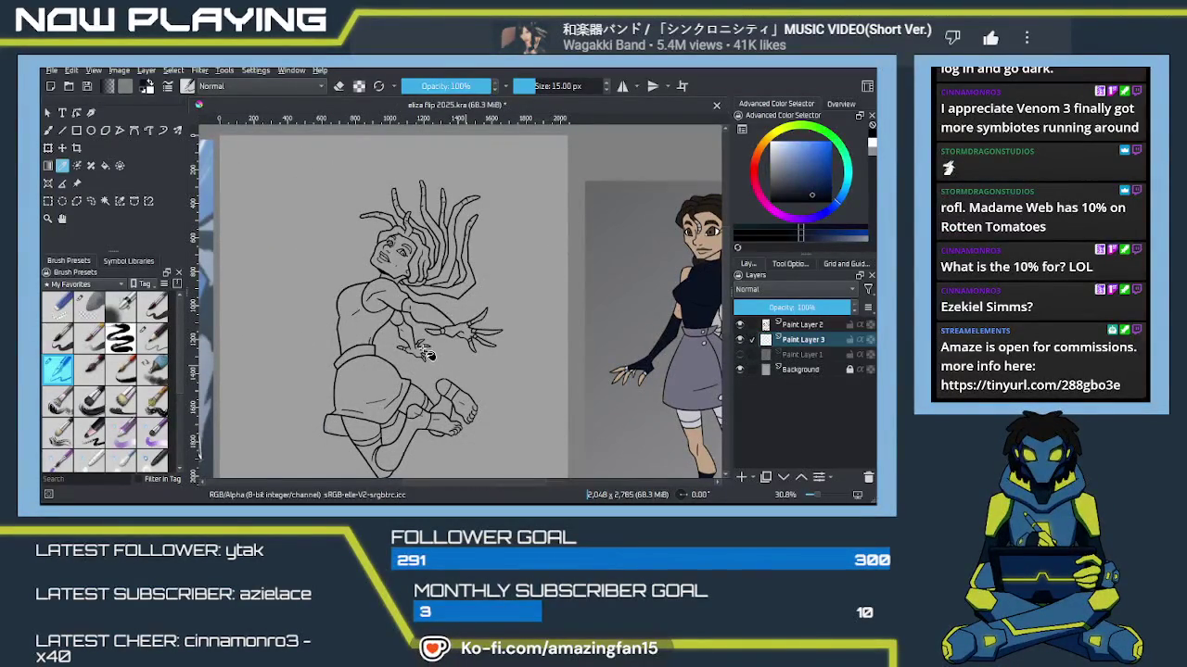
mouse_move(426, 355)
left_mouse_down()
mouse_move(419, 336)
mouse_move(404, 337)
left_mouse_up()
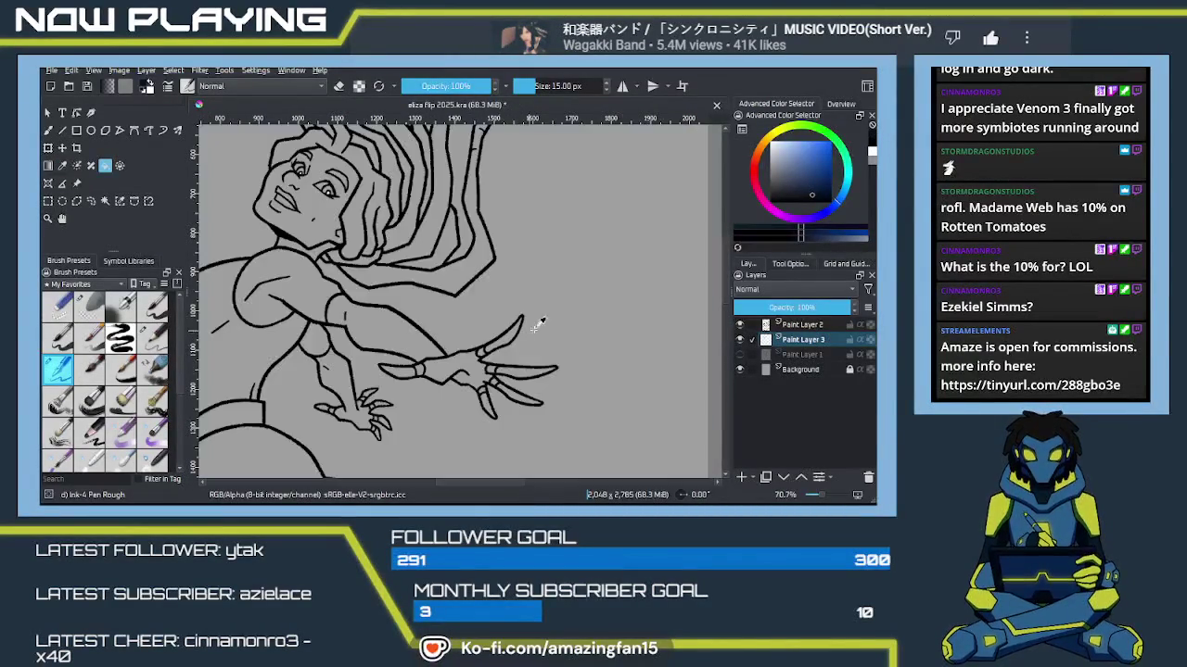
Step: Set the Fill tool to fill enclosed regions using line art from all layers
left_click(791, 265)
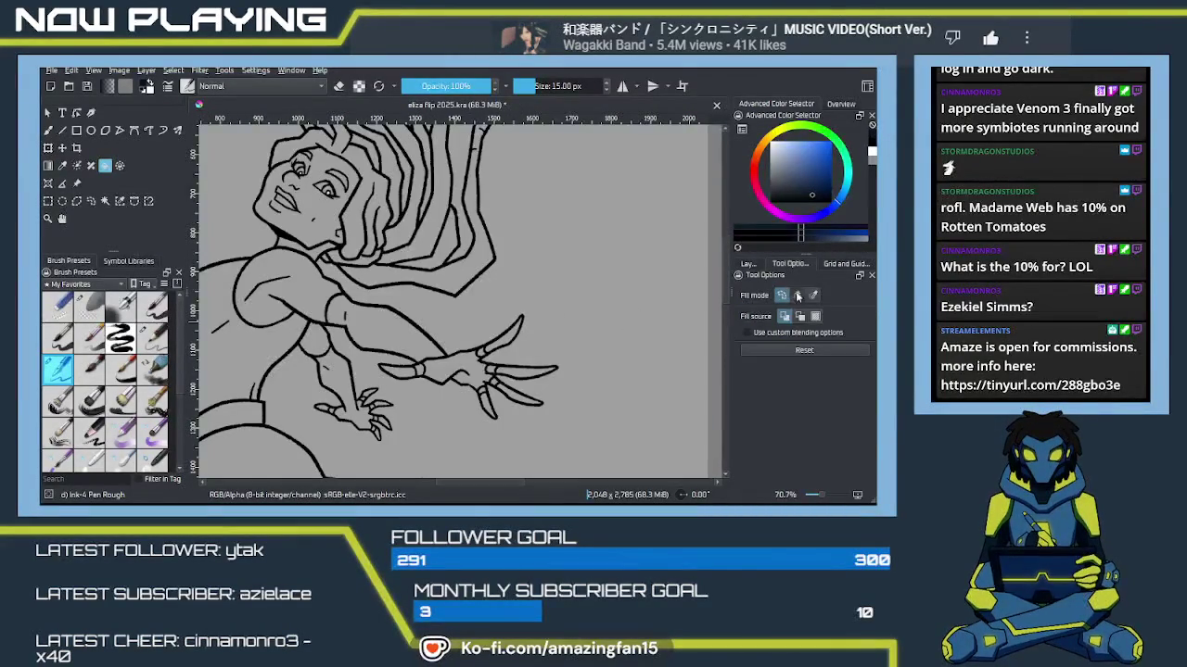
left_click(797, 296)
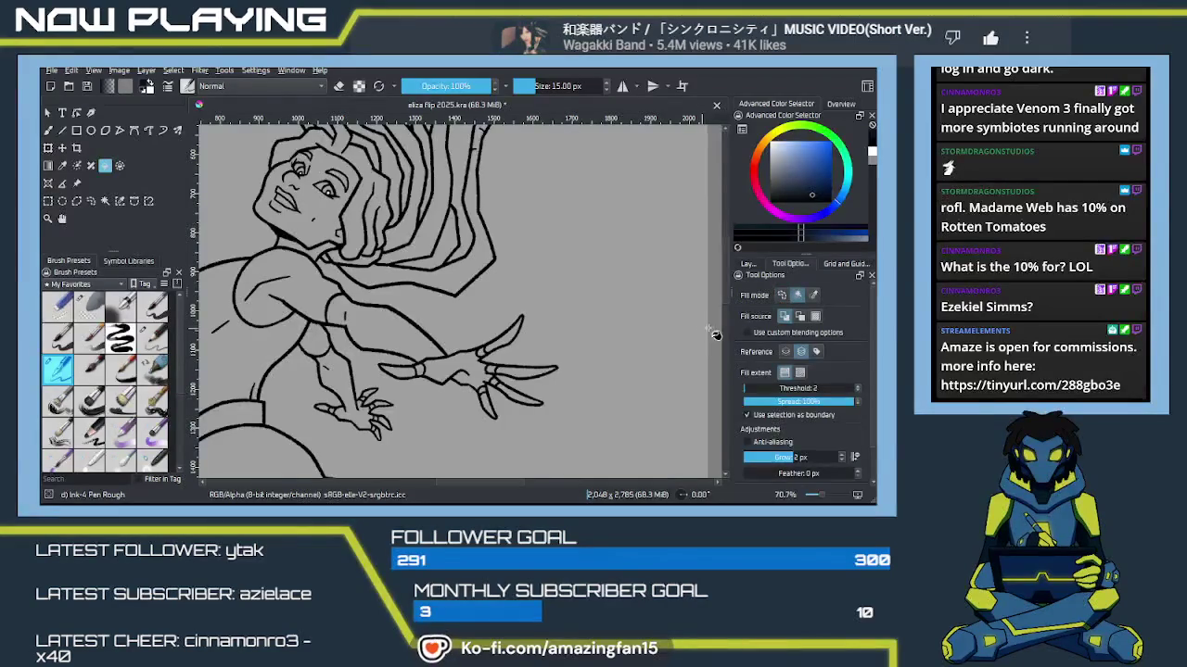
left_click(784, 353)
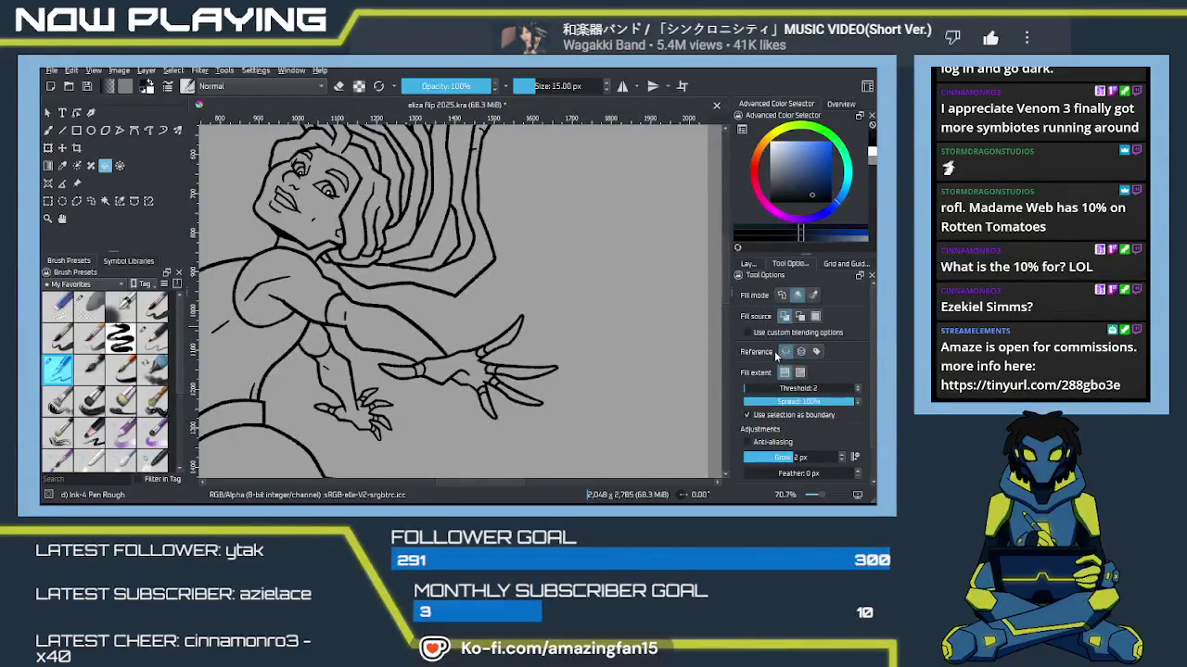
left_click(801, 354)
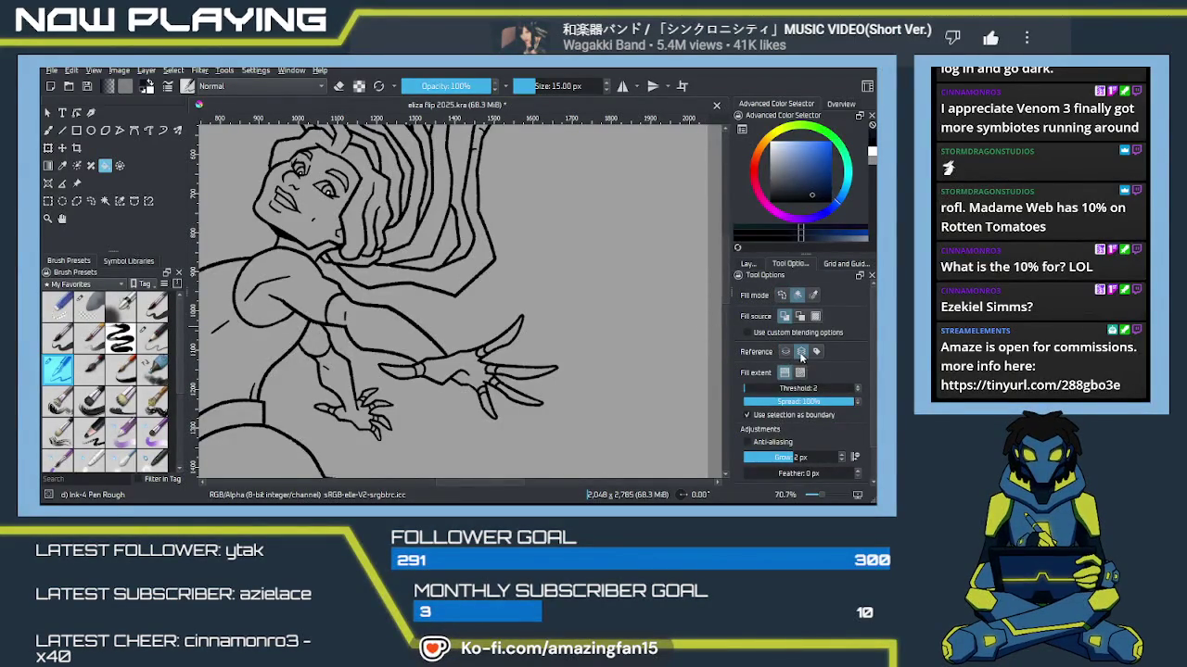
Step: Fill the forearm sleeves, gloves, shin, ankle and ankle band with dark navy
left_click(390, 336)
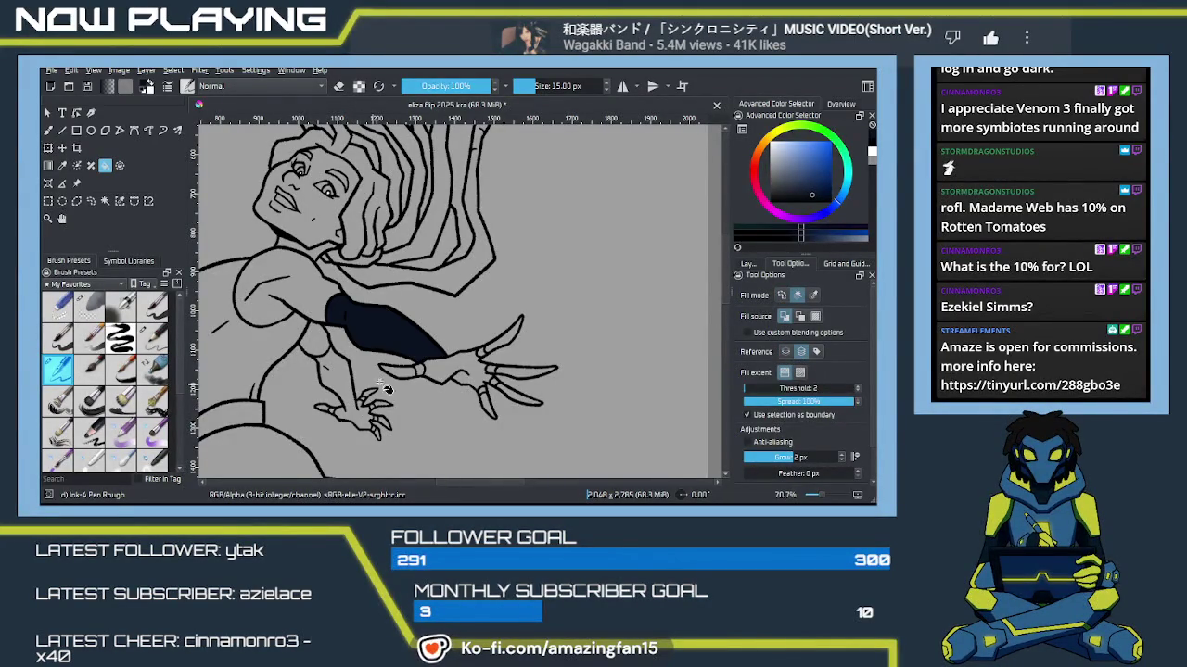
left_click(451, 371)
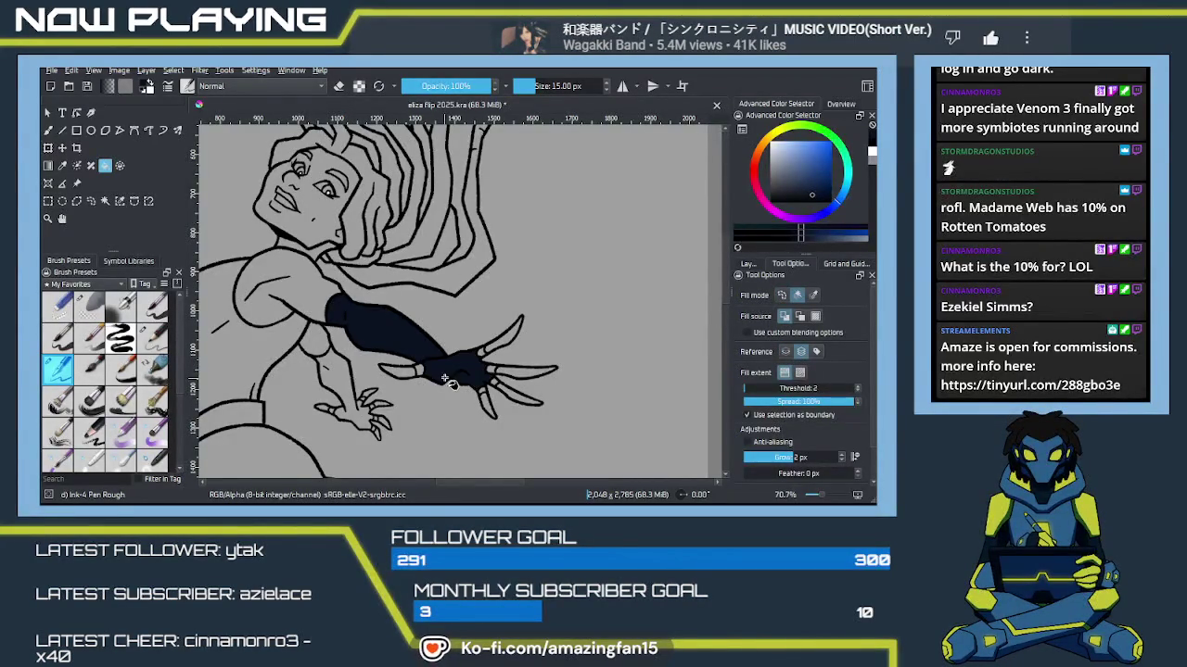
left_click(345, 385)
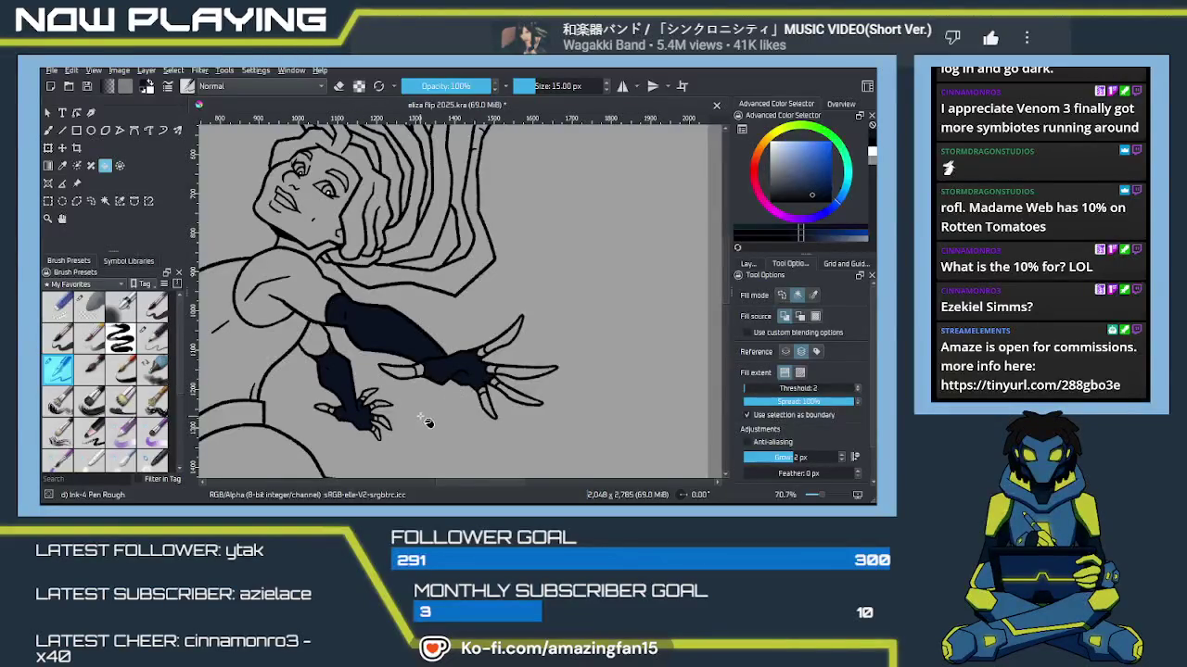
mouse_move(439, 432)
left_mouse_down()
mouse_move(533, 336)
mouse_move(534, 183)
left_mouse_up()
left_click(480, 369)
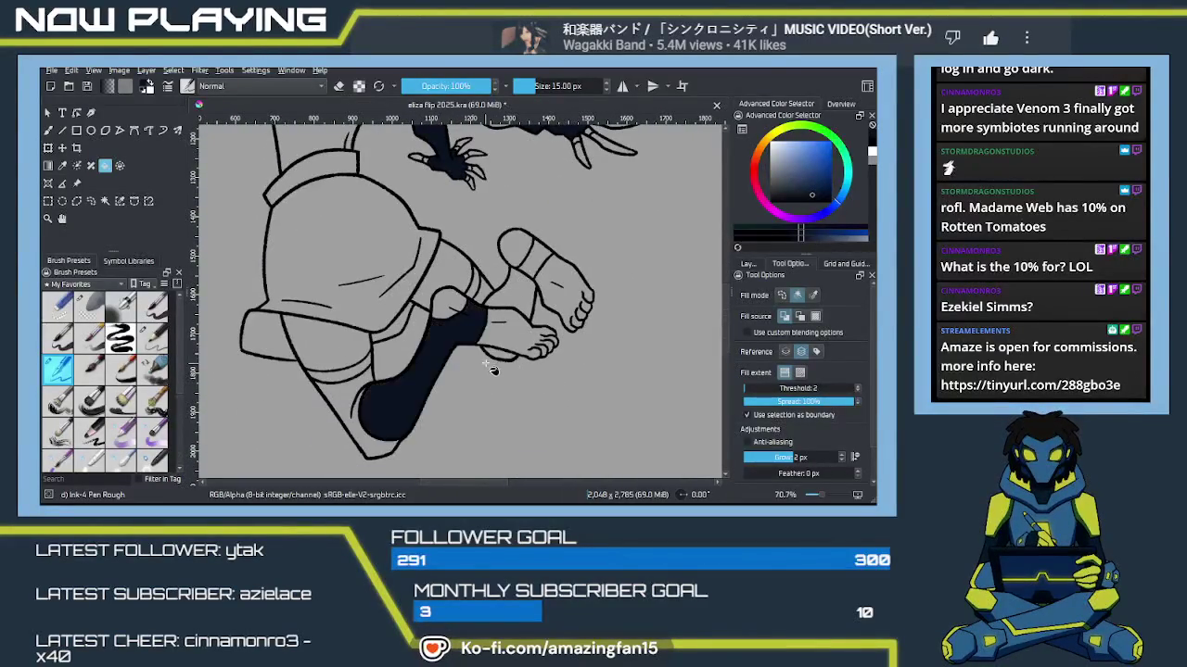
left_click(519, 302)
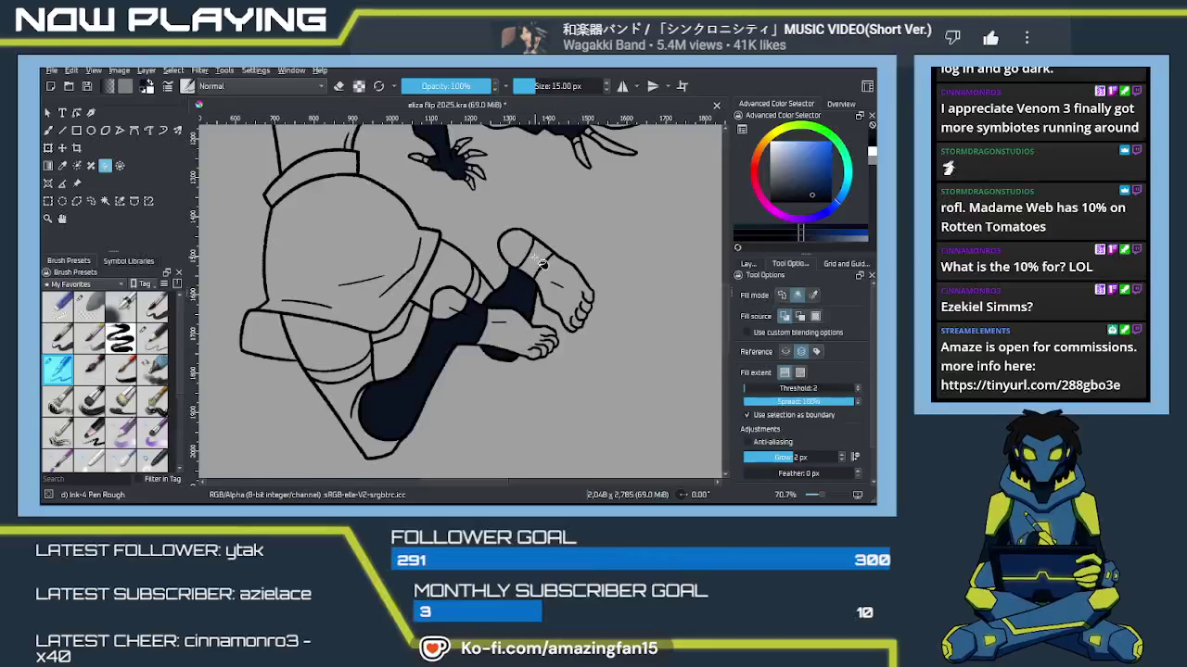
left_click(534, 261)
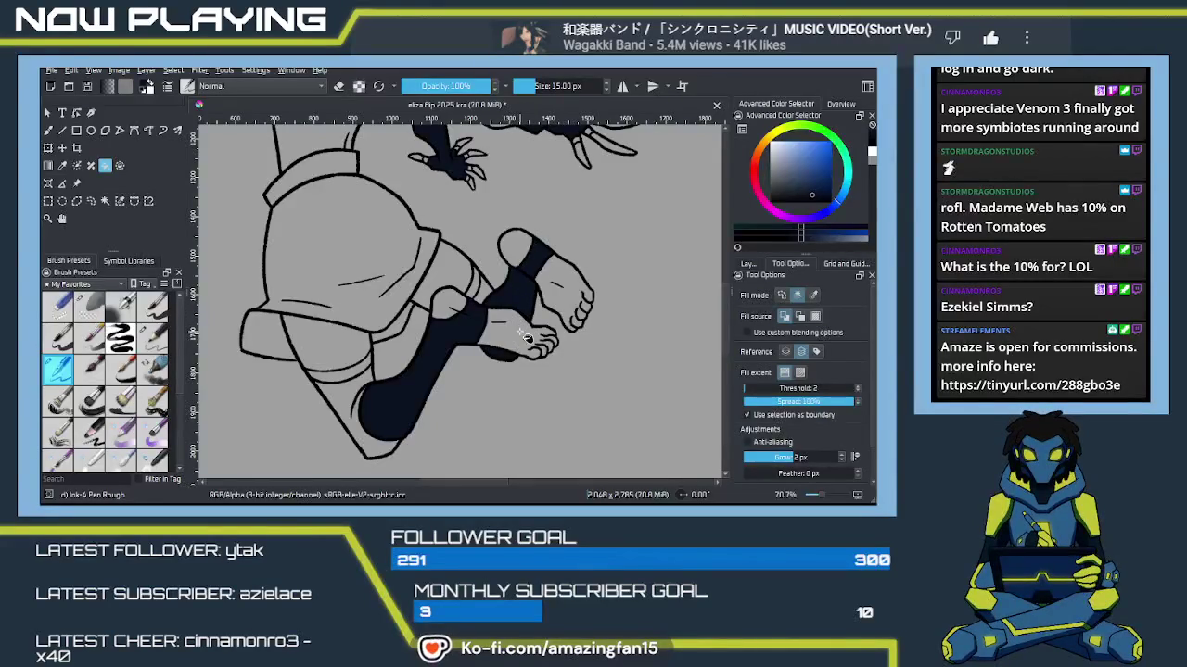
Step: Switch to the freehand brush and review the ankle and clawed hands, recentring the figure
key("b")
scroll(460, 332, "up", 1)
scroll(460, 332, "up", 3)
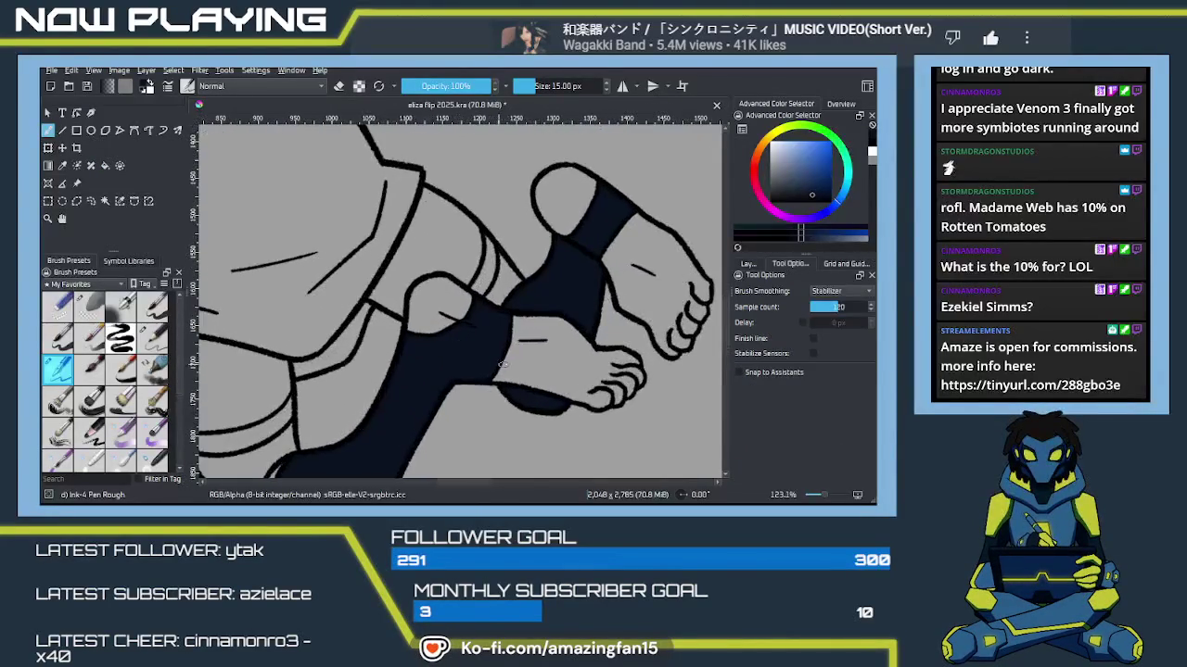
left_click_drag(490, 375, 507, 362)
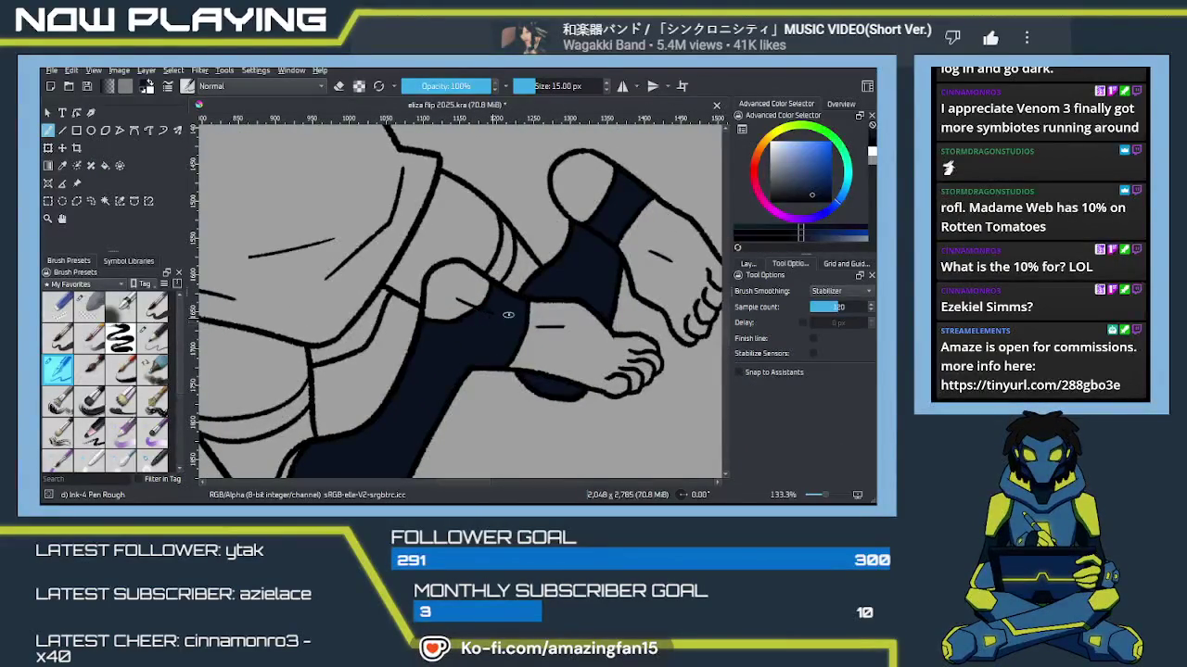
mouse_move(602, 332)
left_mouse_down()
mouse_move(522, 325)
mouse_move(391, 371)
mouse_move(411, 361)
left_mouse_up()
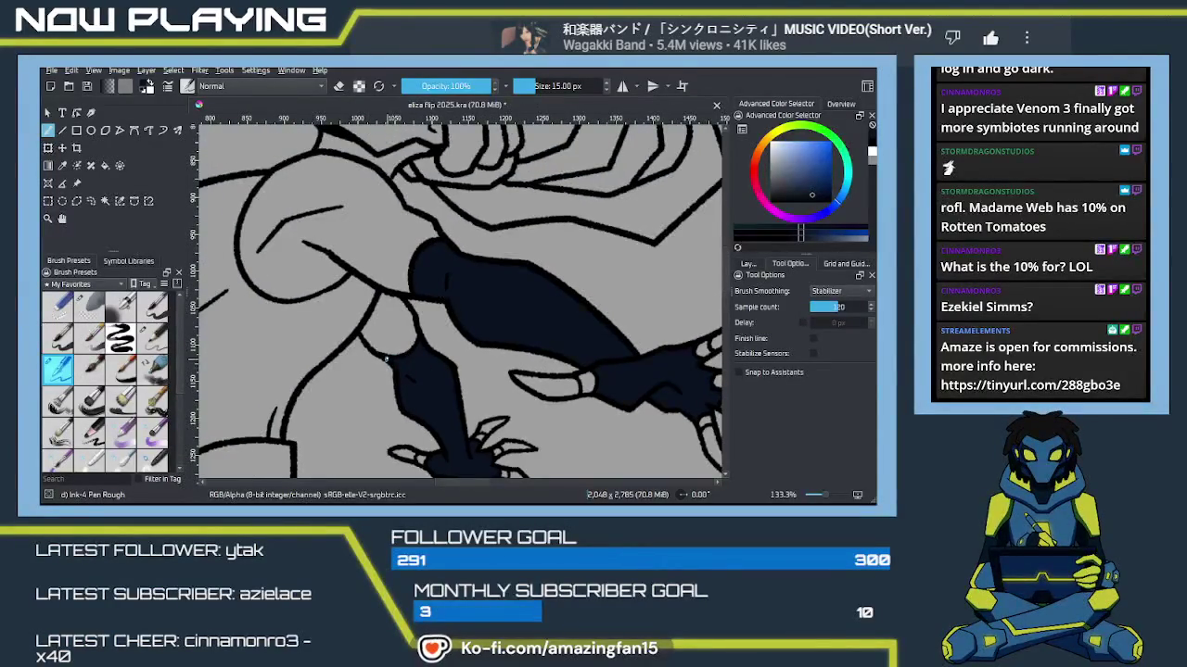
left_click_drag(481, 328, 517, 360)
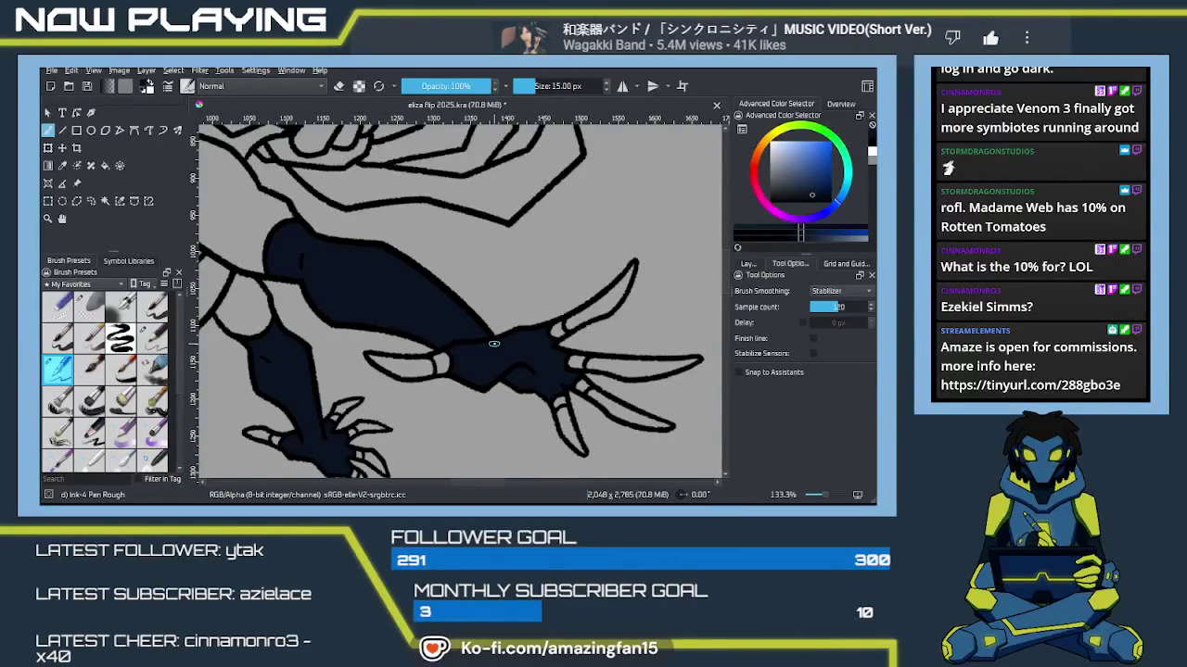
scroll(493, 344, "down", 2)
scroll(538, 344, "down", 2)
scroll(584, 343, "down", 2)
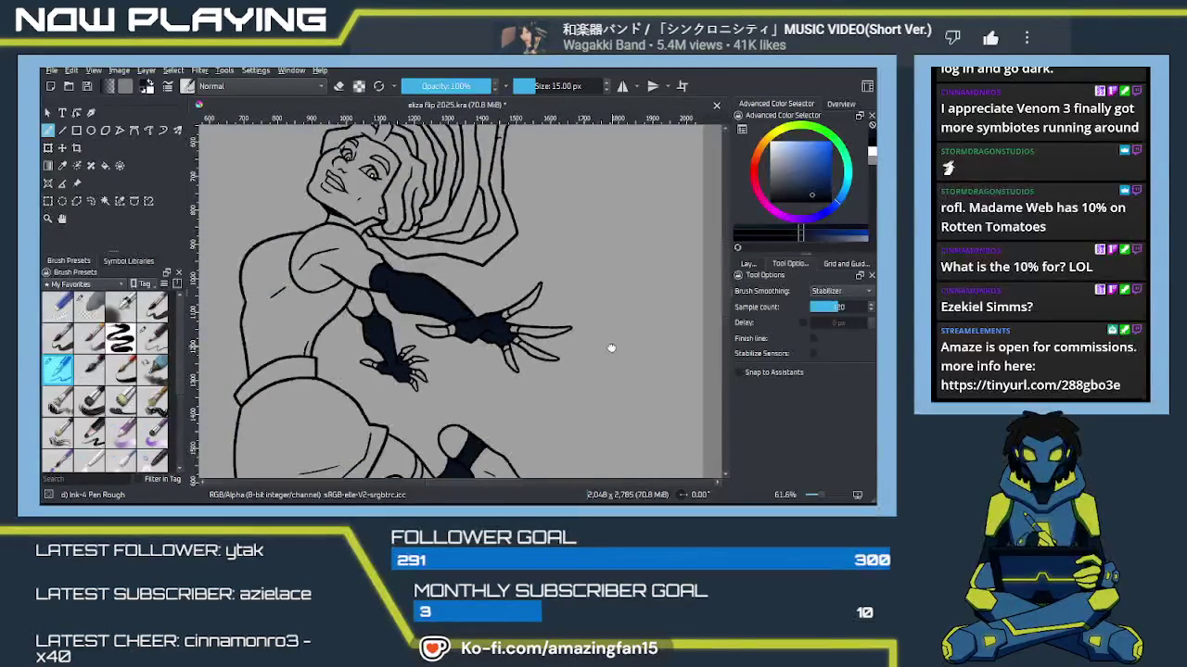
left_click_drag(611, 345, 534, 350)
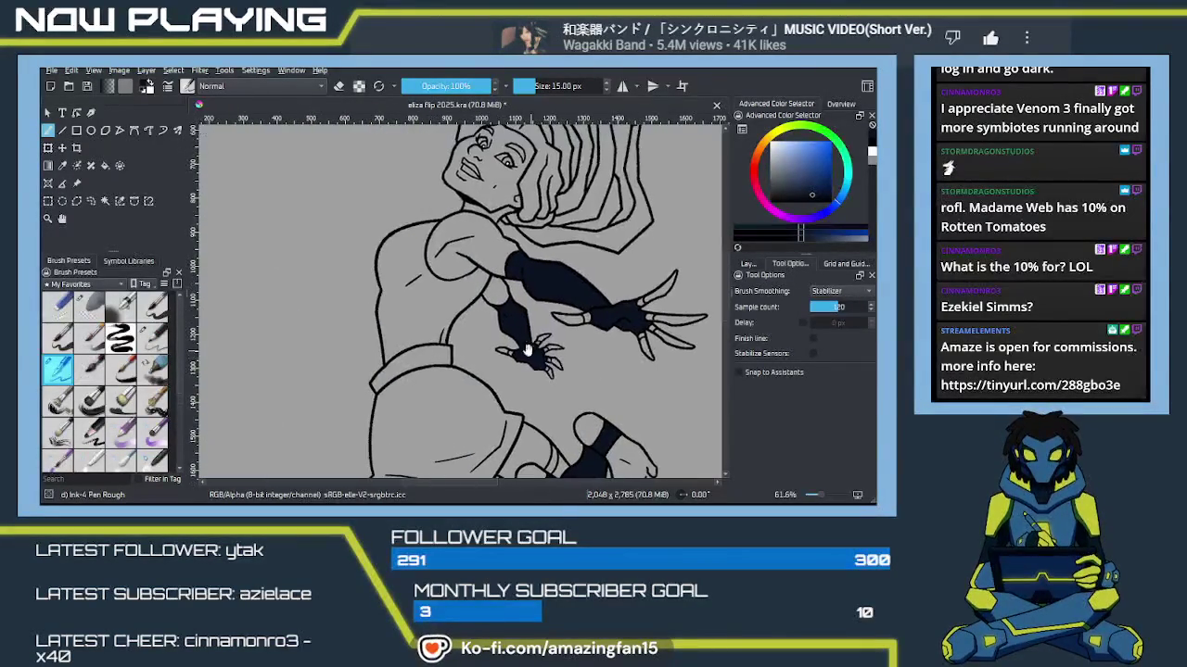
Step: Fill the upper torso with dark navy and pan over to the coloured reference figure
key("f")
left_click(424, 330)
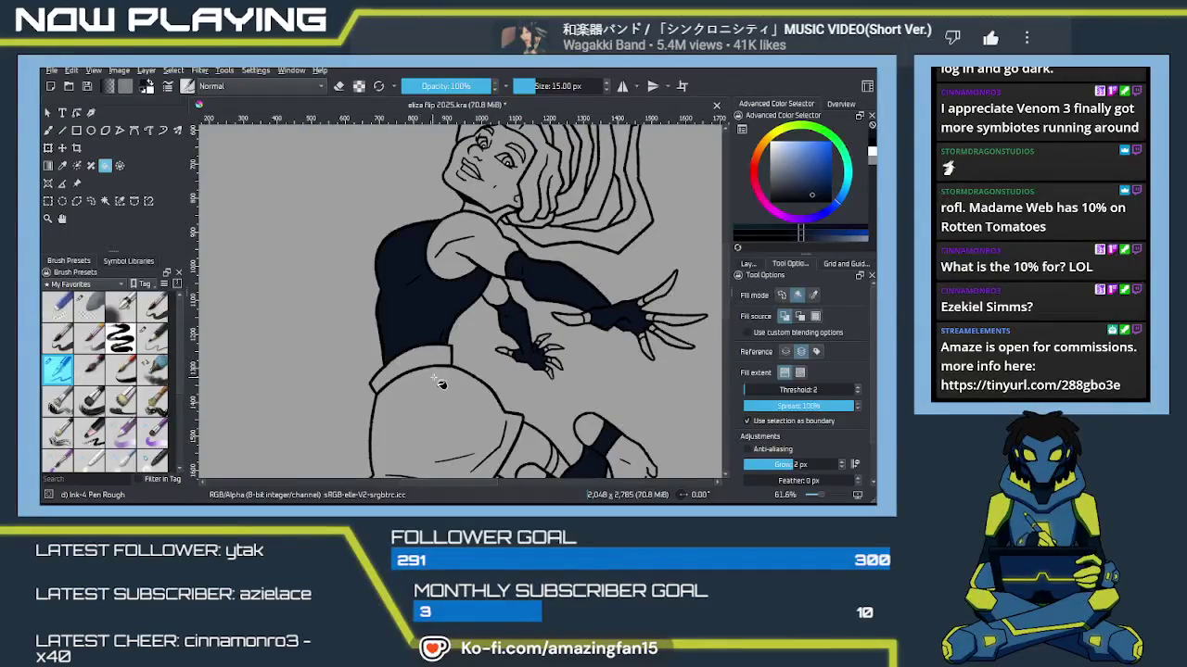
left_click_drag(480, 333, 488, 358)
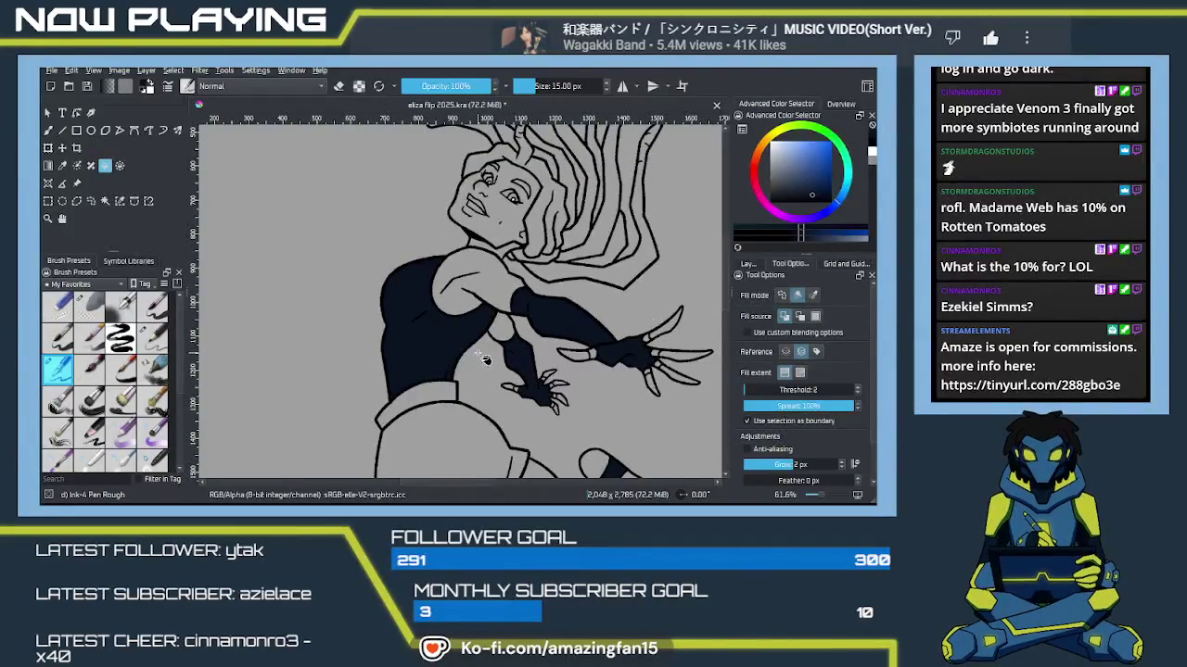
key("b")
scroll(449, 312, "up", 1)
scroll(449, 312, "up", 2)
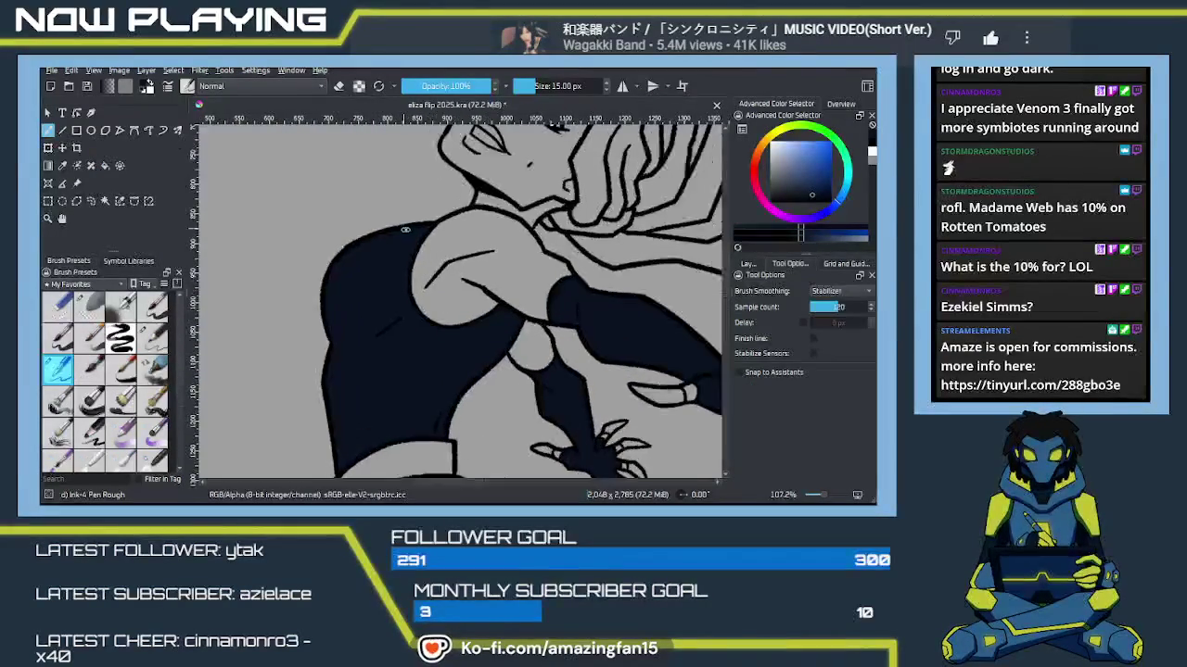
scroll(463, 352, "down", 5)
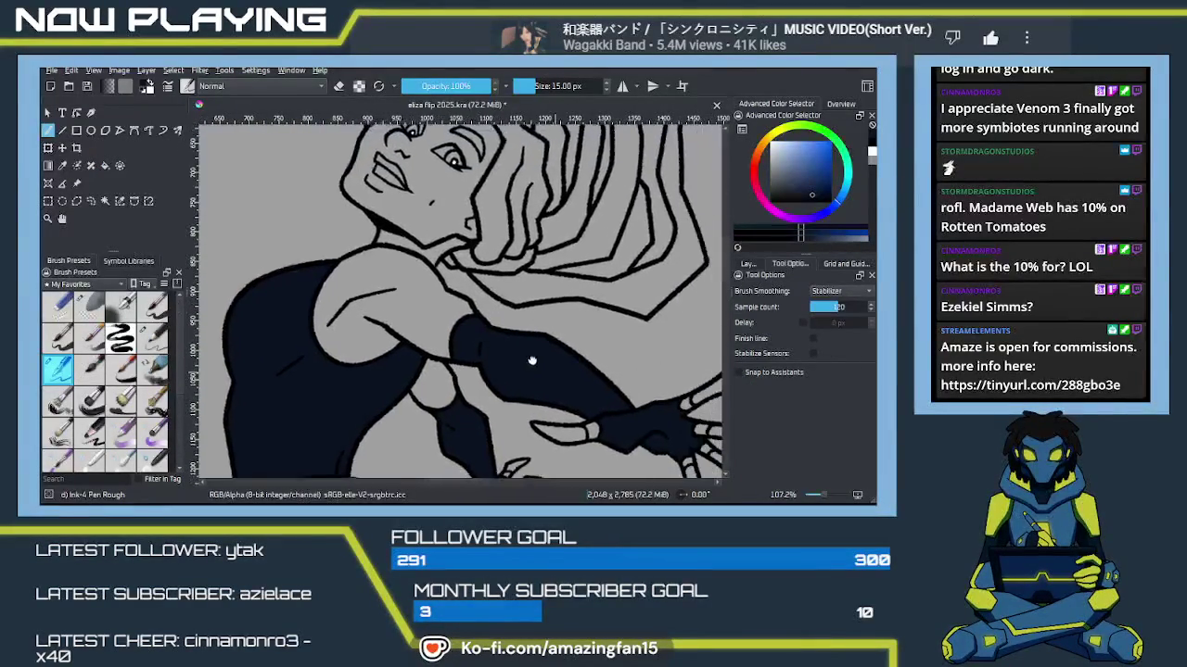
scroll(505, 283, "down", 3)
scroll(551, 347, "down", 2)
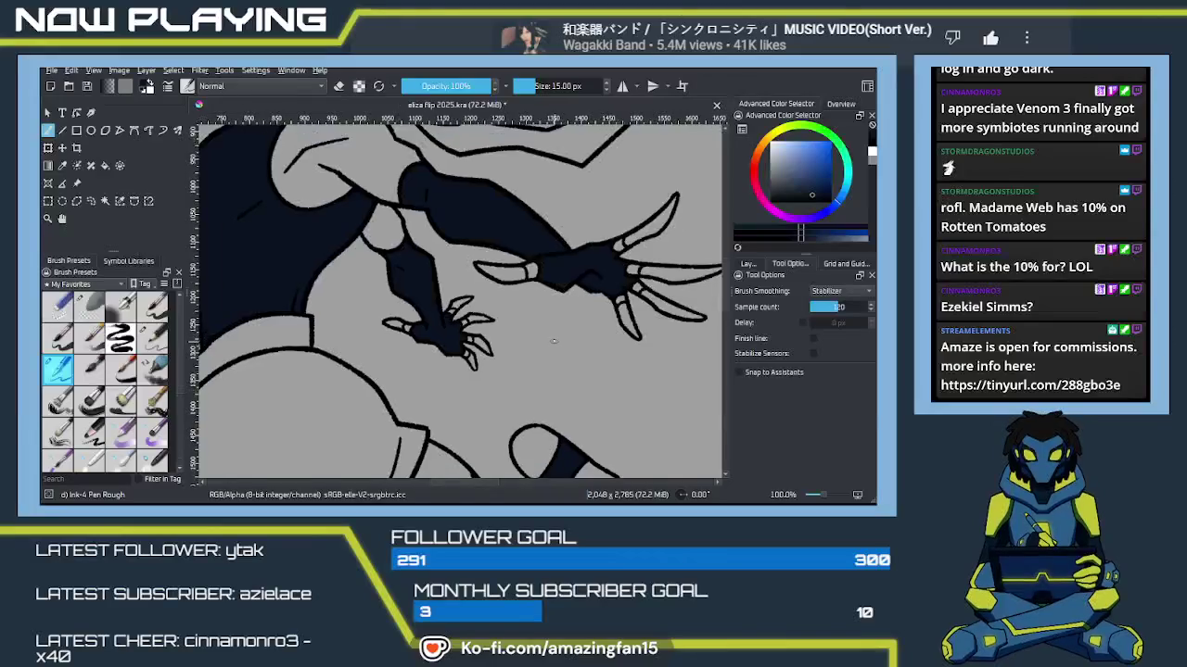
scroll(552, 347, "down", 3)
scroll(552, 336, "down", 2)
left_click_drag(551, 335, 487, 347)
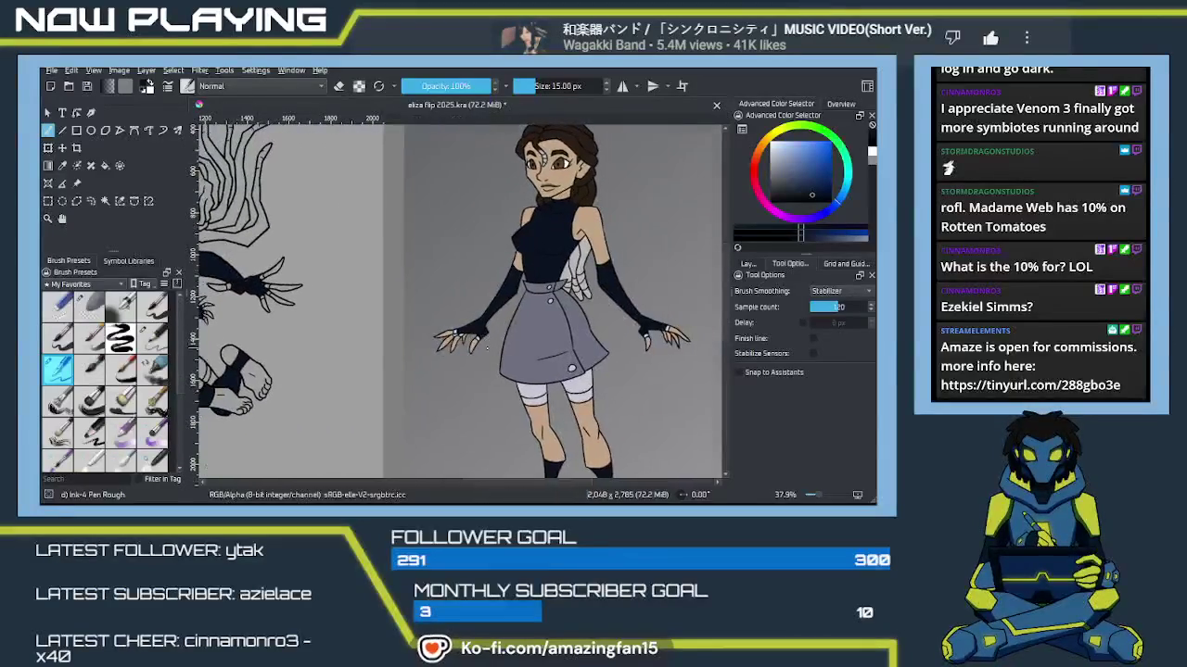
Step: Sample a grey from the canvas and fill the shorts and their lower hem piece with it
key("p")
scroll(535, 346, "left", 3)
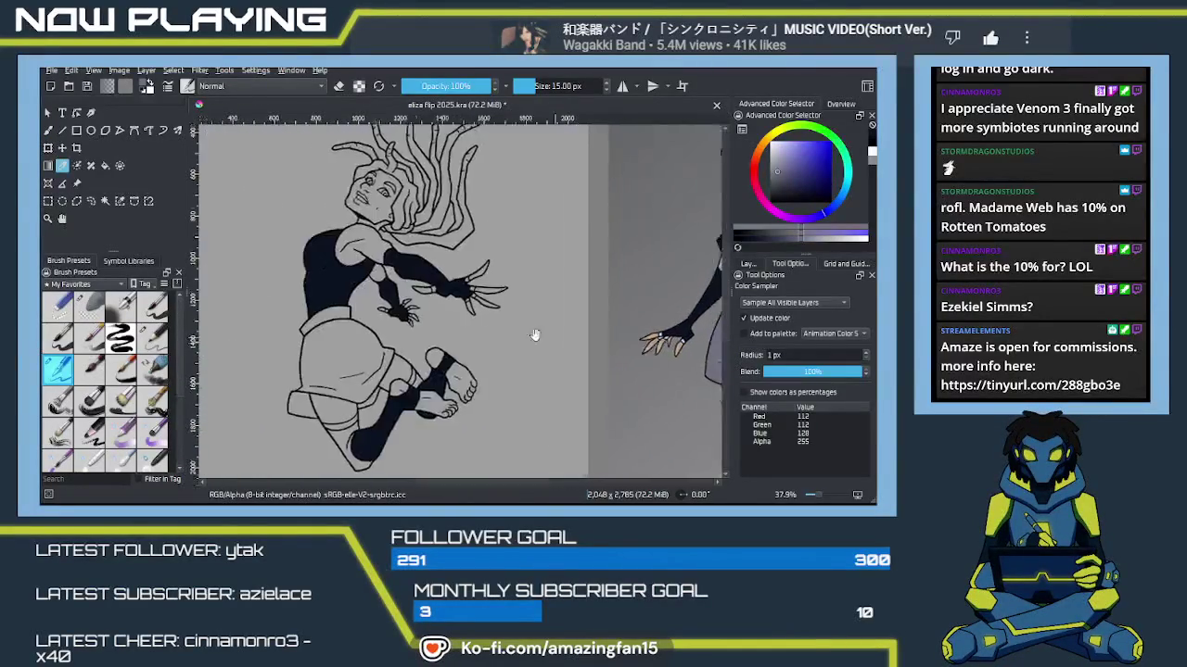
scroll(554, 343, "left", 3)
key("f")
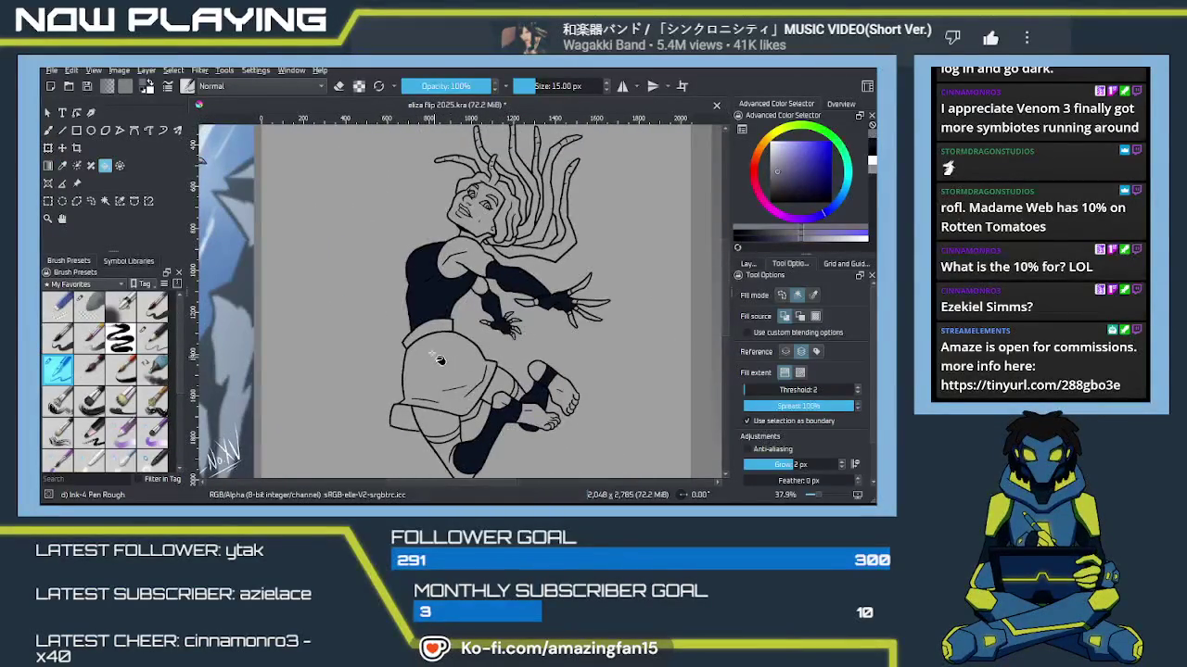
left_click(437, 361)
left_click(411, 420)
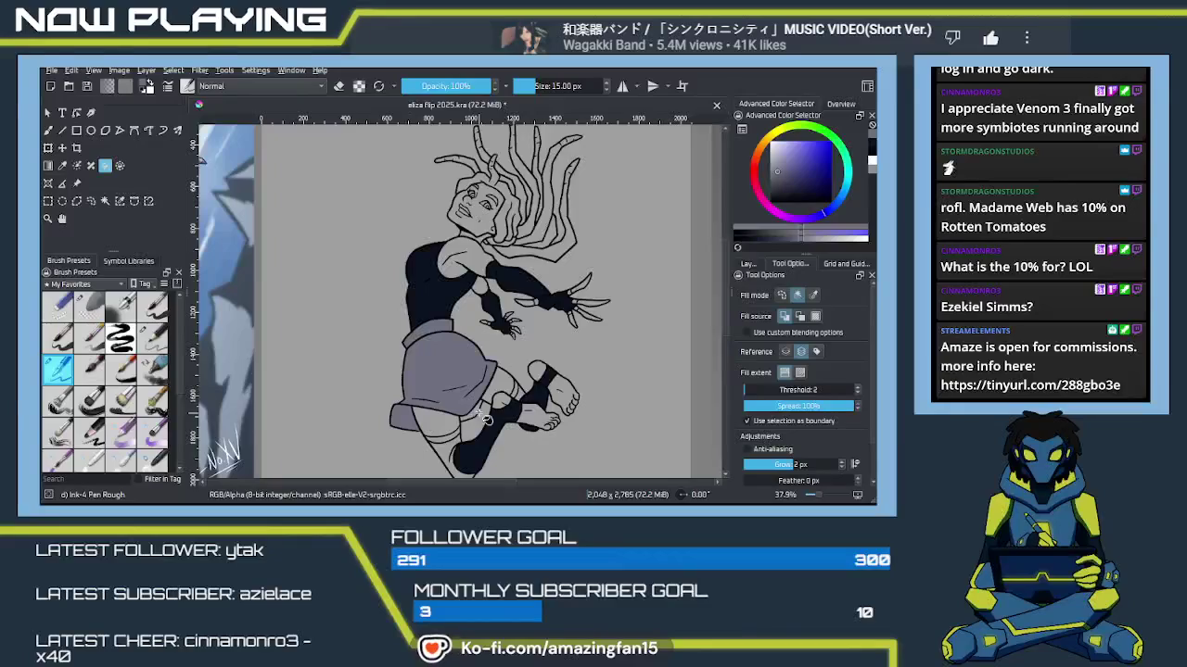
Step: Sample light lavender from the reference figure and fill the thigh below the skirt
mouse_move(479, 436)
left_mouse_down()
mouse_move(483, 343)
mouse_move(509, 343)
left_mouse_up()
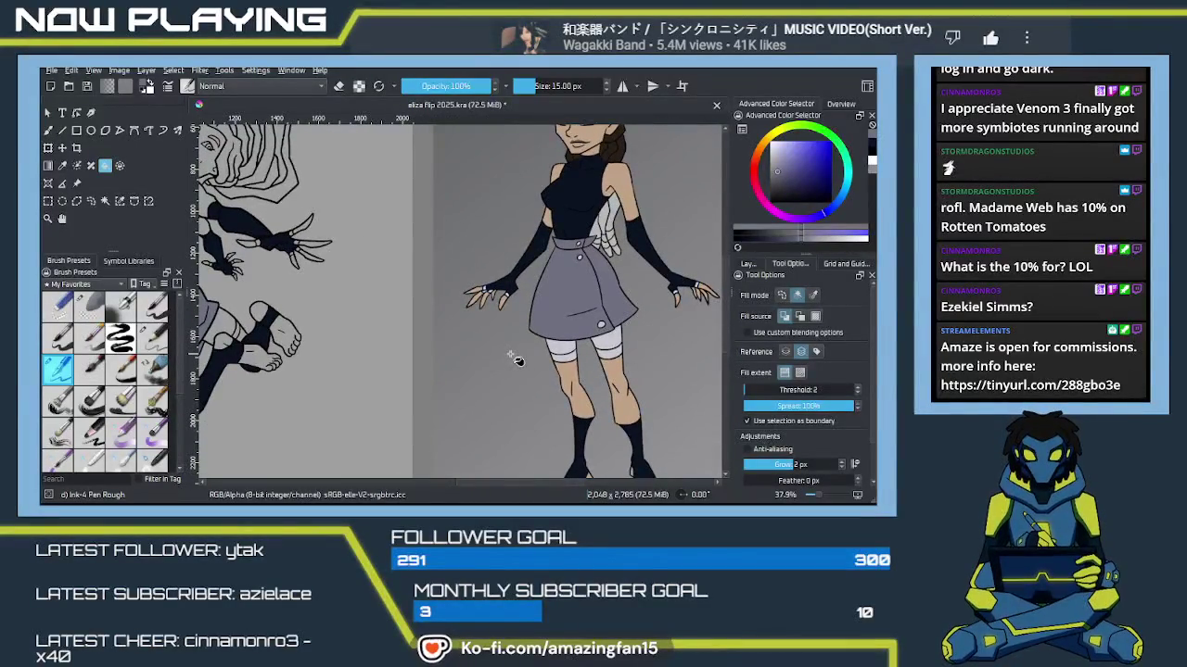
key("p")
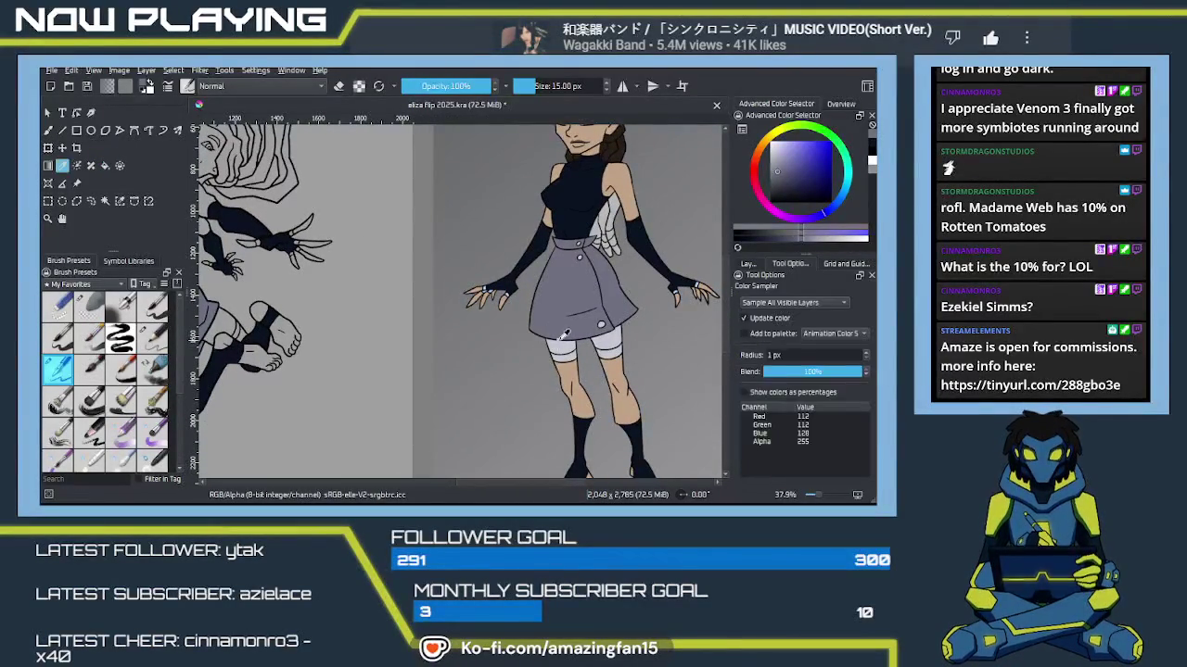
left_click(561, 348)
left_click_drag(562, 348, 748, 334)
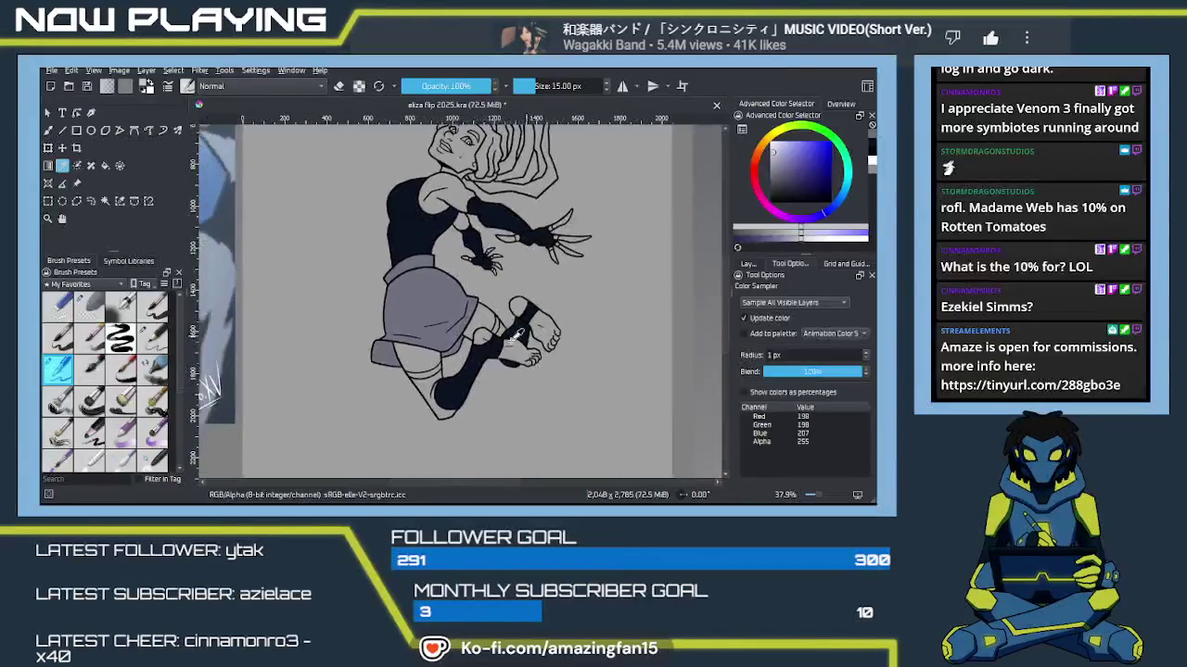
key("f")
left_click(431, 371)
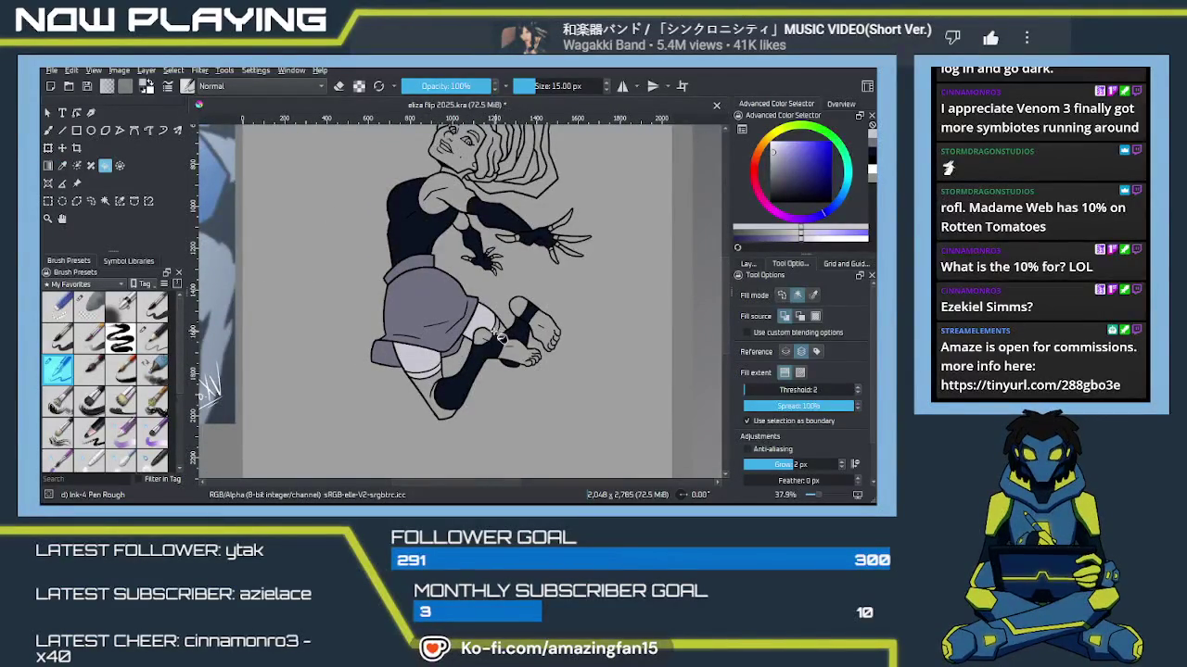
Step: Zoom in twice on the drawing and scroll around to inspect the coloured figure
key("b")
key("ctrl+plus")
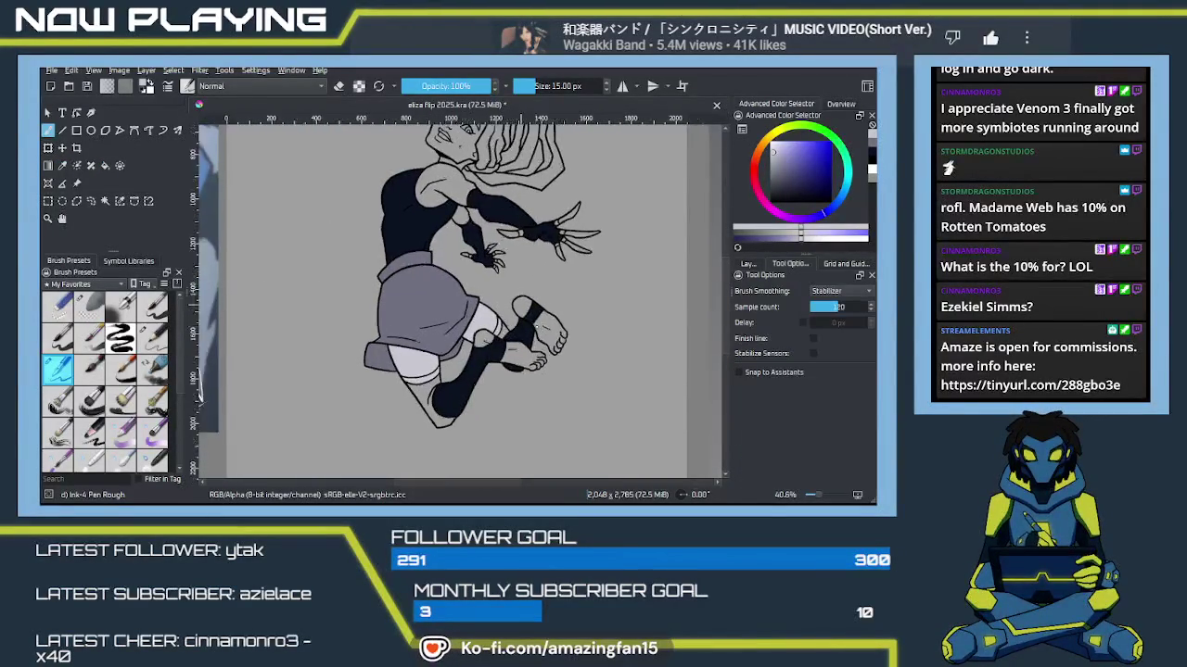
key("ctrl+plus")
key("ctrl+plus")
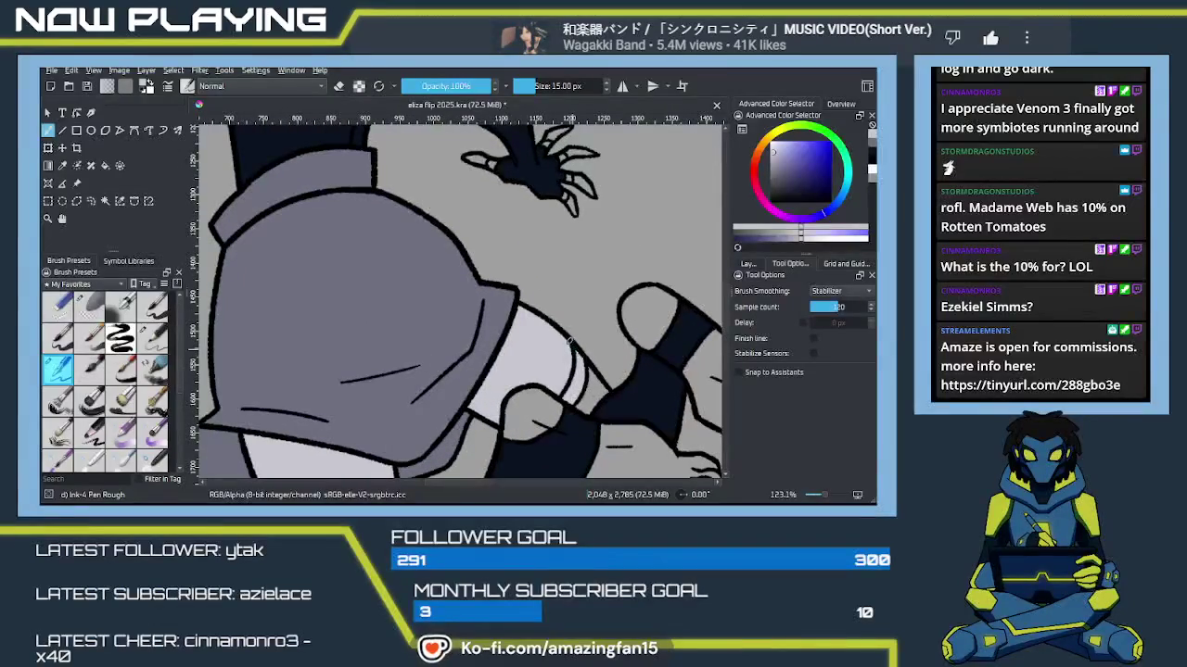
scroll(556, 363, "down", 3)
scroll(519, 380, "left", 2)
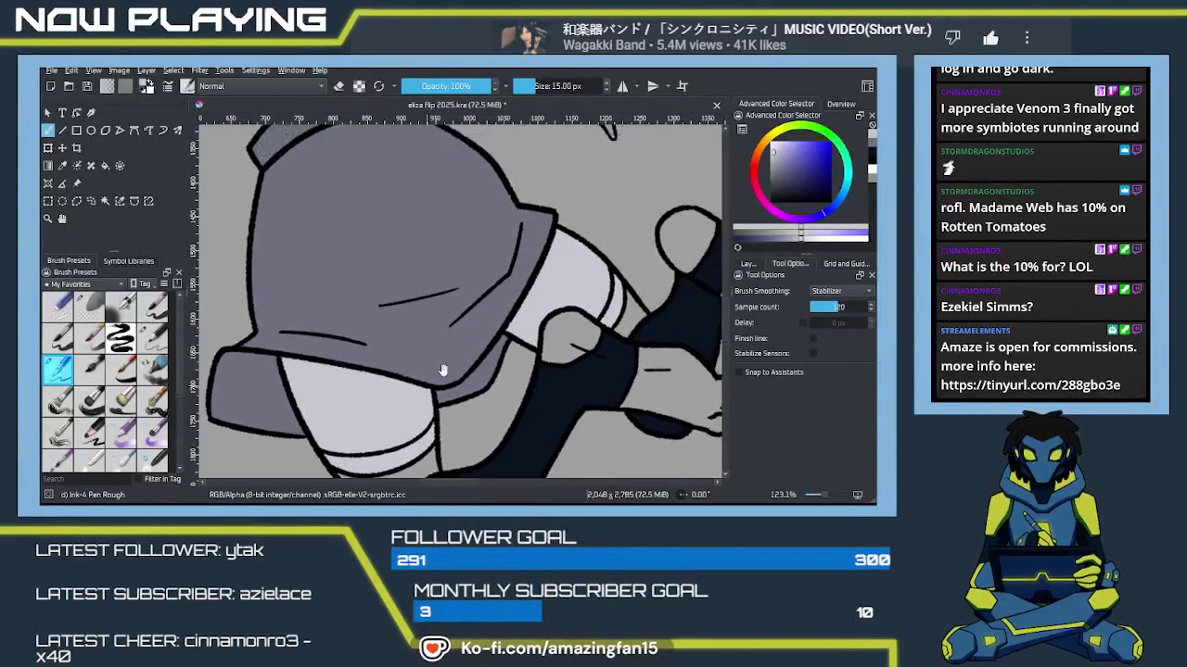
scroll(417, 389, "up", 5)
scroll(427, 361, "right", 3)
scroll(435, 351, "right", 5)
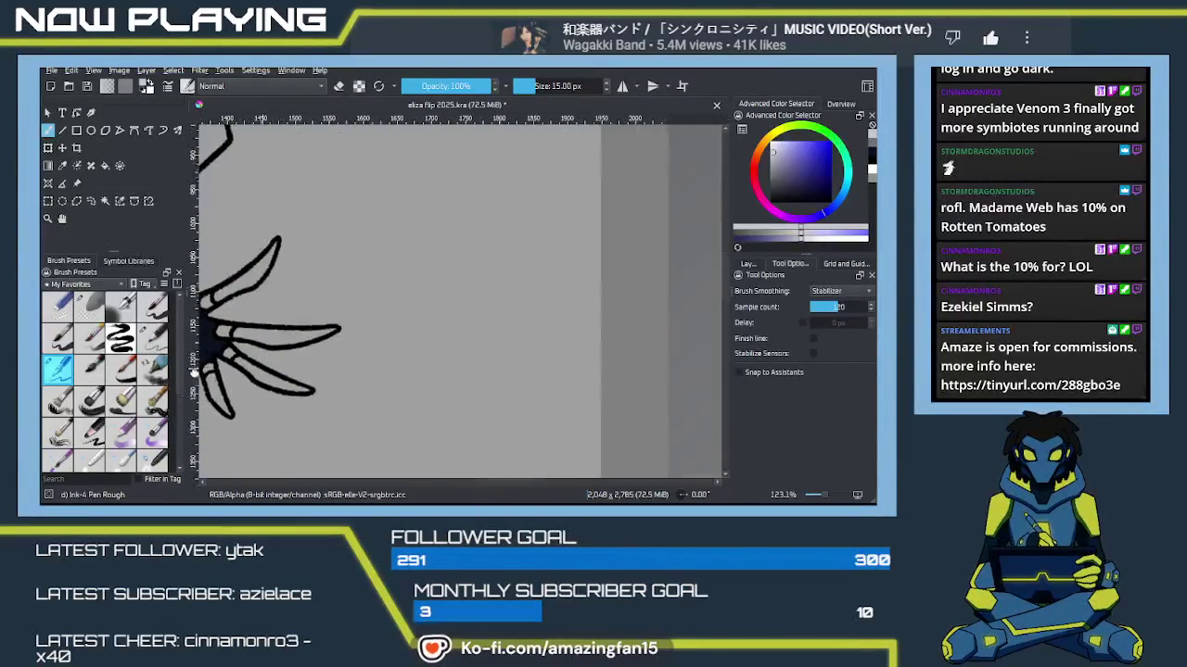
scroll(445, 334, "down", 3)
scroll(459, 320, "down", 3)
scroll(473, 310, "down", 1)
scroll(445, 306, "right", 5)
scroll(417, 306, "down", 2)
scroll(556, 315, "down", 1)
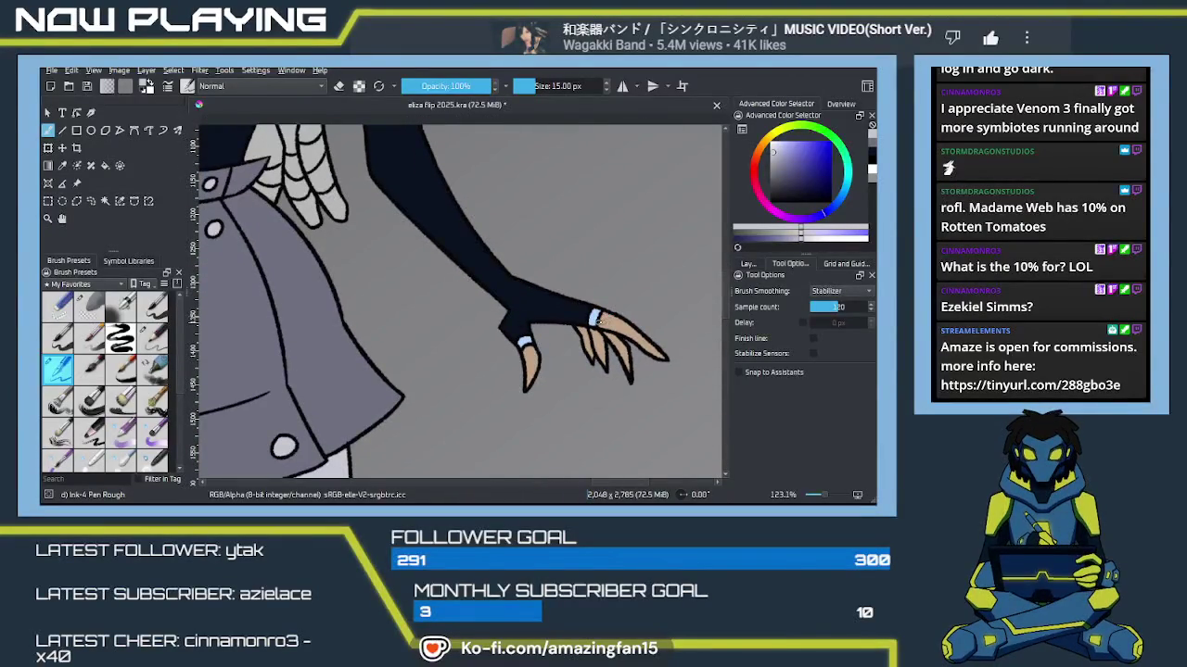
Step: Sample the light blue of the reference character's glove cuff
key("p")
left_click(603, 307)
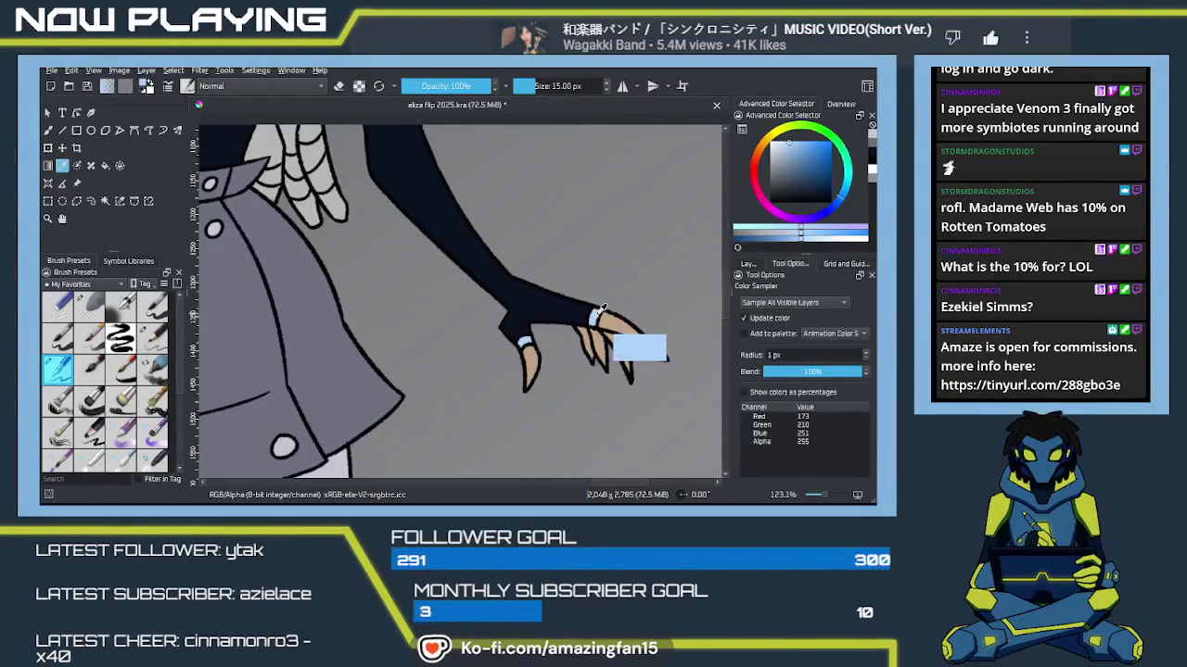
scroll(365, 340, "up", 3)
scroll(482, 362, "up", 2)
scroll(556, 306, "left", 5)
scroll(577, 291, "left", 2)
scroll(509, 331, "down", 3)
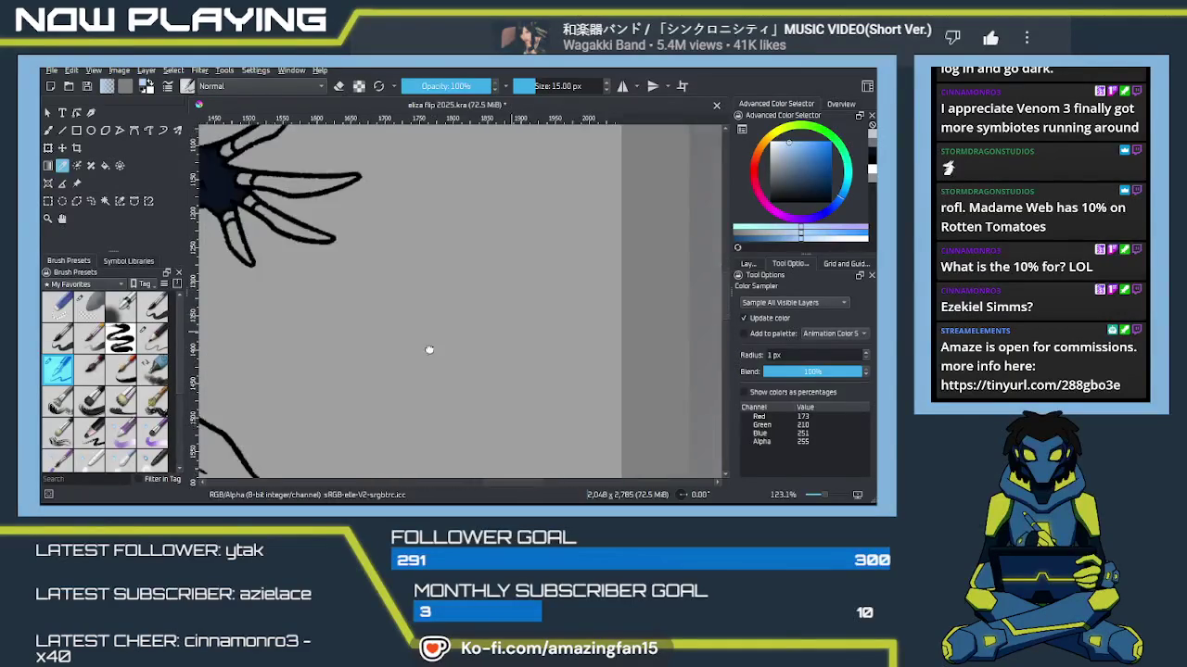
scroll(495, 337, "down", 2)
scroll(535, 382, "down", 2)
scroll(535, 382, "up", 2)
scroll(469, 378, "right", 2)
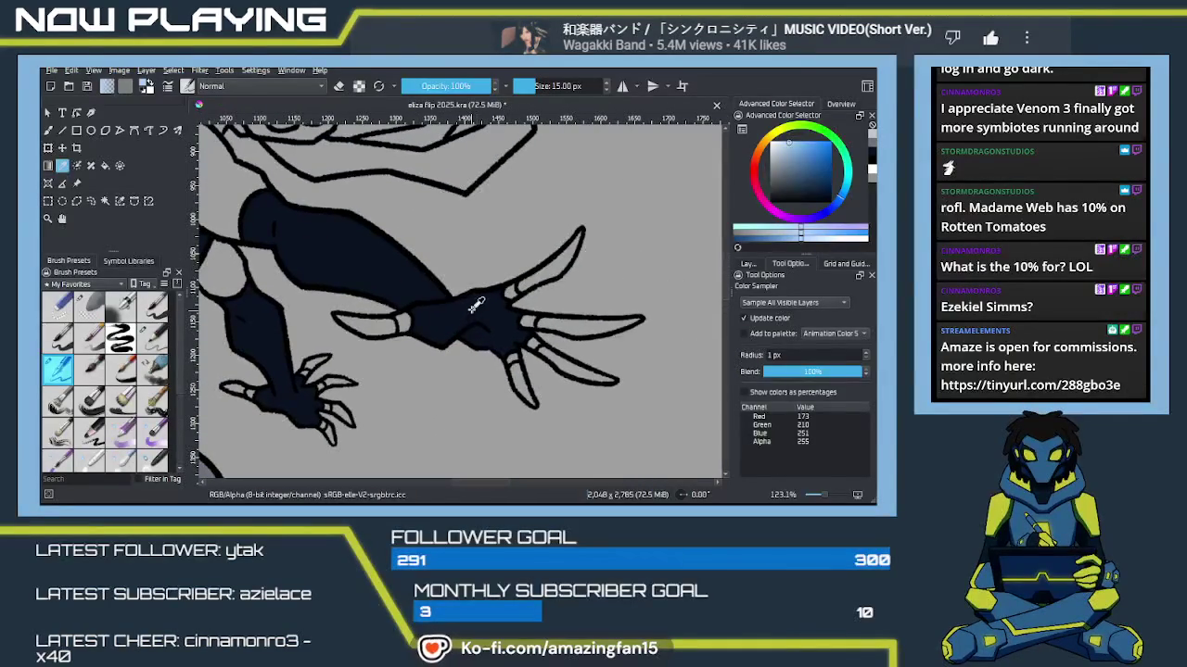
Step: Fill the claw-base gap and the small wrist gap with the light blue
key("f")
left_click(513, 295)
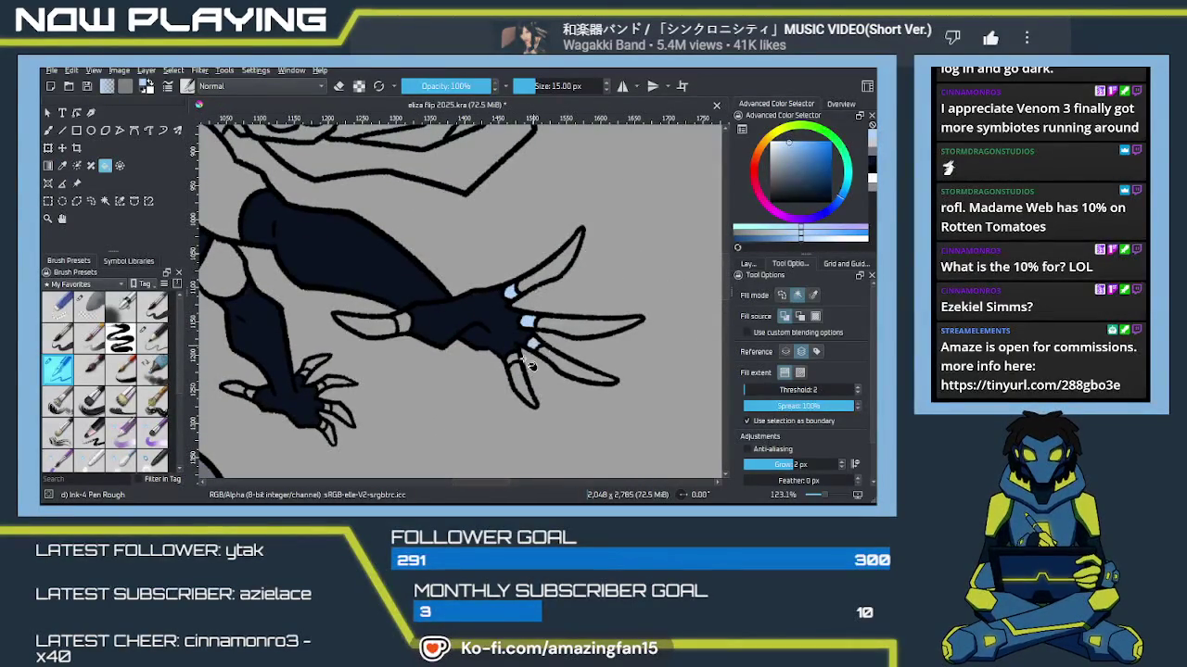
left_click(404, 325)
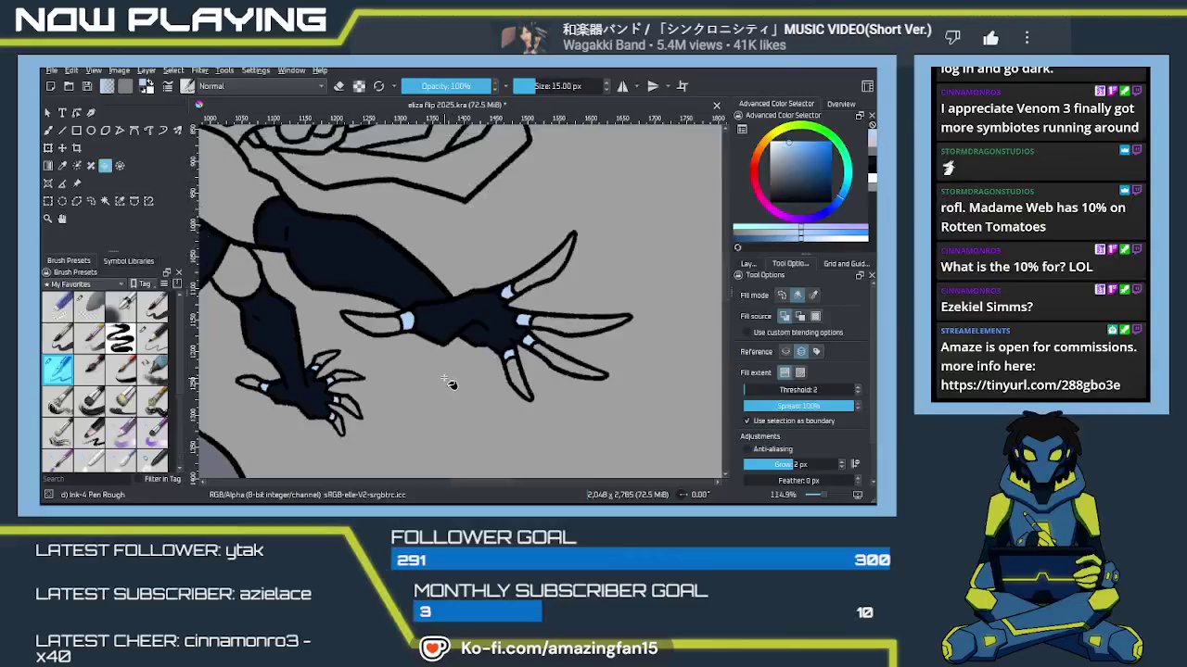
scroll(457, 387, "down", 5)
mouse_move(454, 357)
left_mouse_down()
mouse_move(346, 378)
mouse_move(333, 349)
mouse_move(403, 331)
mouse_move(485, 265)
mouse_move(463, 286)
mouse_move(464, 320)
mouse_move(486, 334)
mouse_move(399, 352)
mouse_move(500, 343)
mouse_move(475, 372)
mouse_move(464, 337)
mouse_move(509, 317)
mouse_move(506, 266)
mouse_move(556, 325)
mouse_move(579, 248)
mouse_move(588, 278)
mouse_move(617, 275)
mouse_move(652, 326)
mouse_move(501, 352)
mouse_move(519, 334)
mouse_move(513, 323)
mouse_move(506, 350)
left_mouse_up()
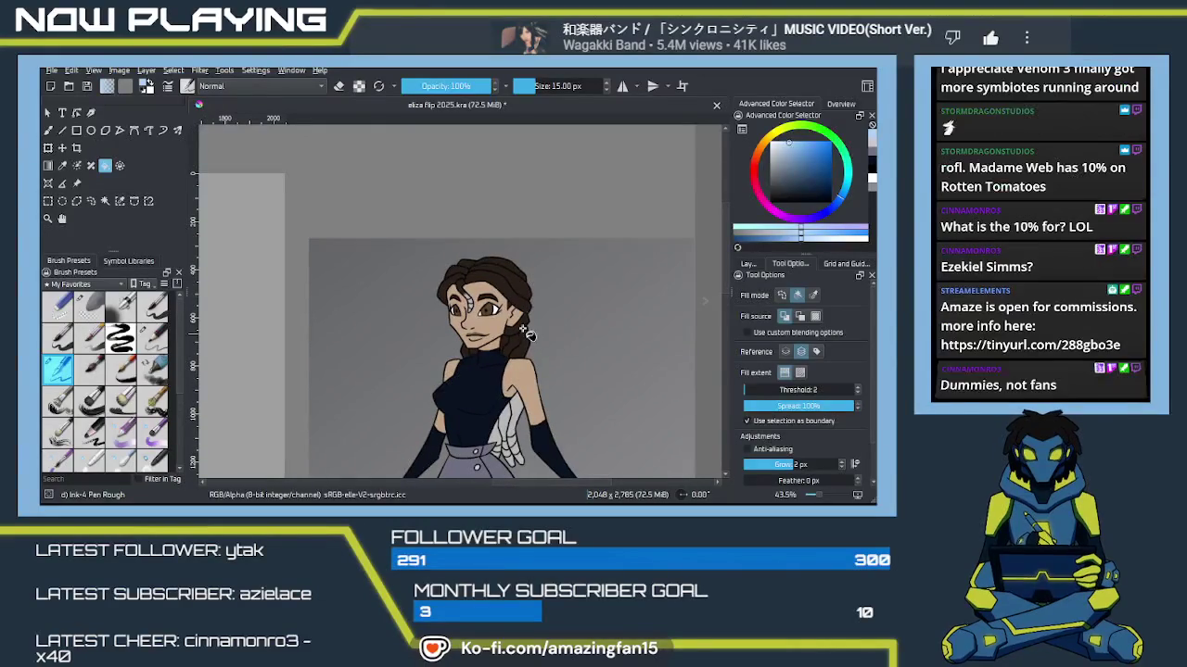
Step: Sample dark brown from the reference hair and fill the hair around the face
key("p")
left_click(523, 283)
left_click_drag(305, 353, 658, 345)
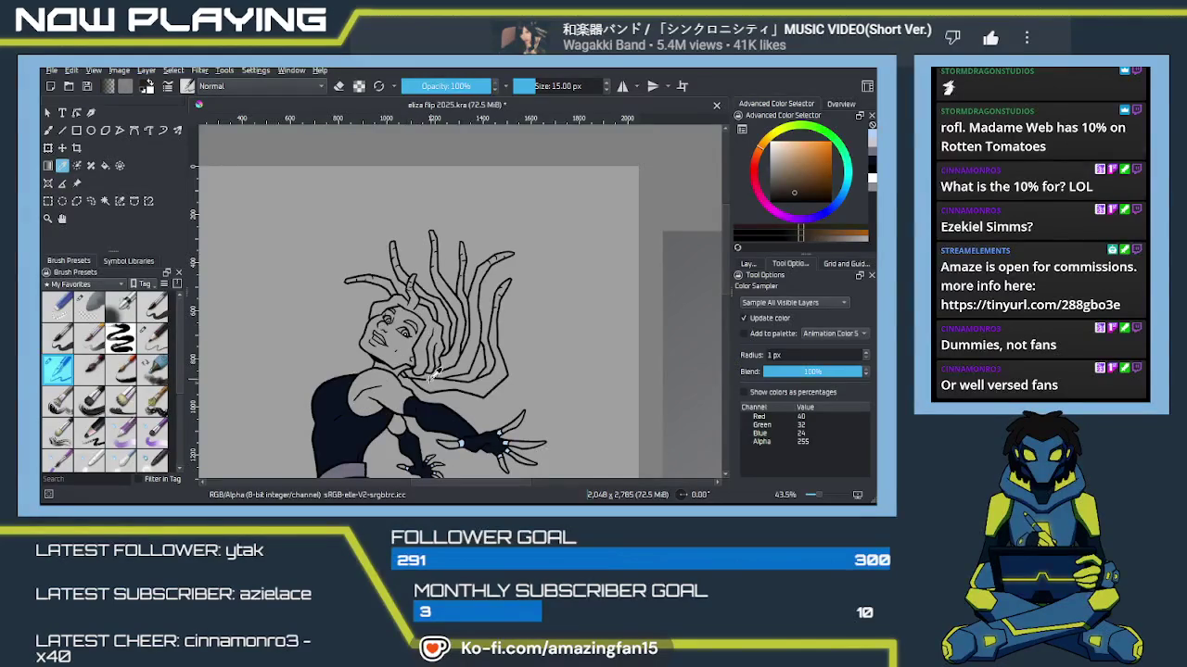
key("f")
scroll(426, 368, "up", 2)
scroll(408, 364, "up", 2)
scroll(388, 361, "up", 2)
left_click(365, 343)
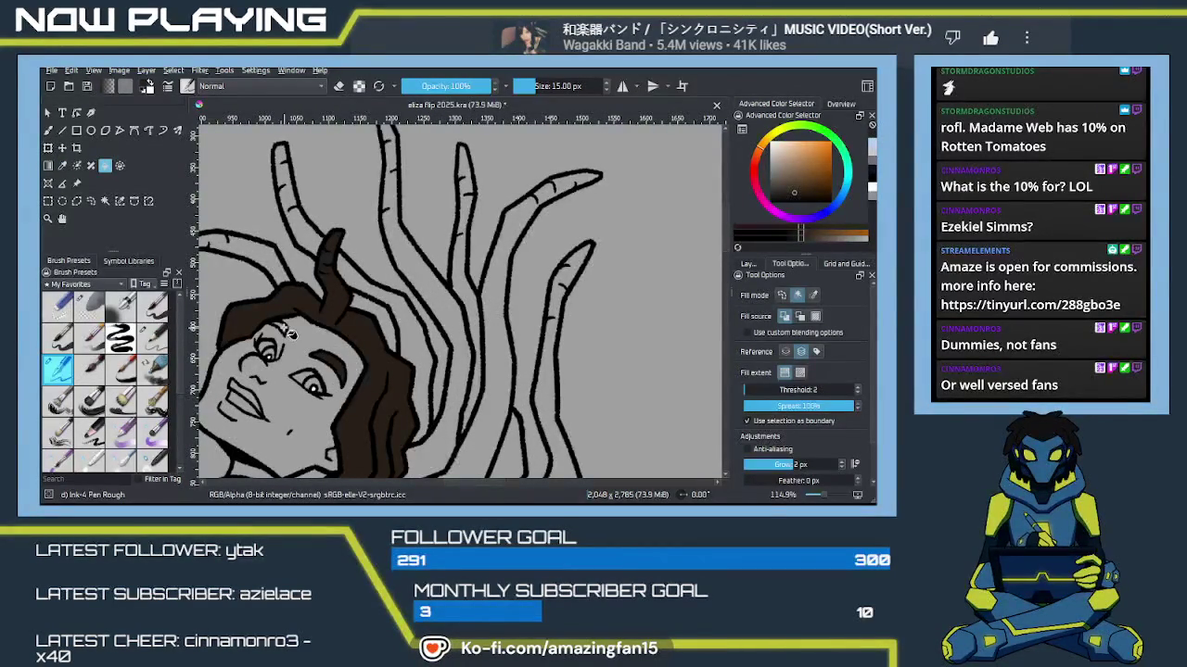
Step: Fill the remaining tentacle hair strands, including the horn-shaped one, dark brown
left_click_drag(391, 363, 445, 278)
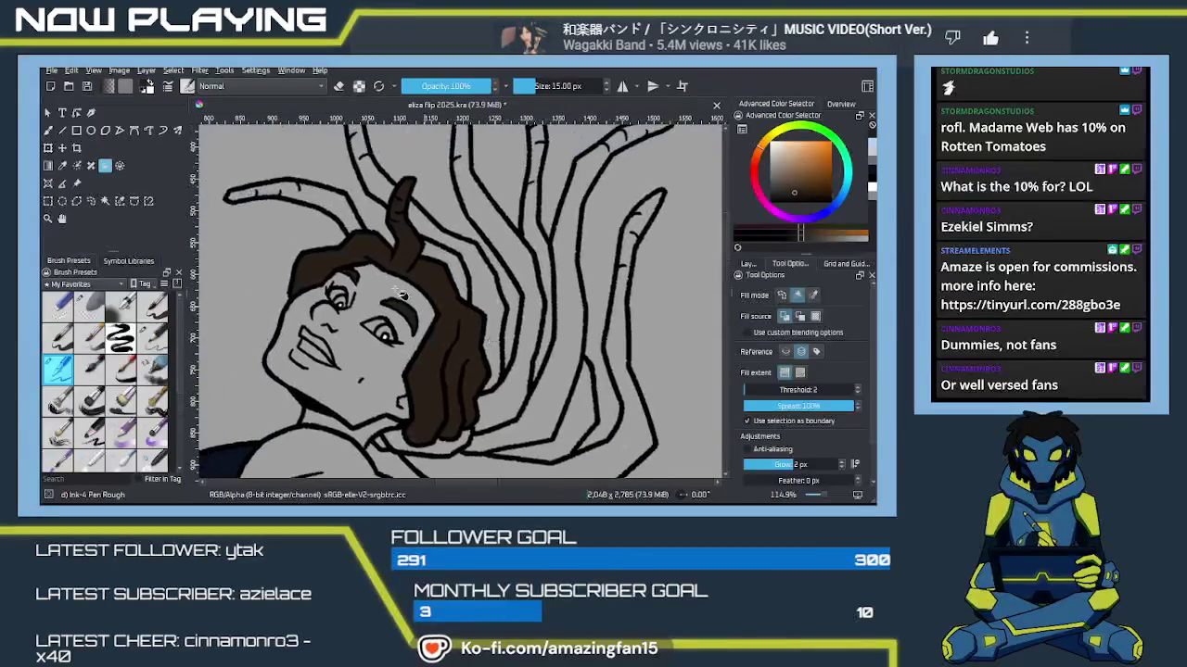
left_click(345, 208)
left_click(485, 275)
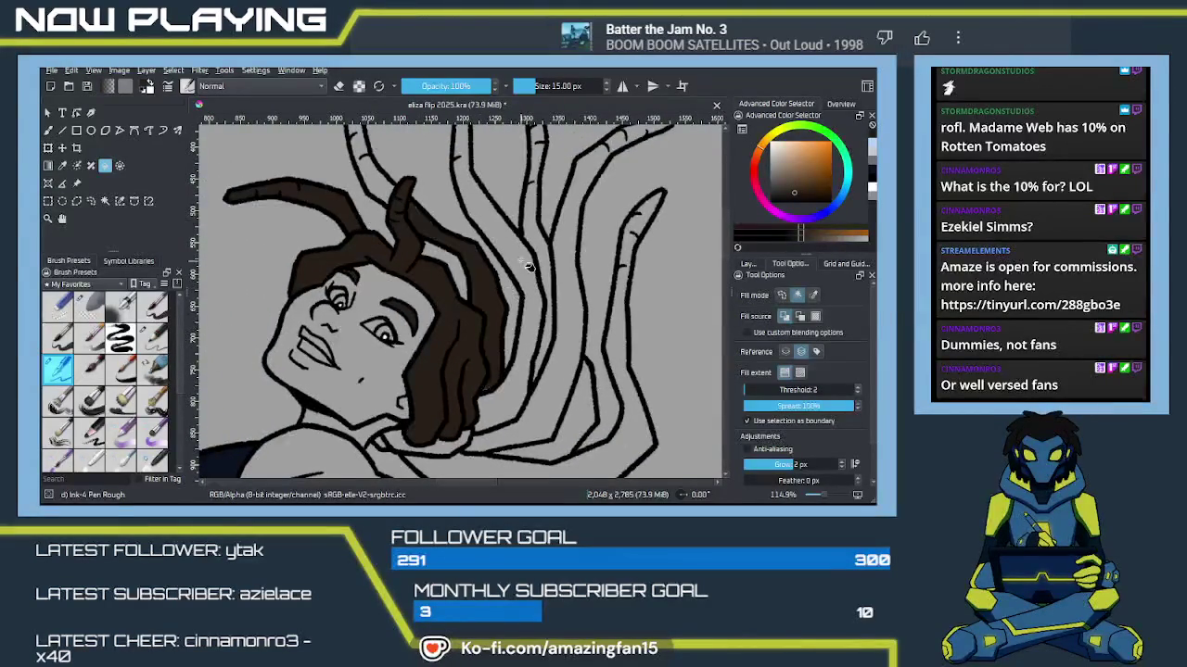
left_click(525, 291)
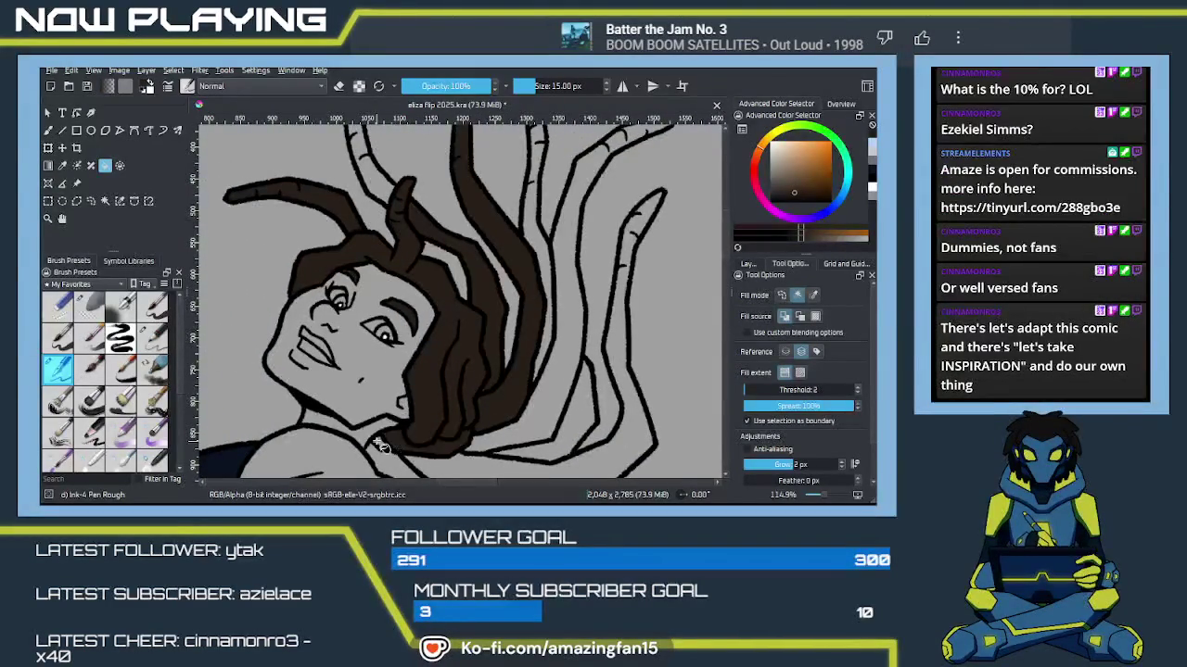
left_click_drag(472, 443, 444, 369)
left_click(448, 400)
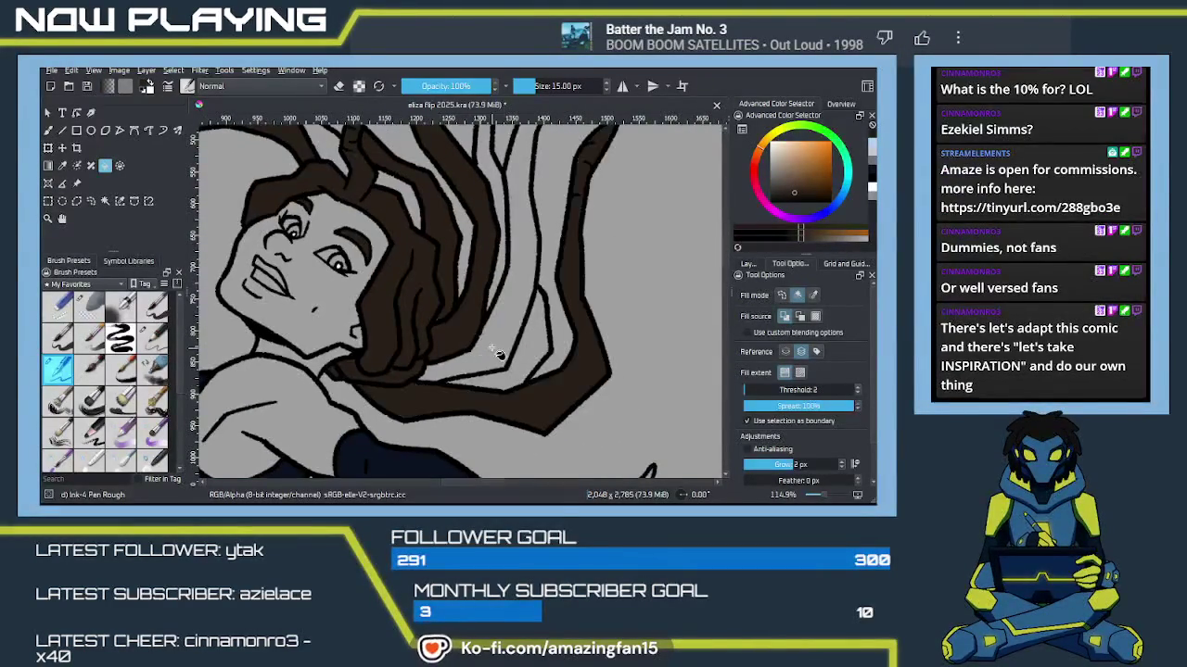
left_click(495, 356)
left_click_drag(530, 341, 516, 371)
left_click(503, 321)
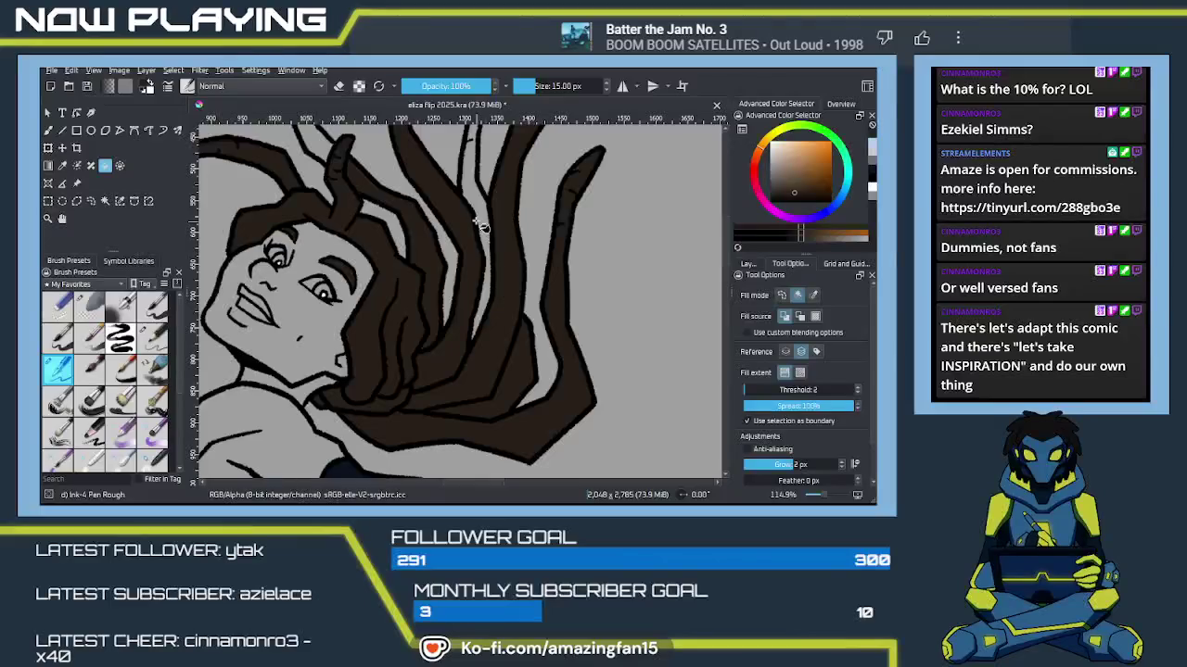
left_click_drag(490, 225, 542, 331)
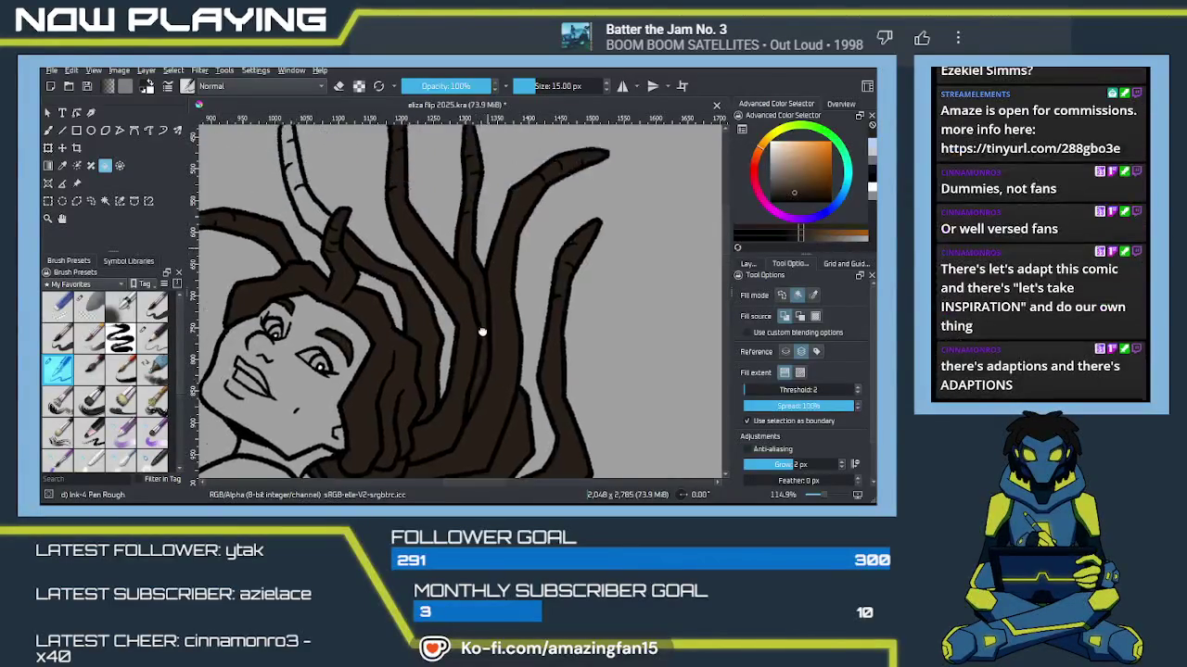
left_click(370, 295)
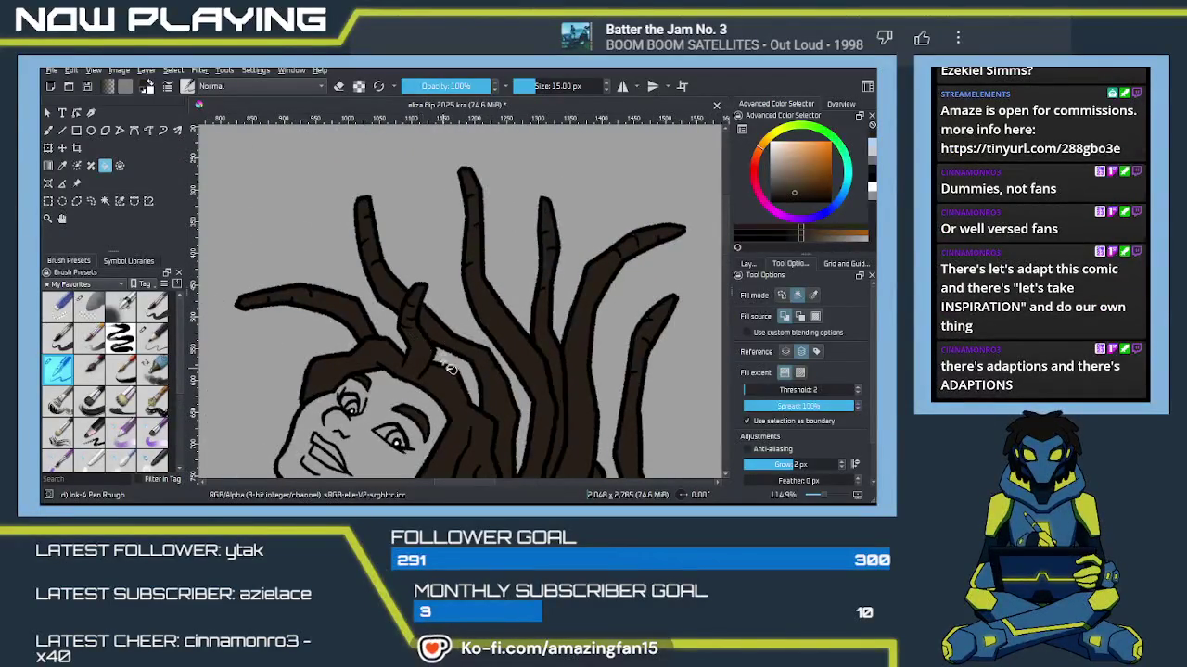
Step: Zoom out and place the whole figure beside the reference characters for comparison
key("b")
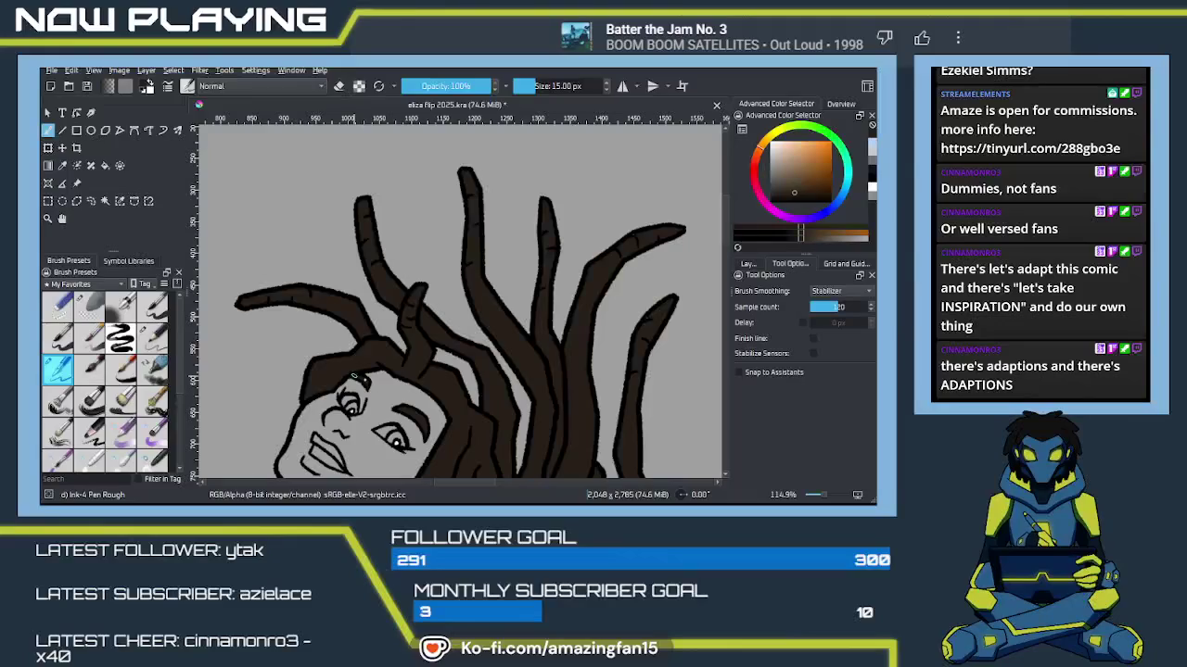
scroll(324, 321, "down", 4)
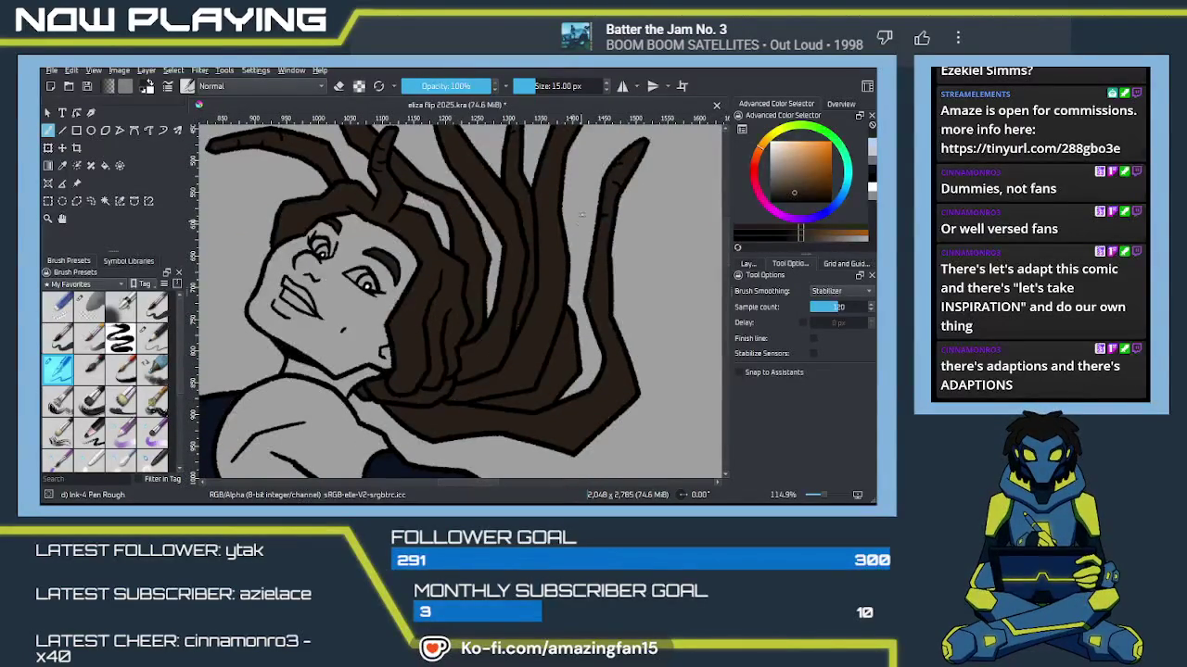
scroll(613, 165, "up", 2)
scroll(584, 213, "up", 2)
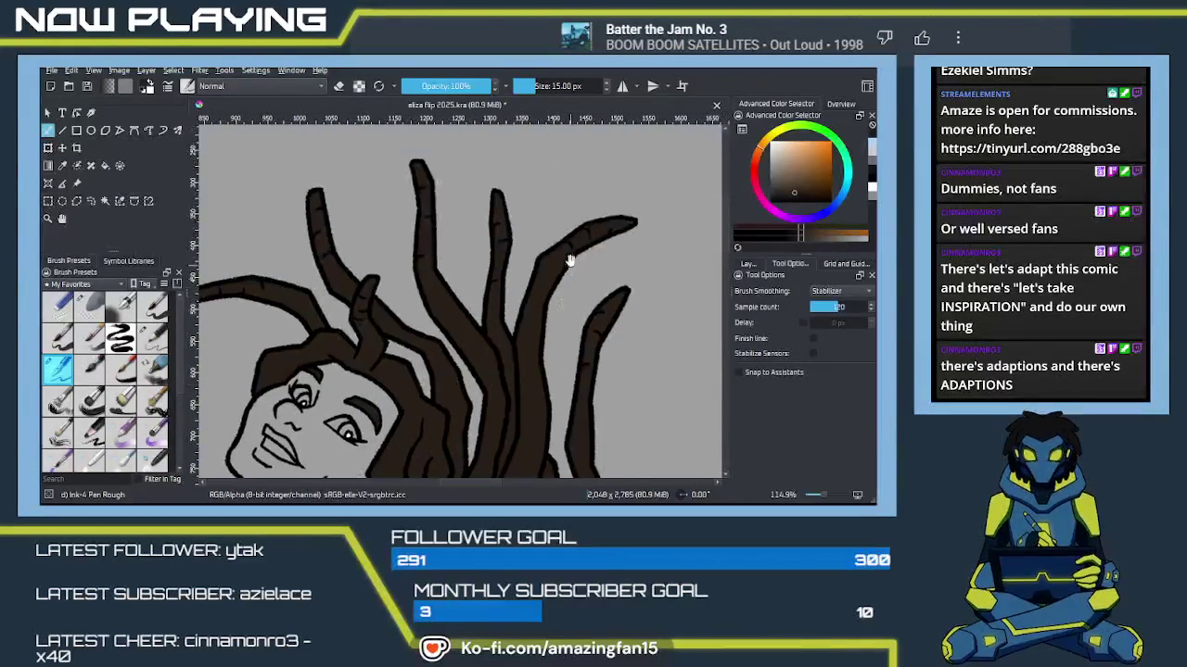
scroll(554, 306, "down", 2)
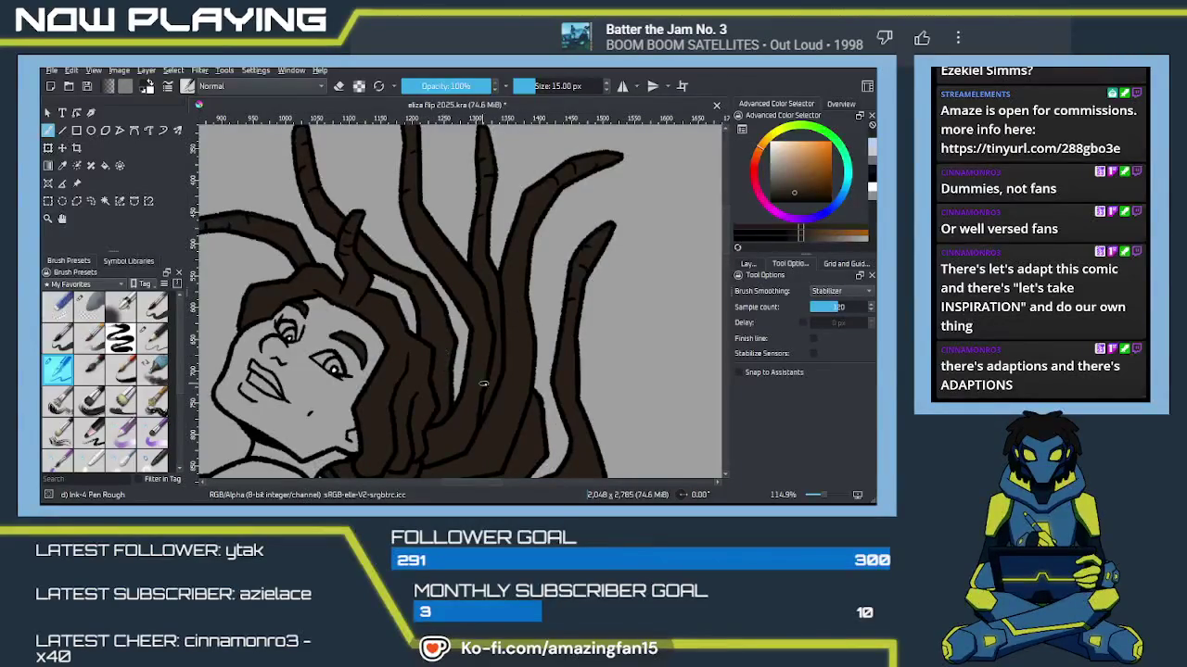
scroll(476, 379, "down", 2)
scroll(491, 369, "down", 1)
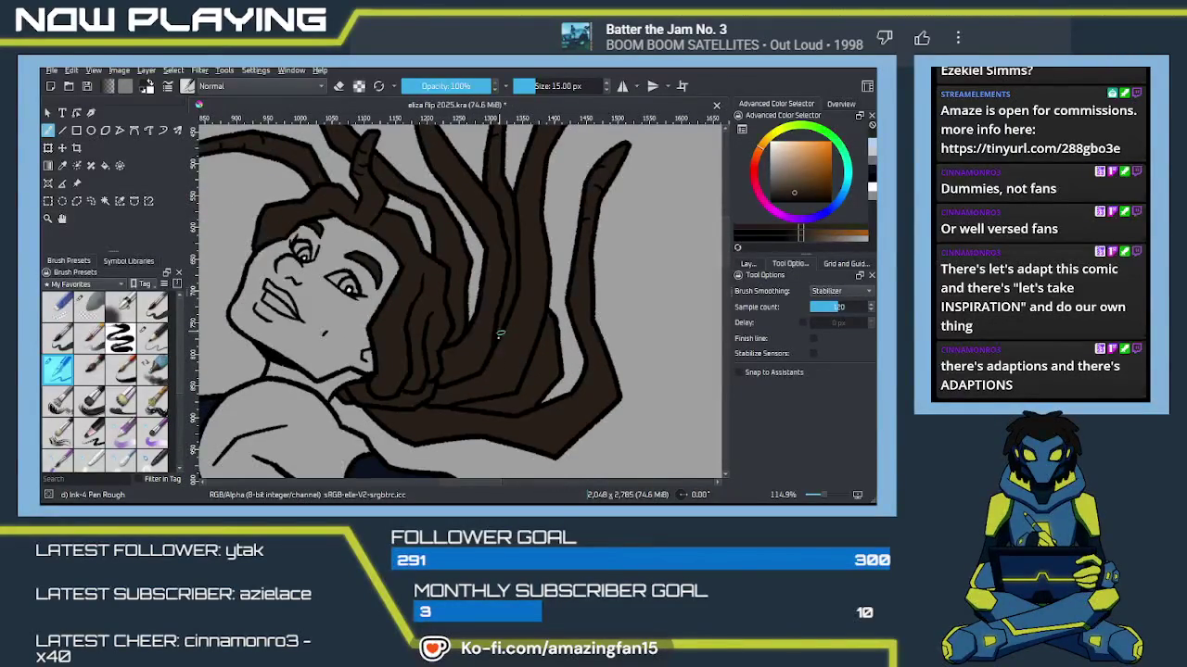
left_click_drag(466, 377, 506, 364)
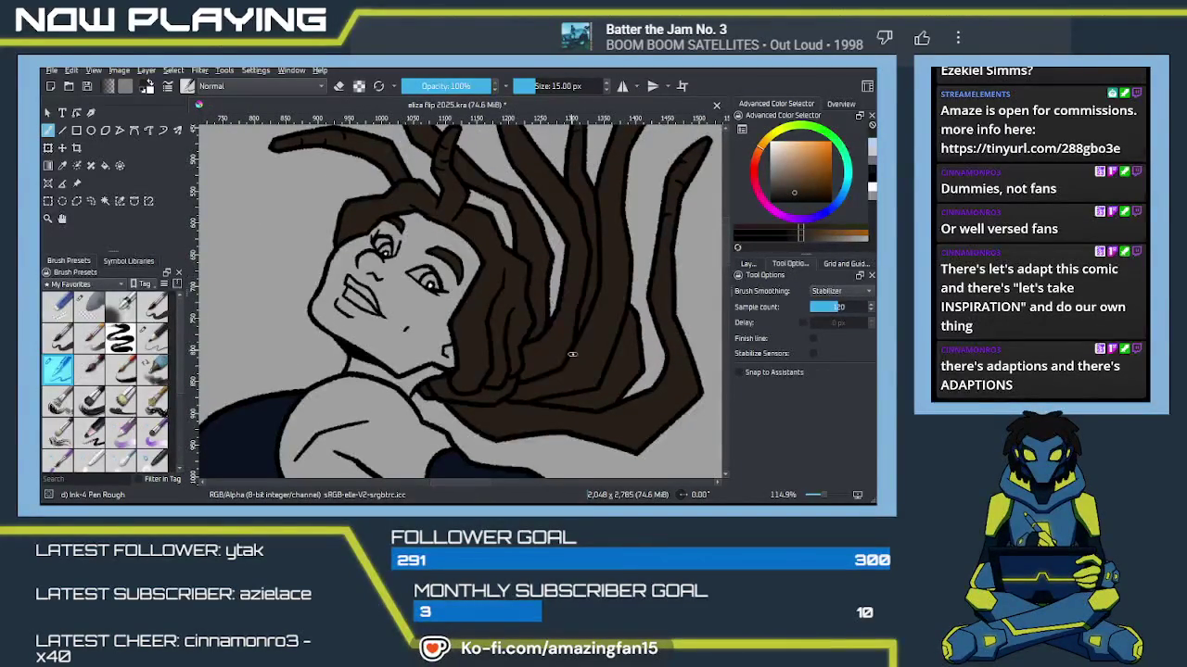
scroll(569, 349, "down", 1)
scroll(566, 351, "down", 2)
scroll(562, 353, "down", 1)
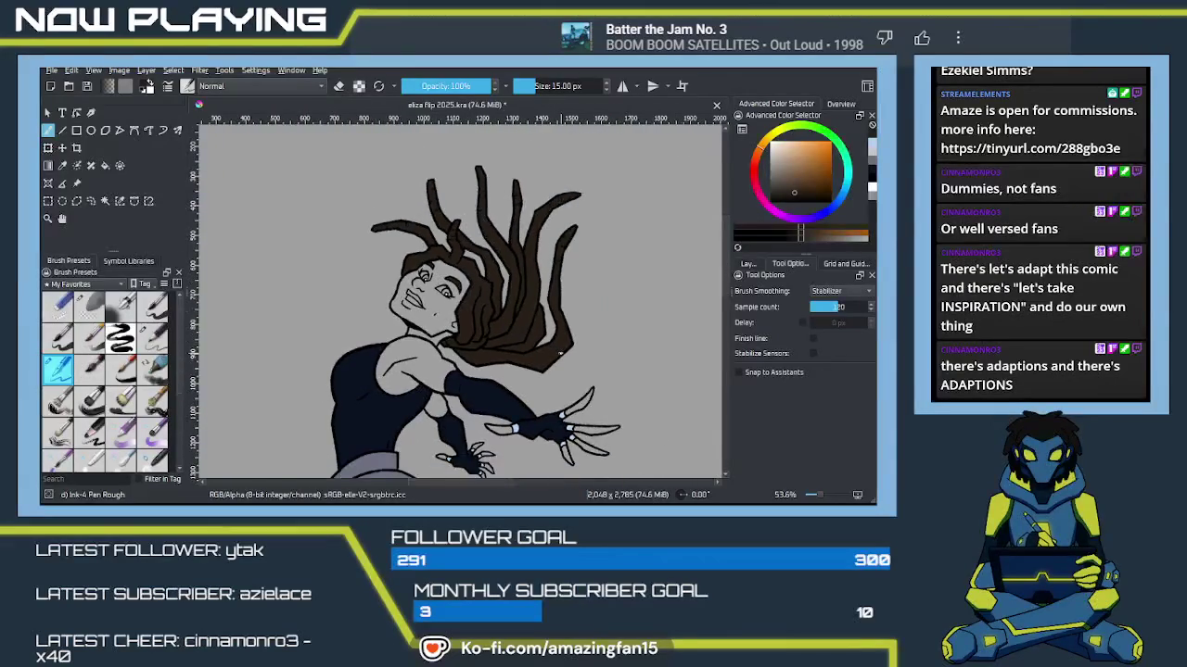
scroll(560, 352, "down", 4)
mouse_move(498, 383)
left_mouse_down()
mouse_move(651, 290)
mouse_move(608, 315)
mouse_move(638, 325)
left_mouse_up()
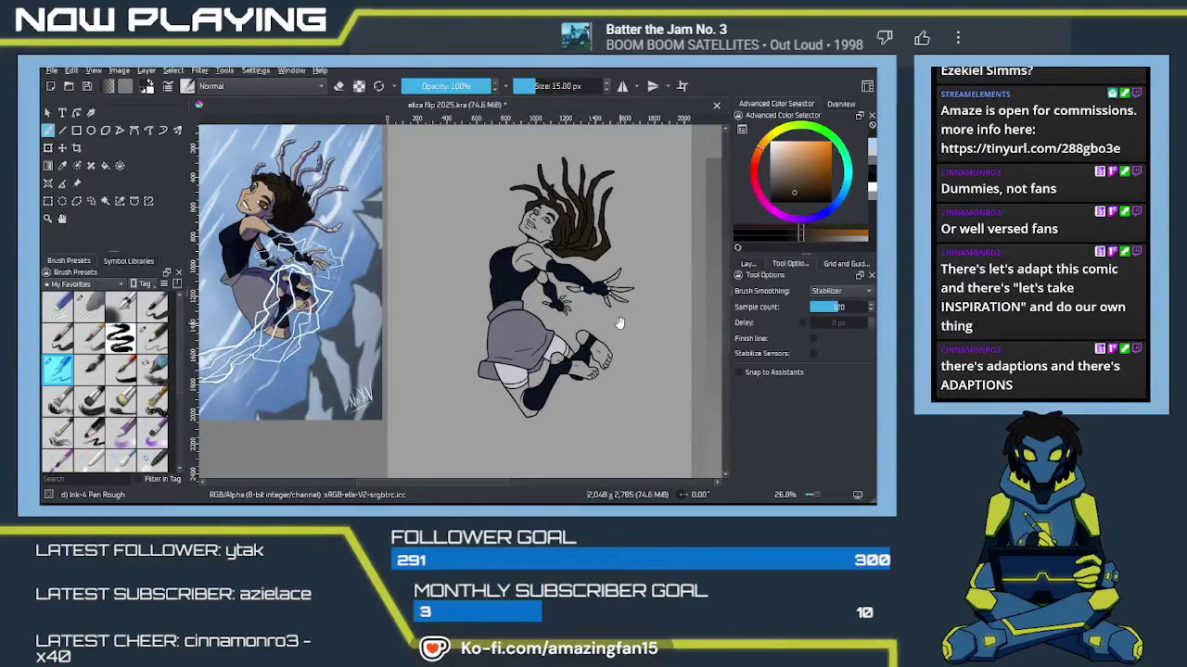
mouse_move(655, 319)
left_mouse_down()
mouse_move(589, 310)
mouse_move(562, 321)
left_mouse_up()
Step: Sample the tan skin tone from the reference and fill the leaping woman's face
key("p")
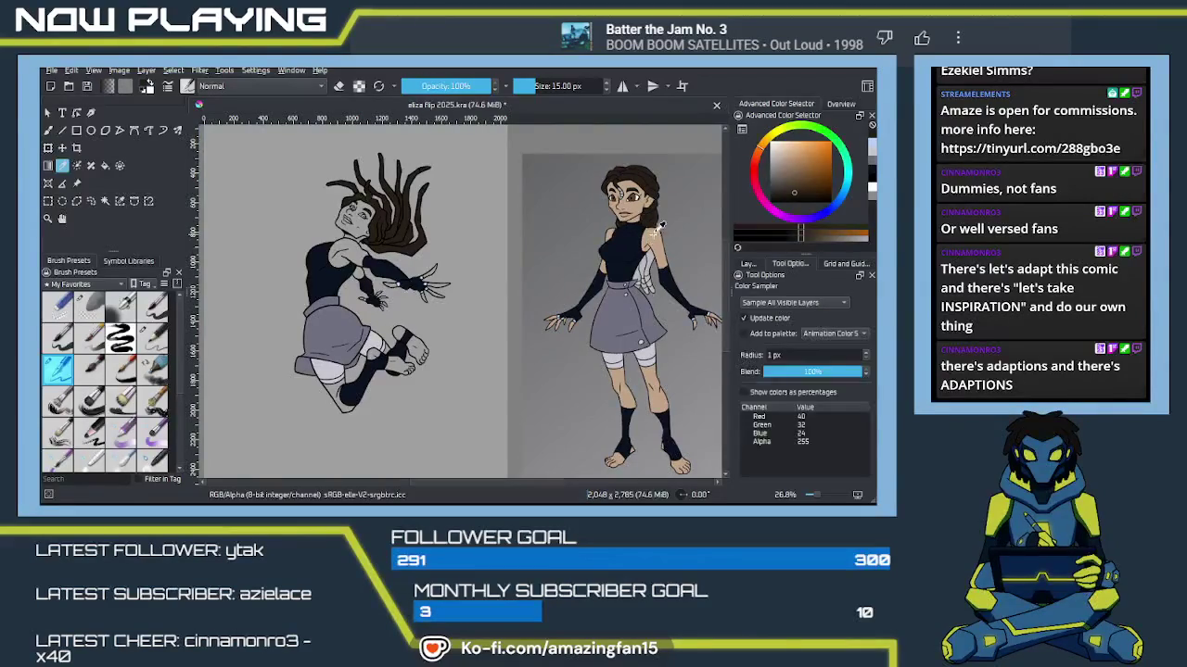
left_click(655, 248)
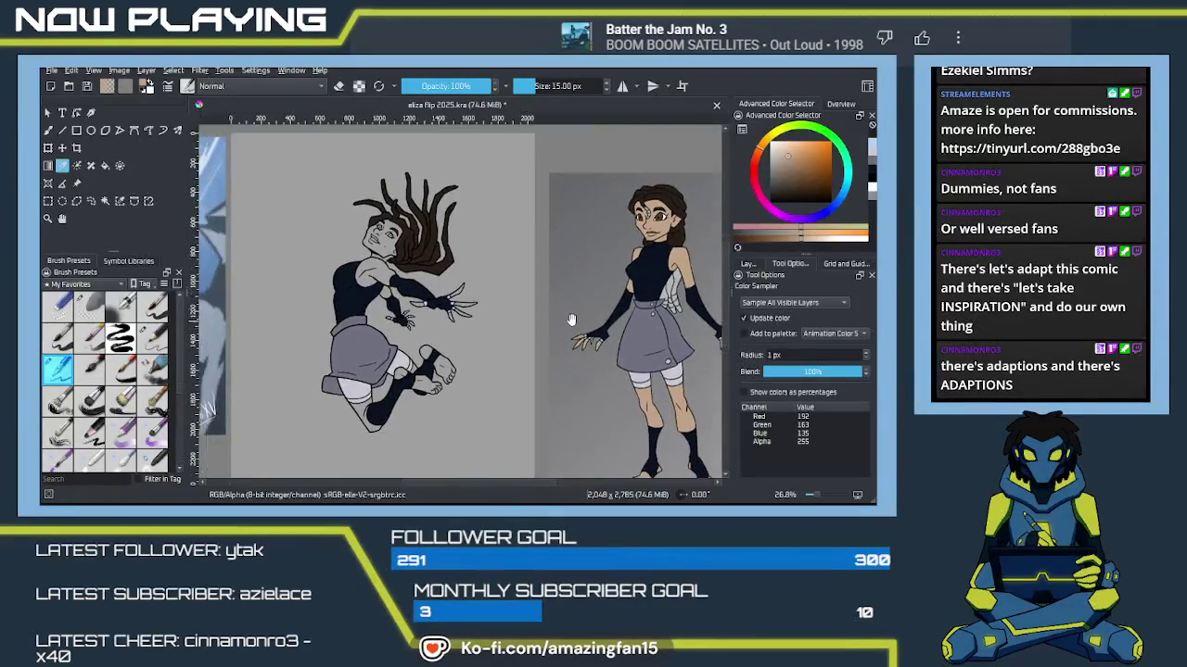
mouse_move(560, 312)
left_mouse_down()
mouse_move(593, 334)
mouse_move(574, 347)
left_mouse_up()
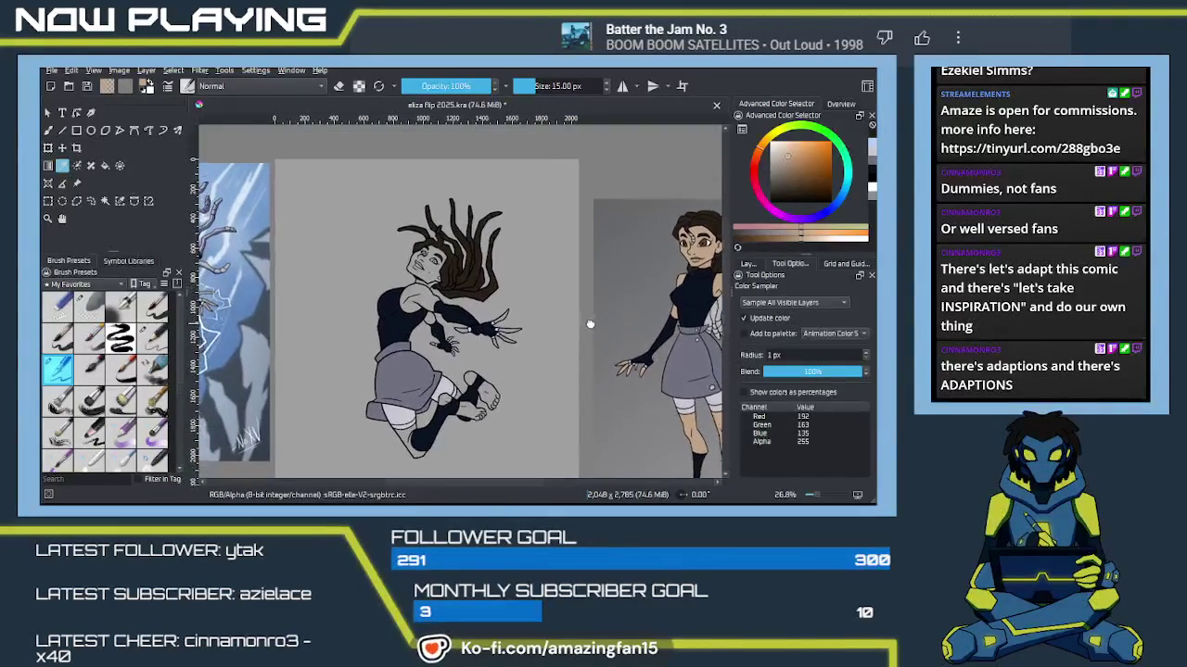
key("f")
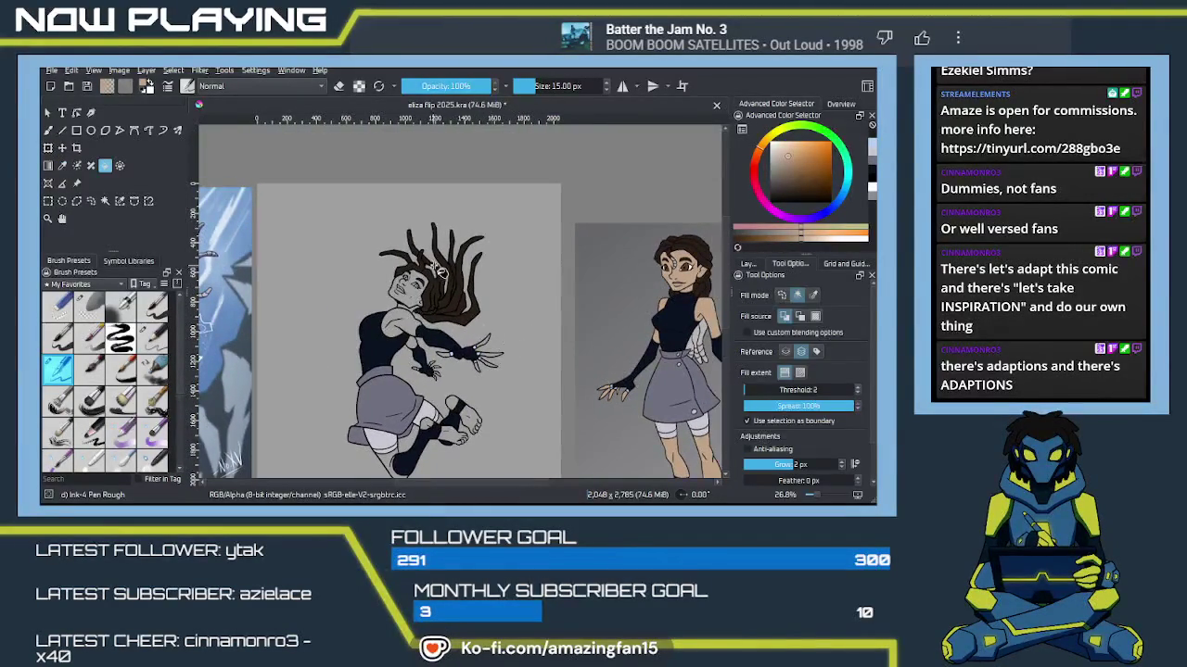
scroll(439, 271, "up", 2)
scroll(443, 283, "up", 2)
scroll(449, 296, "up", 2)
left_click(447, 306)
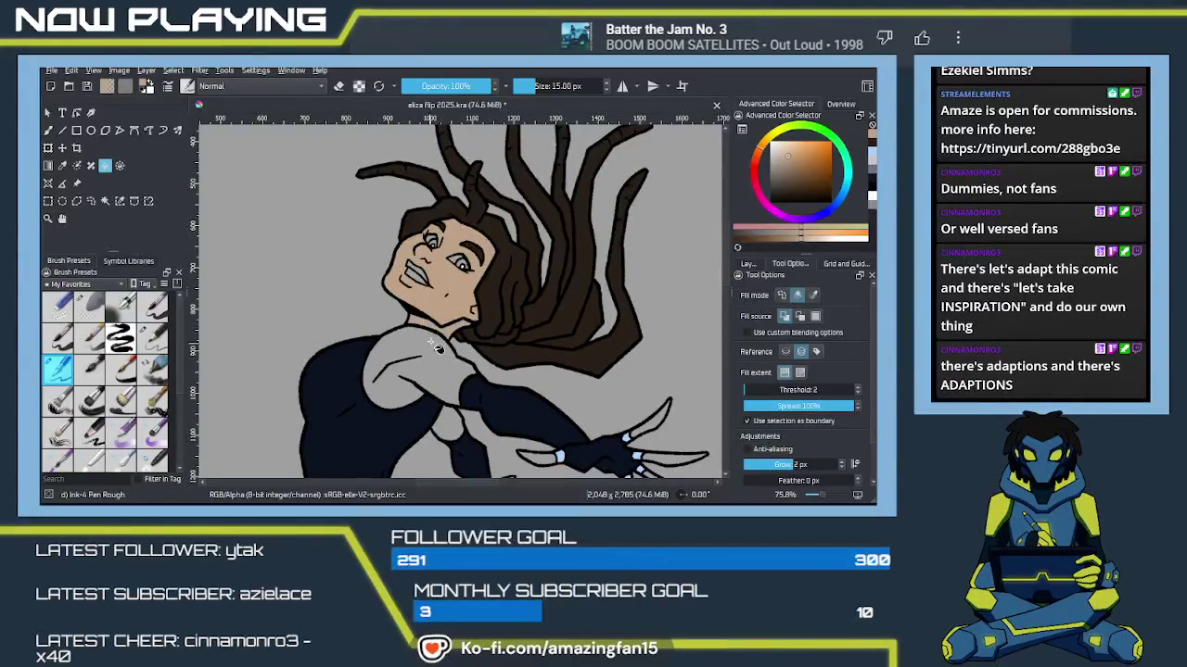
Step: Fill the fingers of both hands with the tan skin tone
left_click_drag(458, 393, 398, 300)
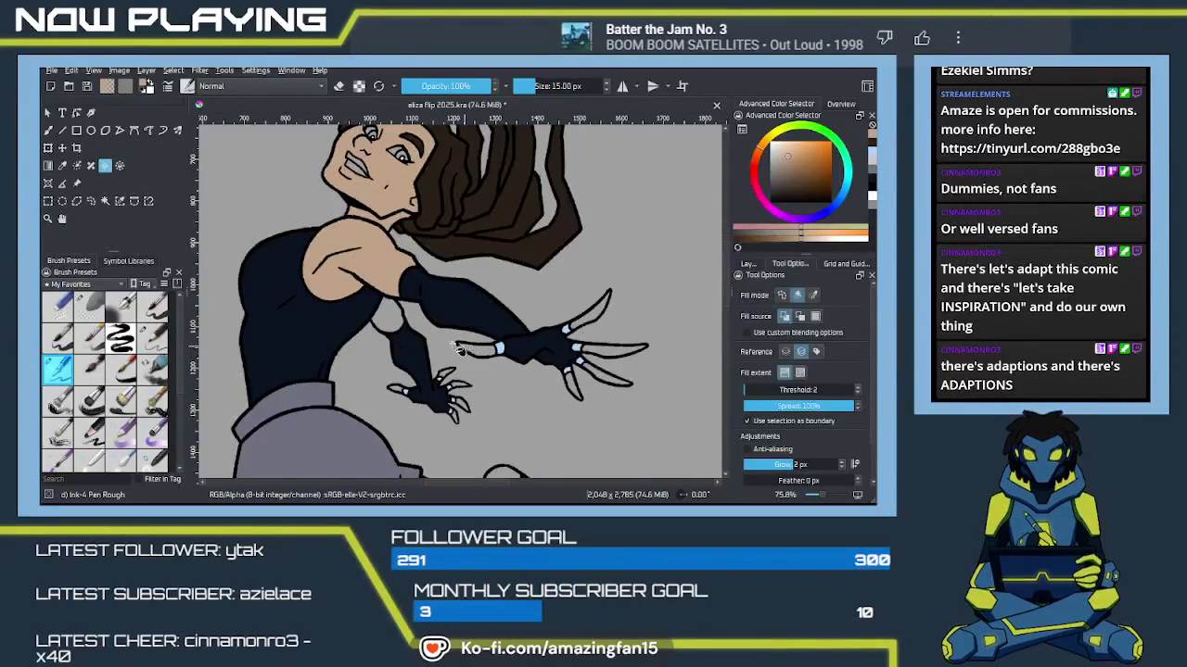
scroll(440, 373, "up", 1)
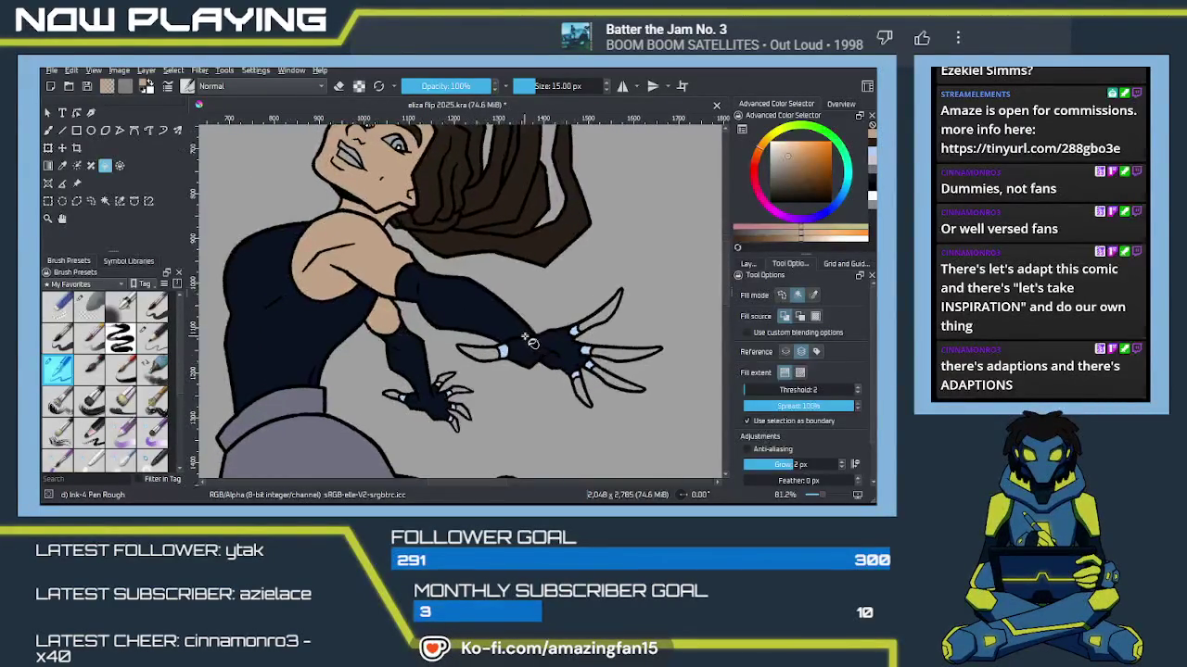
scroll(505, 388, "up", 2)
left_click_drag(506, 386, 330, 377)
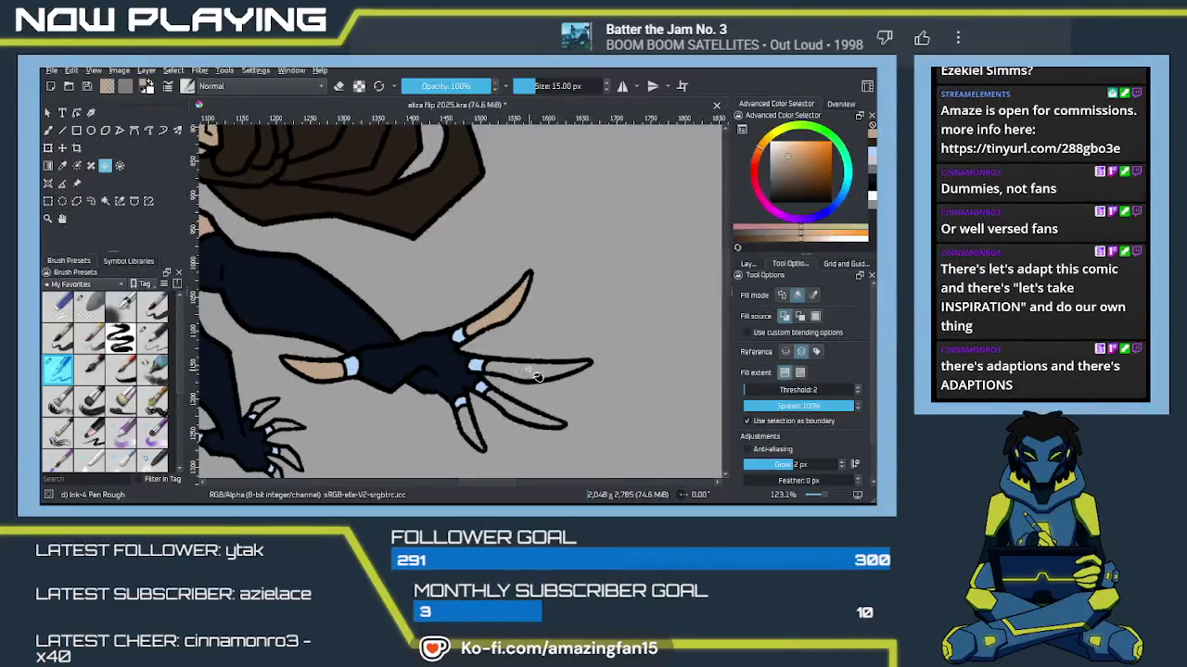
left_click(473, 436)
key("b")
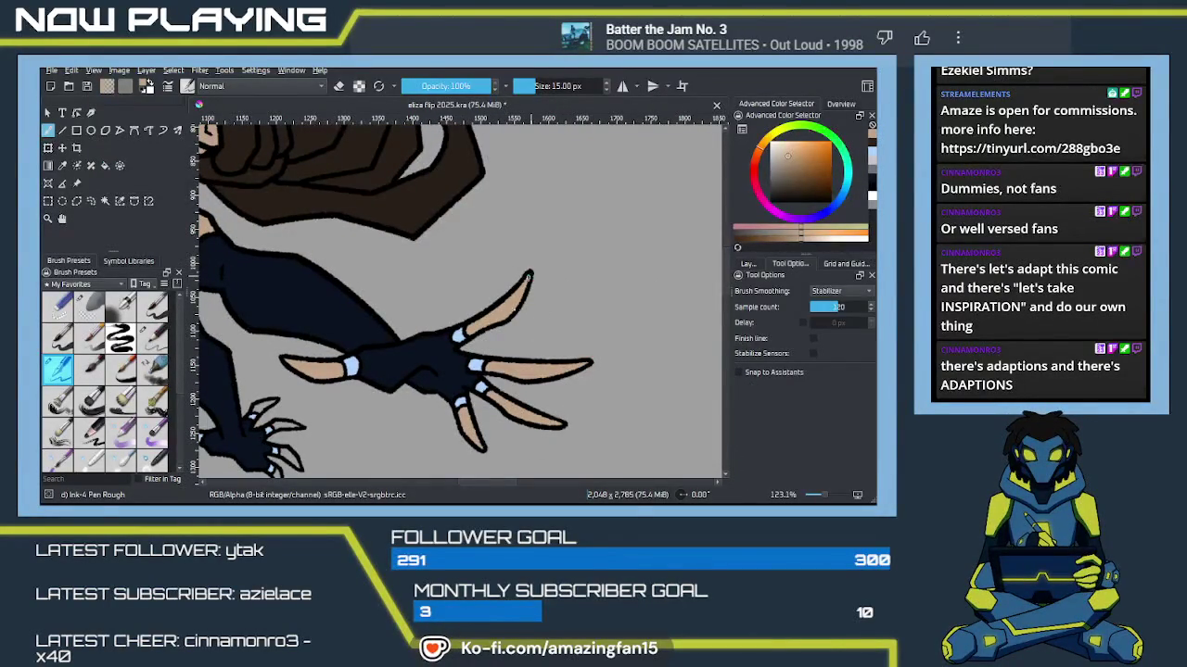
left_click_drag(390, 408, 547, 306)
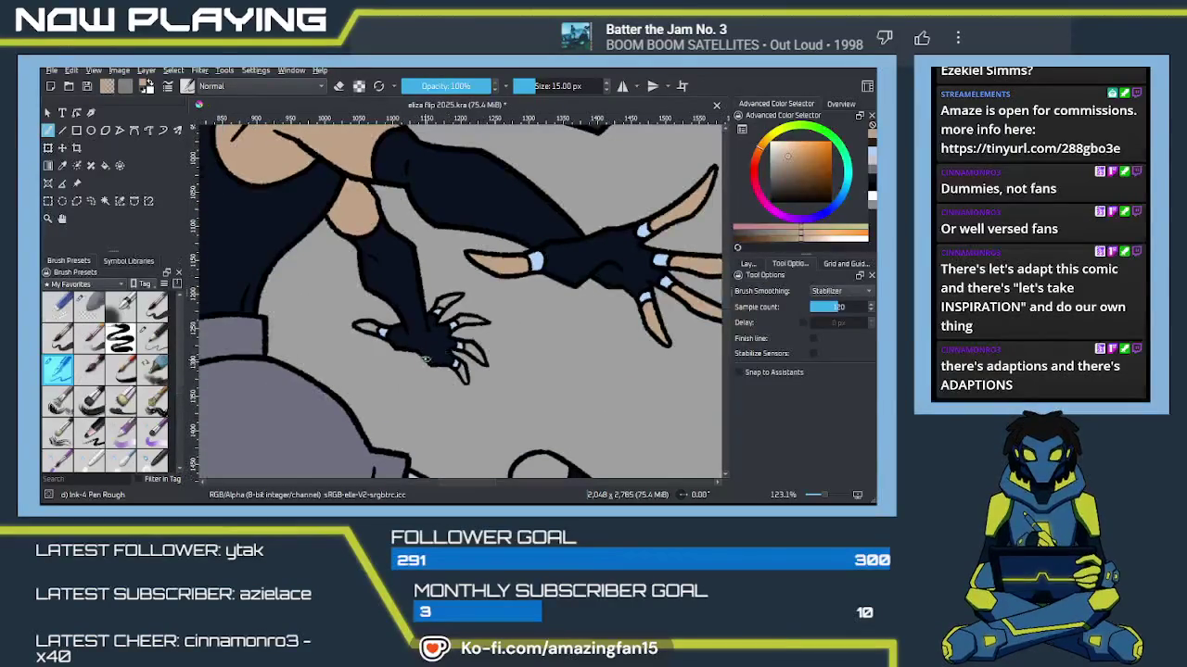
key("f")
left_click(375, 332)
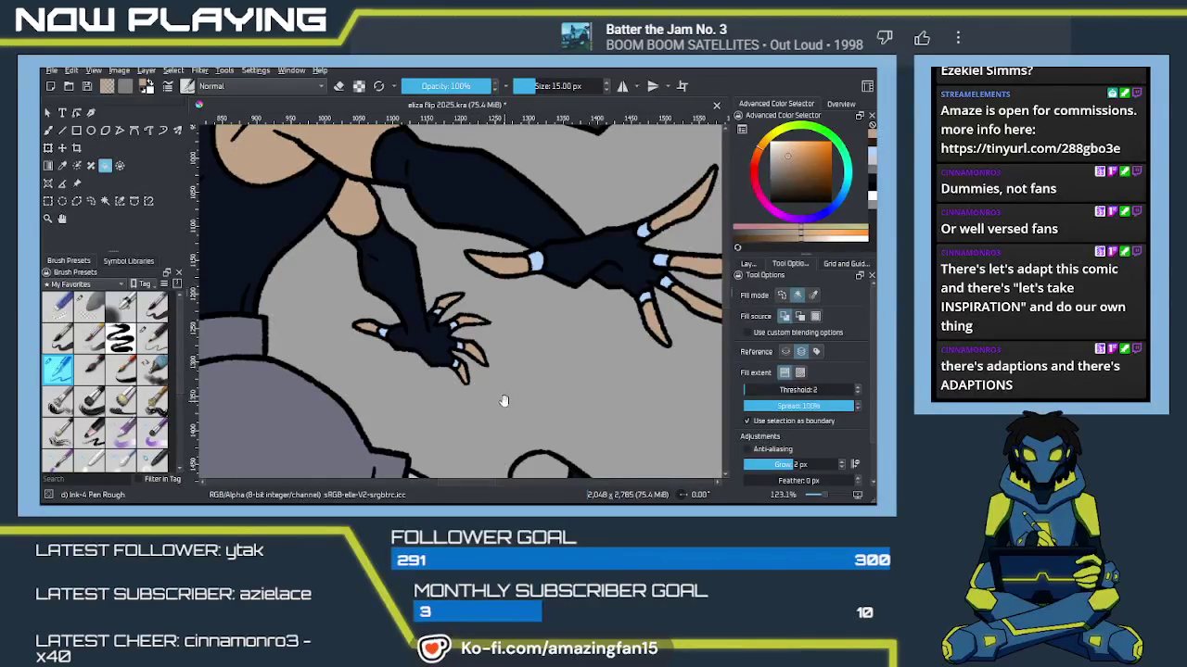
Step: Fill the small gap near the foot and the calf beside the sock with skin tone
left_click_drag(482, 391, 458, 336)
left_click(448, 341)
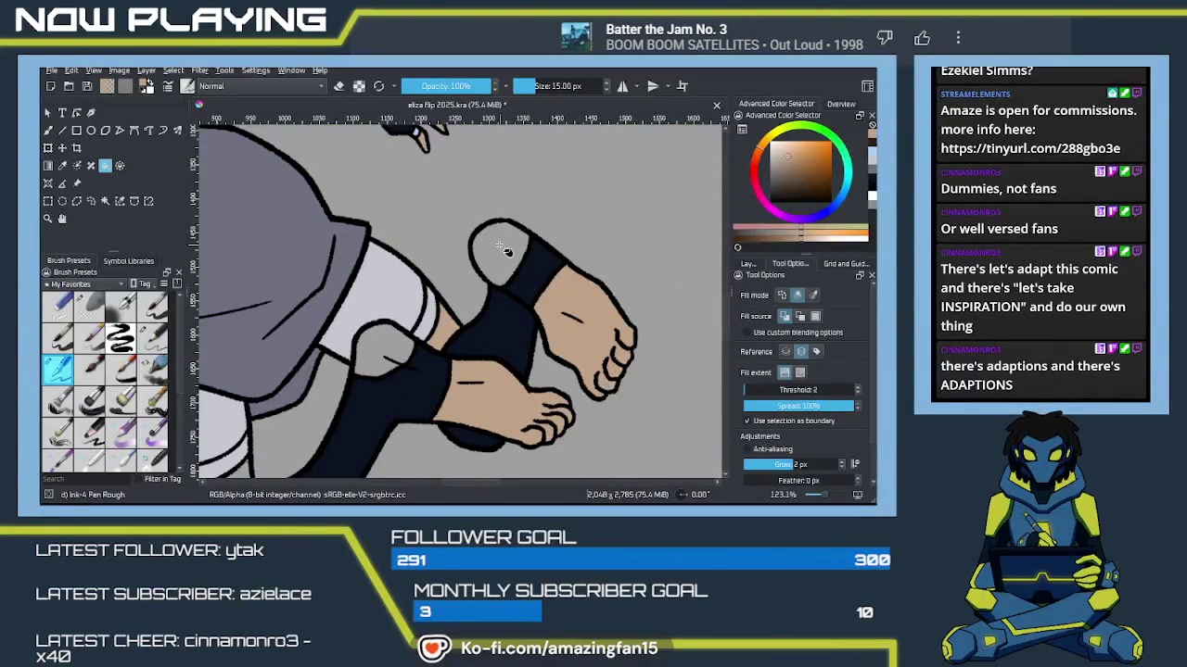
left_click_drag(423, 363, 563, 270)
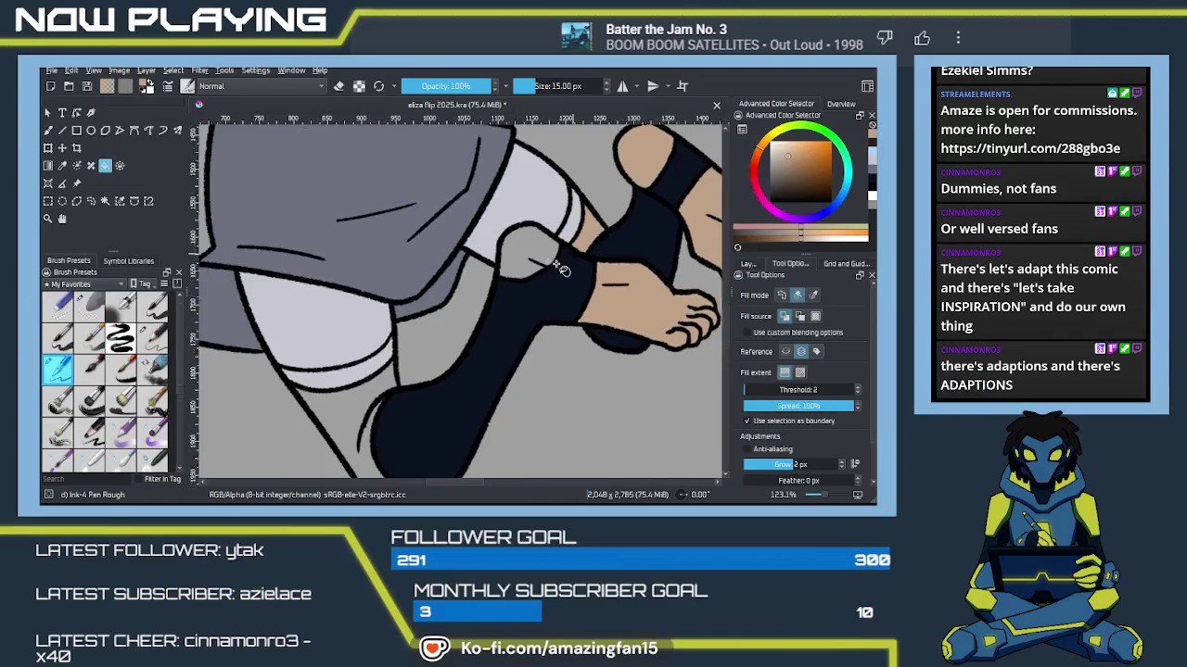
left_click(350, 414)
scroll(371, 397, "down", 2)
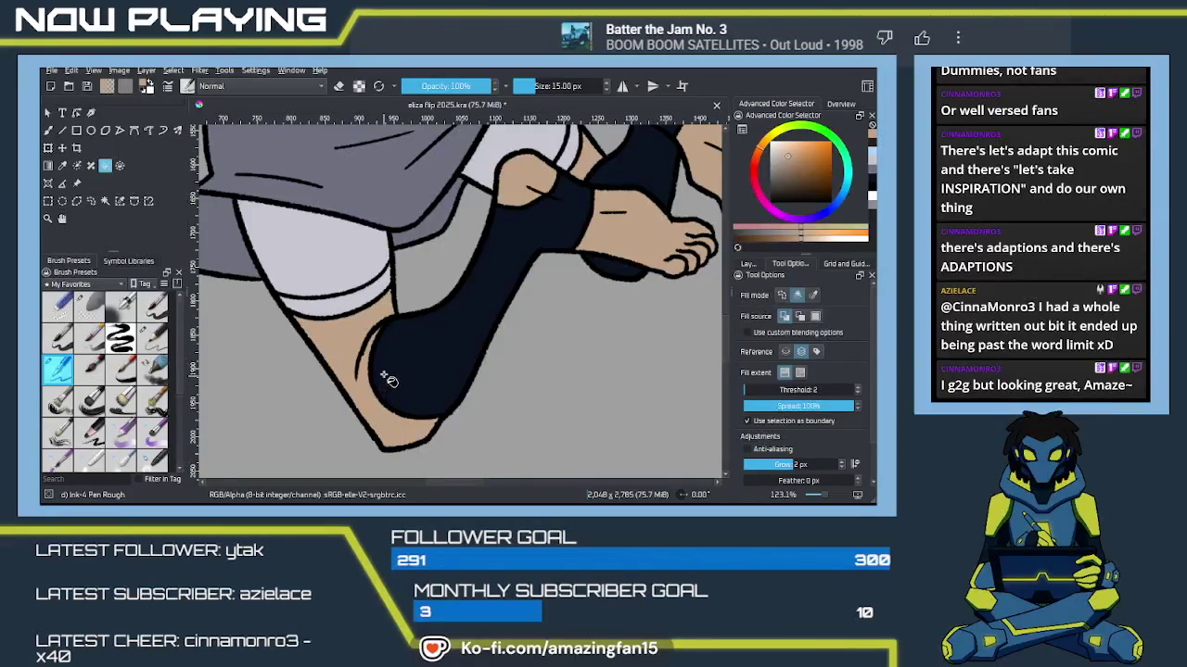
Step: Pan across the feet and body to the reference figure's face
key("b")
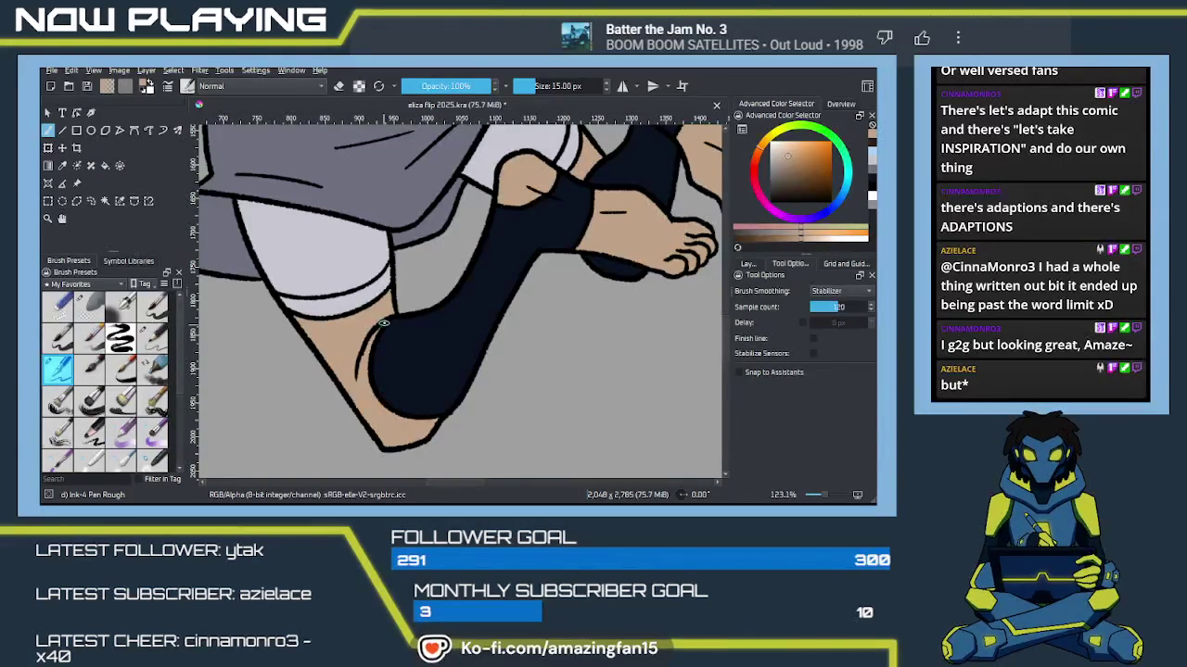
left_click_drag(392, 353, 548, 320)
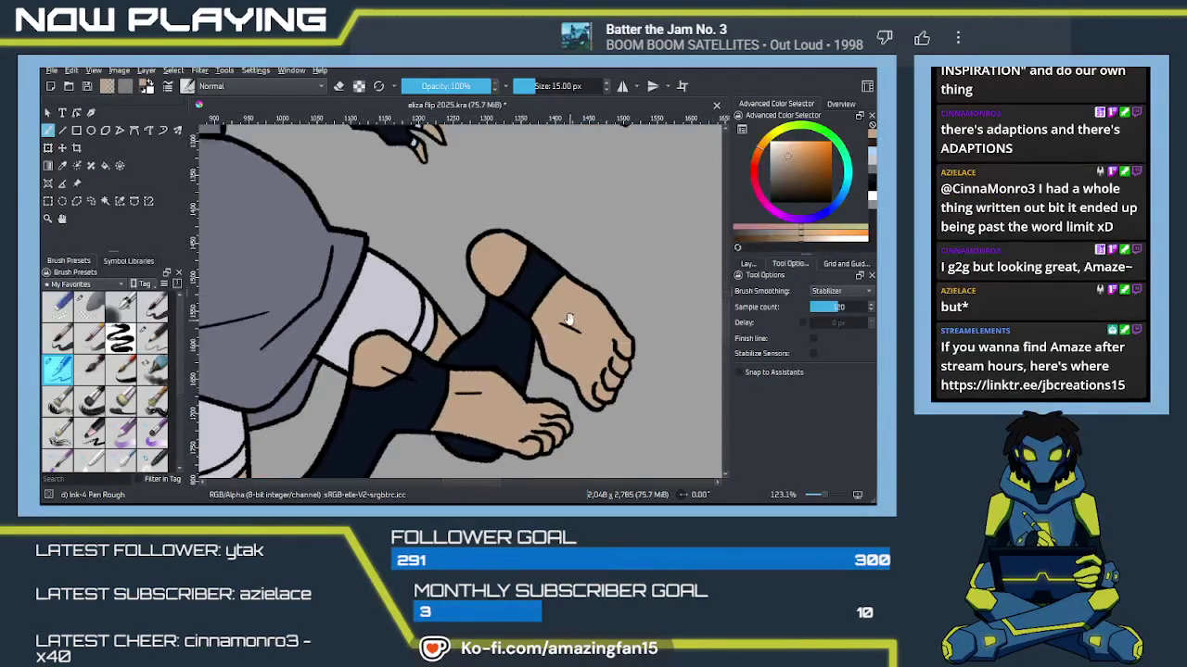
mouse_move(419, 309)
left_mouse_down()
mouse_move(572, 341)
mouse_move(484, 398)
mouse_move(475, 297)
mouse_move(193, 217)
left_mouse_up()
left_click_drag(577, 306, 432, 308)
Step: Sample the reference mouth colour and fill the leaping woman's open mouth with it
key("p")
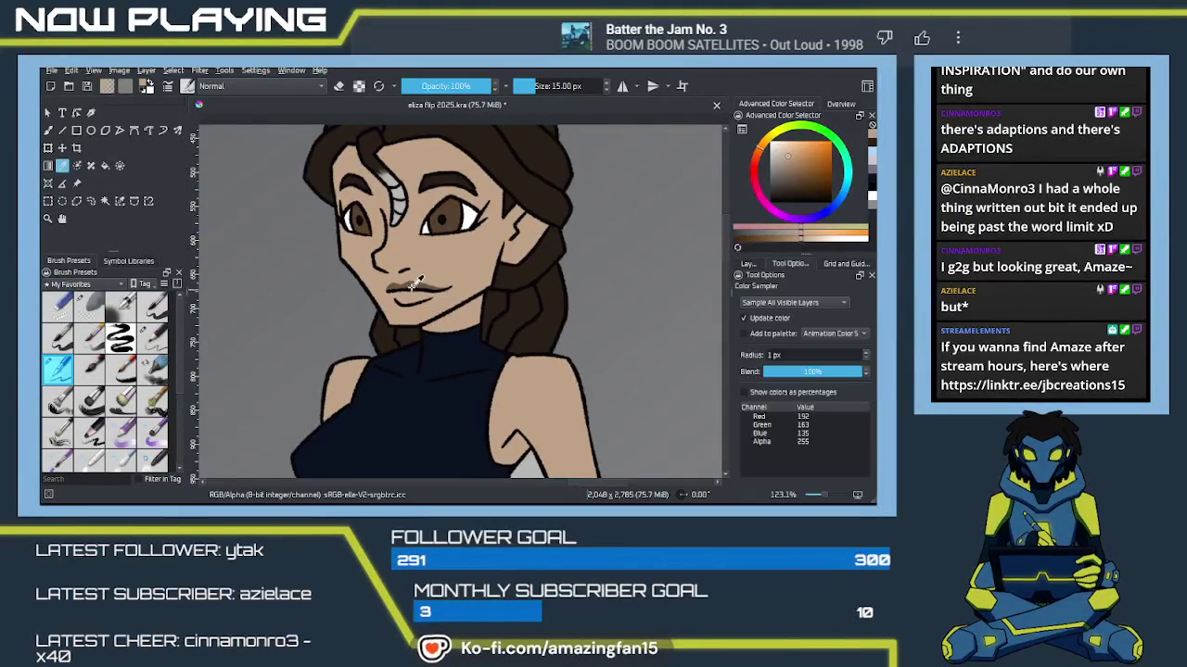
left_click(417, 280)
mouse_move(417, 280)
left_mouse_down()
mouse_move(624, 315)
mouse_move(521, 315)
left_mouse_up()
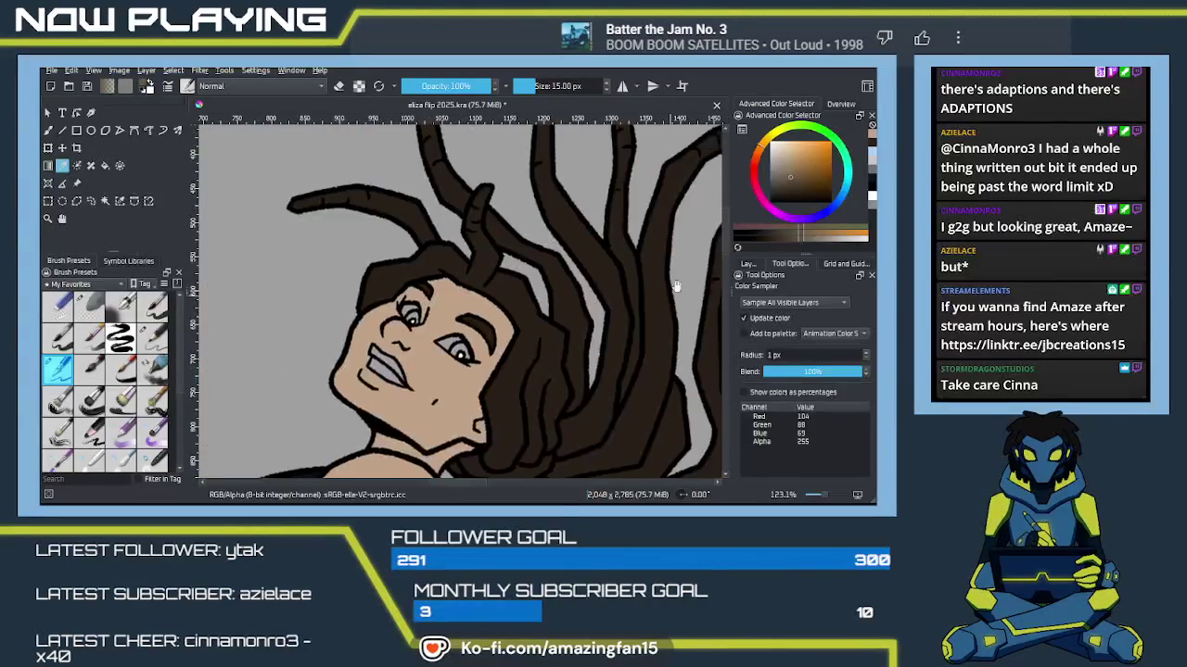
key("f")
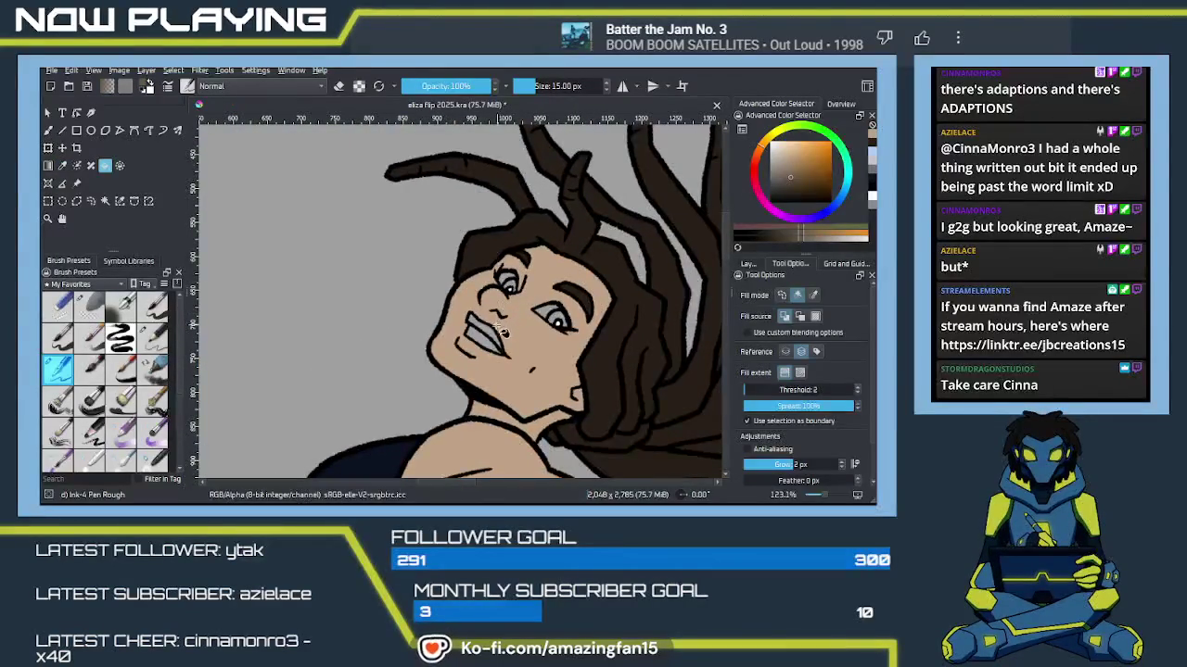
left_click(489, 336)
key("b")
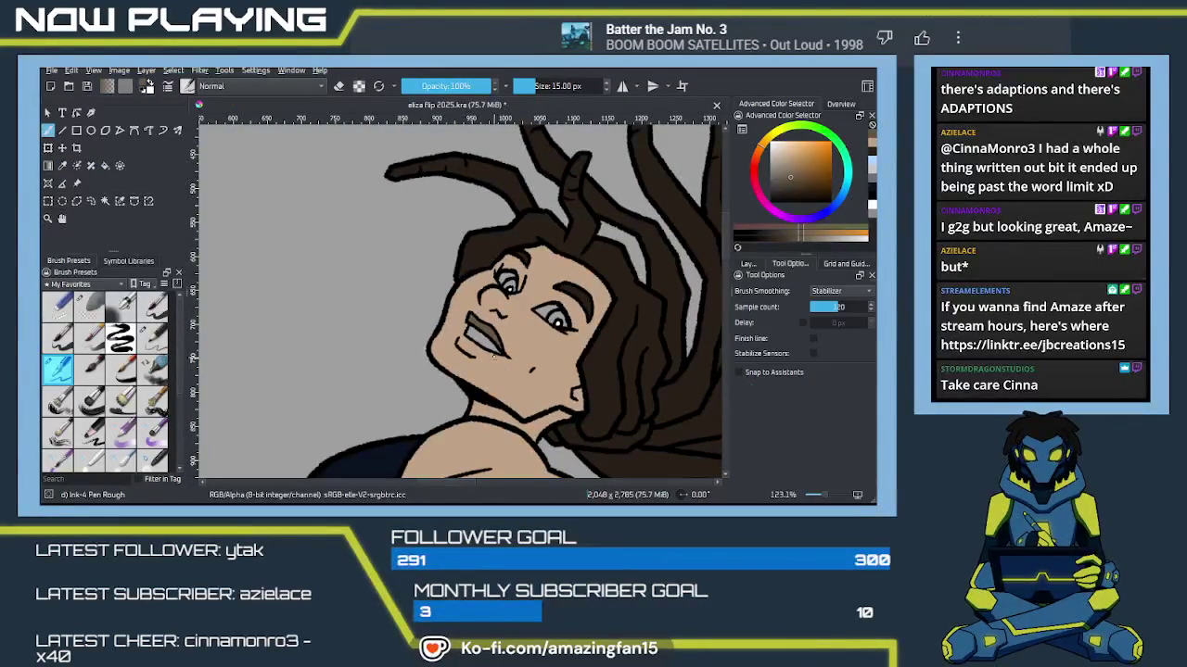
Step: Sample the reference eye brown and fill her iris with it
mouse_move(542, 348)
left_mouse_down()
mouse_move(572, 302)
mouse_move(439, 310)
left_mouse_up()
key("p")
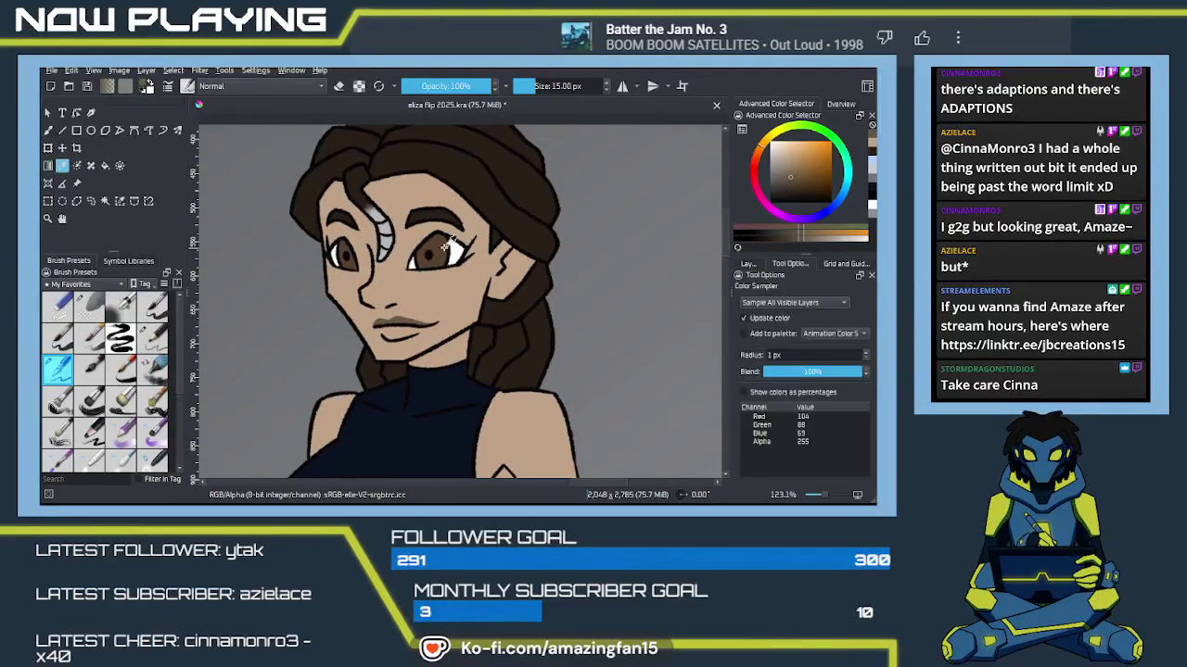
left_click(445, 249)
mouse_move(429, 309)
left_mouse_down()
mouse_move(471, 318)
mouse_move(431, 313)
mouse_move(445, 283)
left_mouse_up()
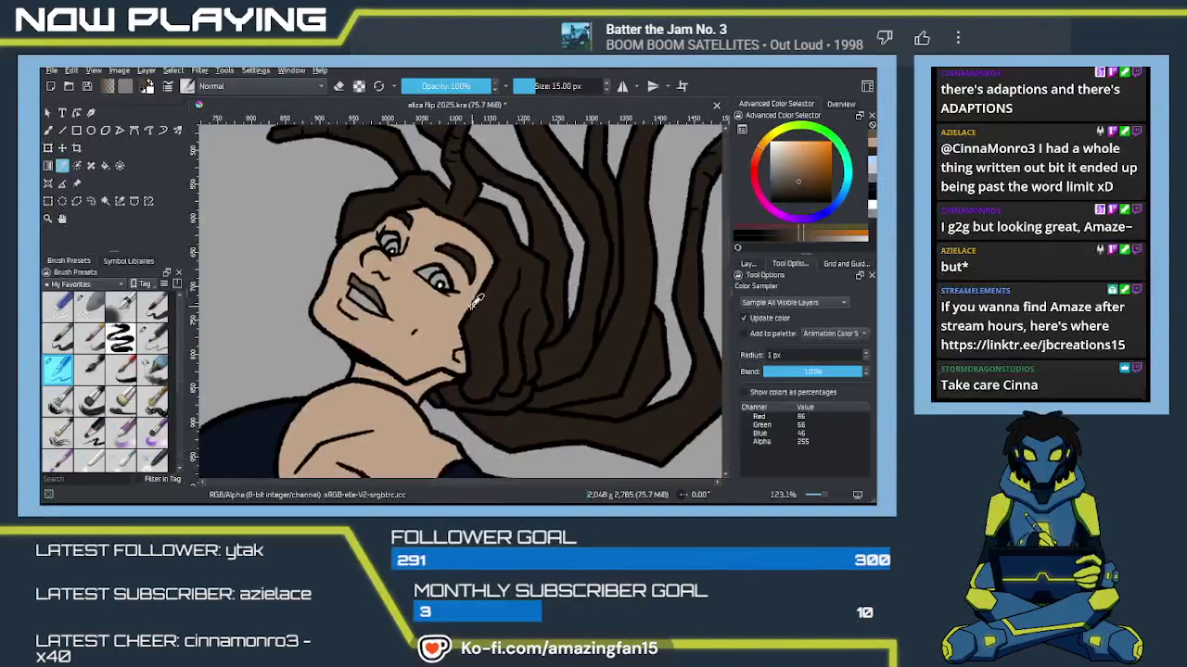
key("f")
left_click(445, 283)
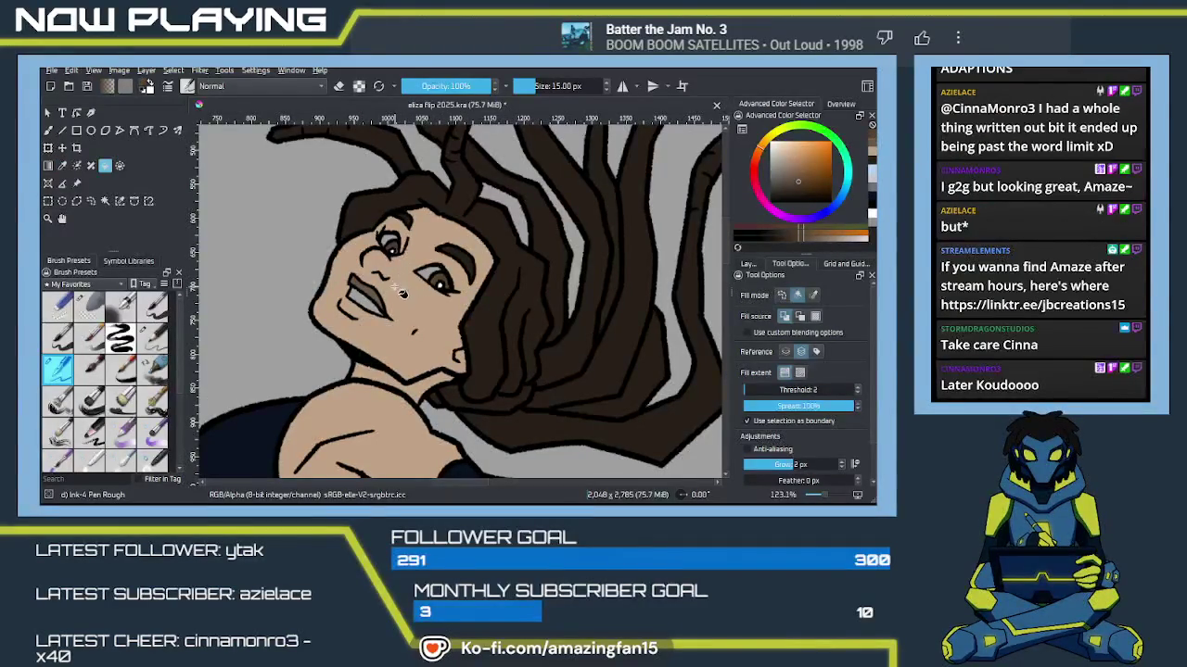
key("b")
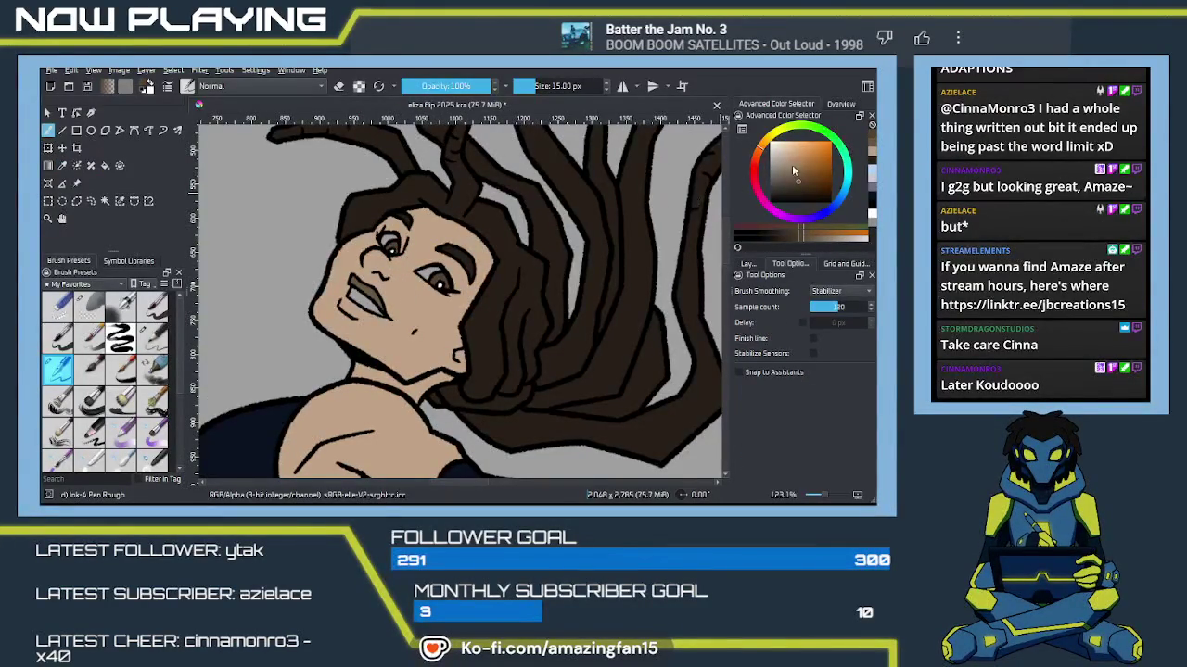
Step: Swap to near-white, fill the teeth, and zoom out to the reference figure
key("x")
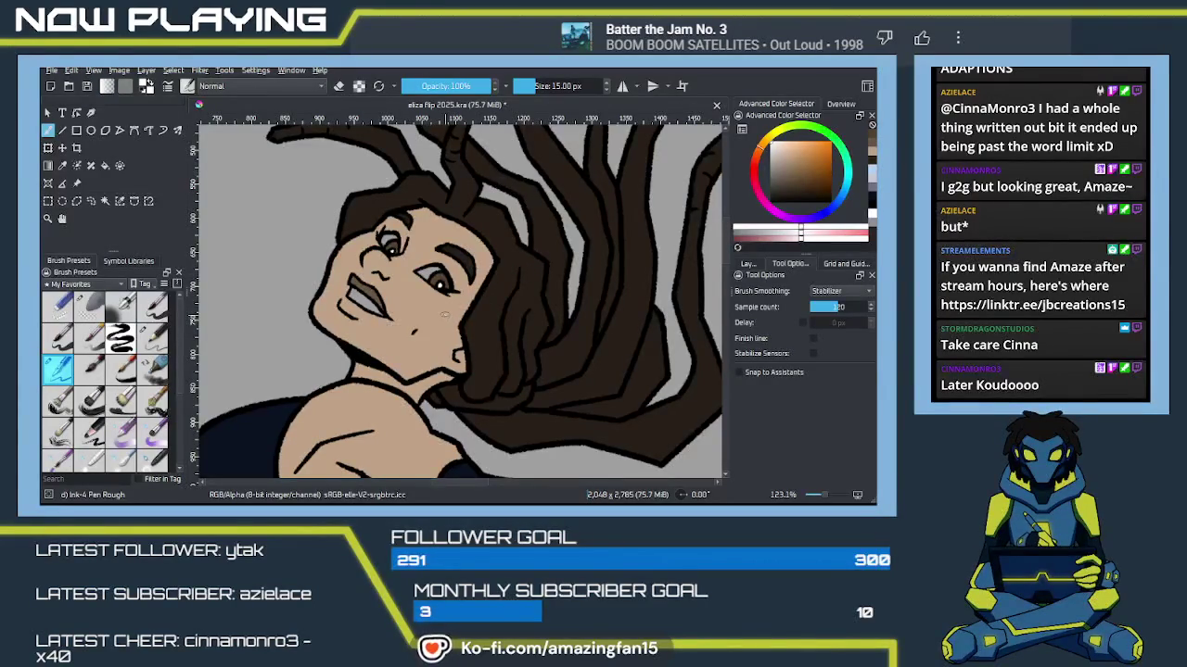
key("f")
left_click(429, 283)
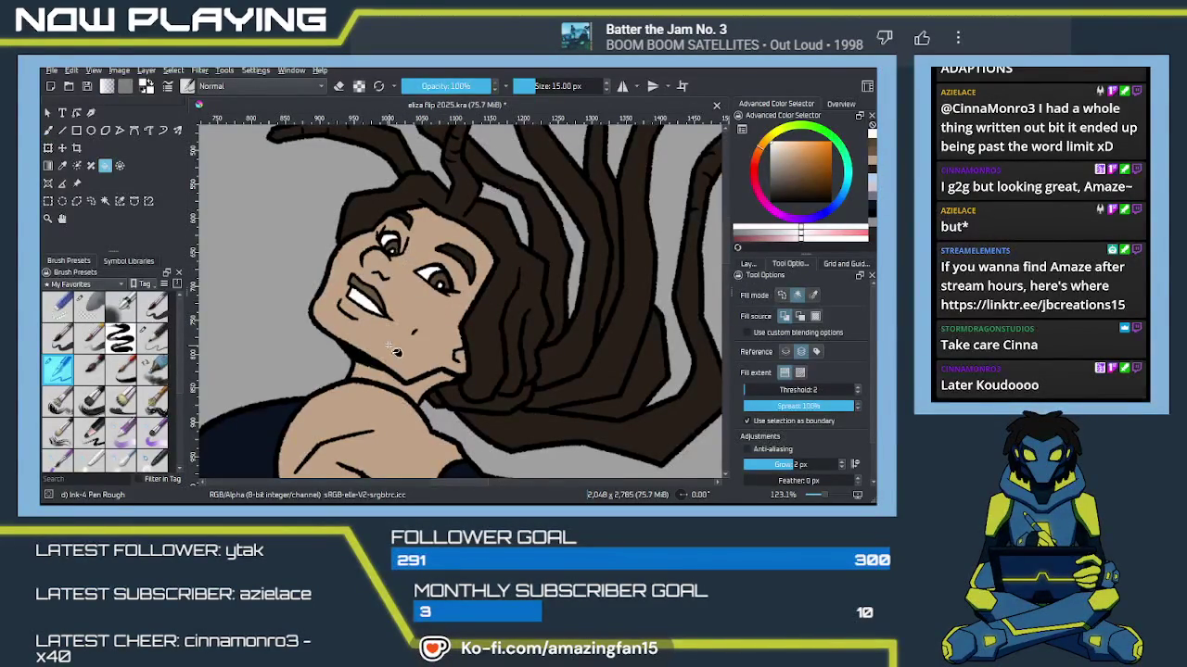
key("minus")
key("minus")
key("minus")
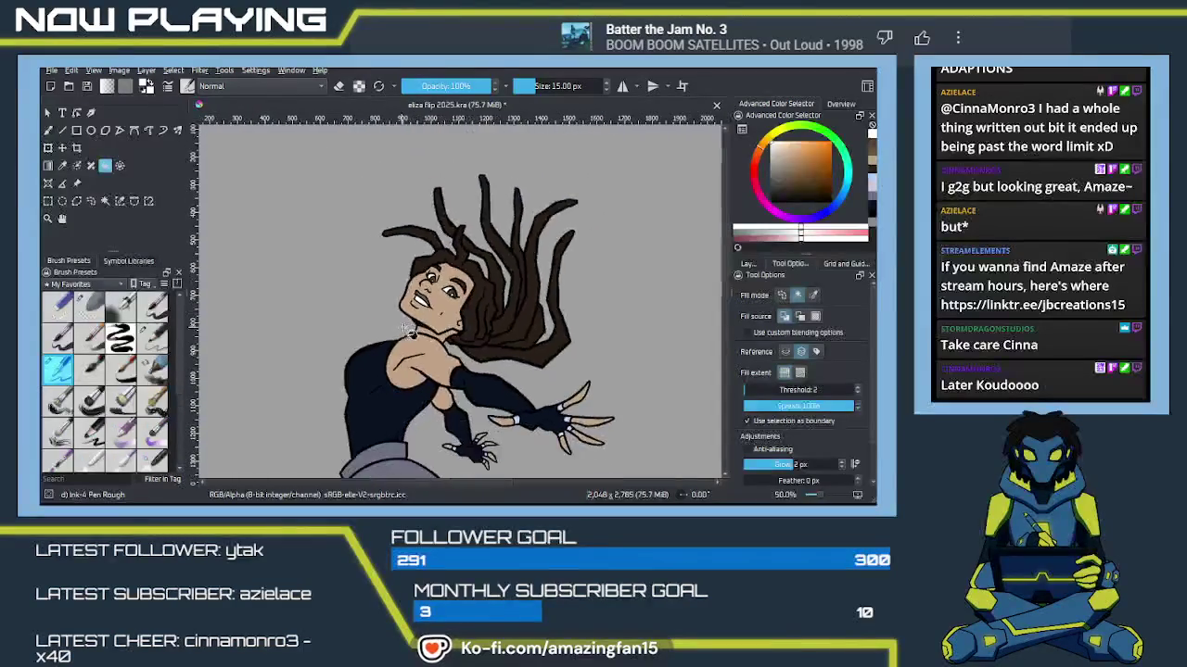
mouse_move(591, 417)
left_mouse_down()
mouse_move(461, 287)
mouse_move(218, 347)
left_mouse_up()
Step: Sample light grey from the reference and paint it across a tentacle base
key("p")
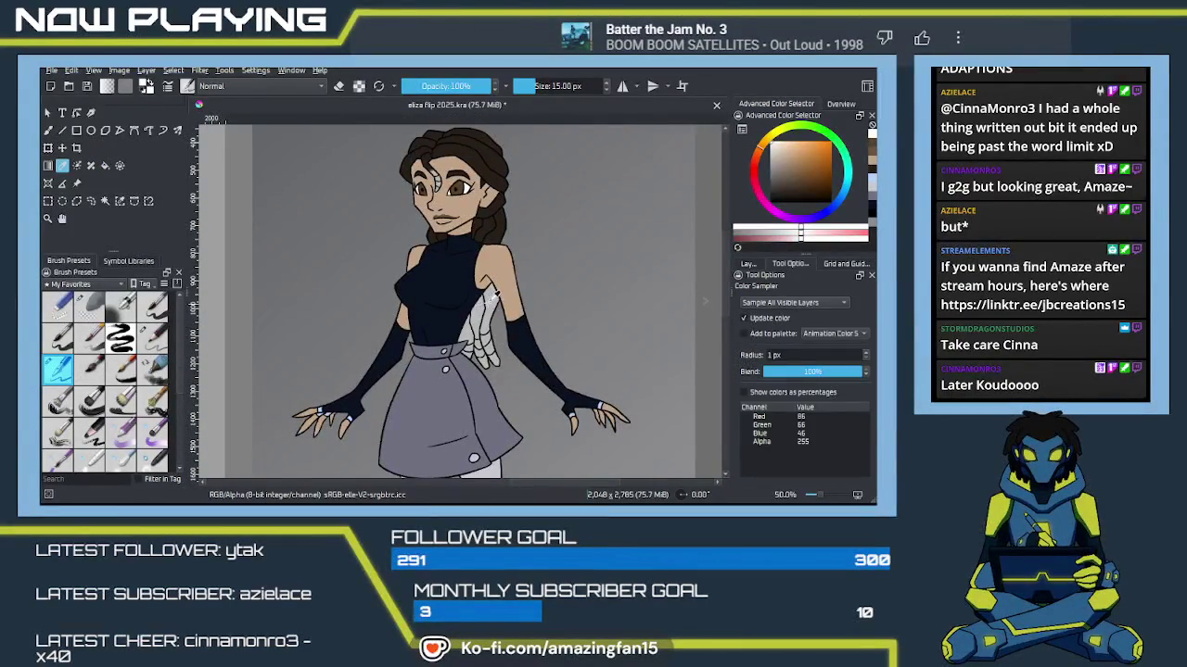
left_click(491, 302)
scroll(505, 308, "left", 1)
scroll(510, 311, "left", 2)
scroll(523, 315, "left", 2)
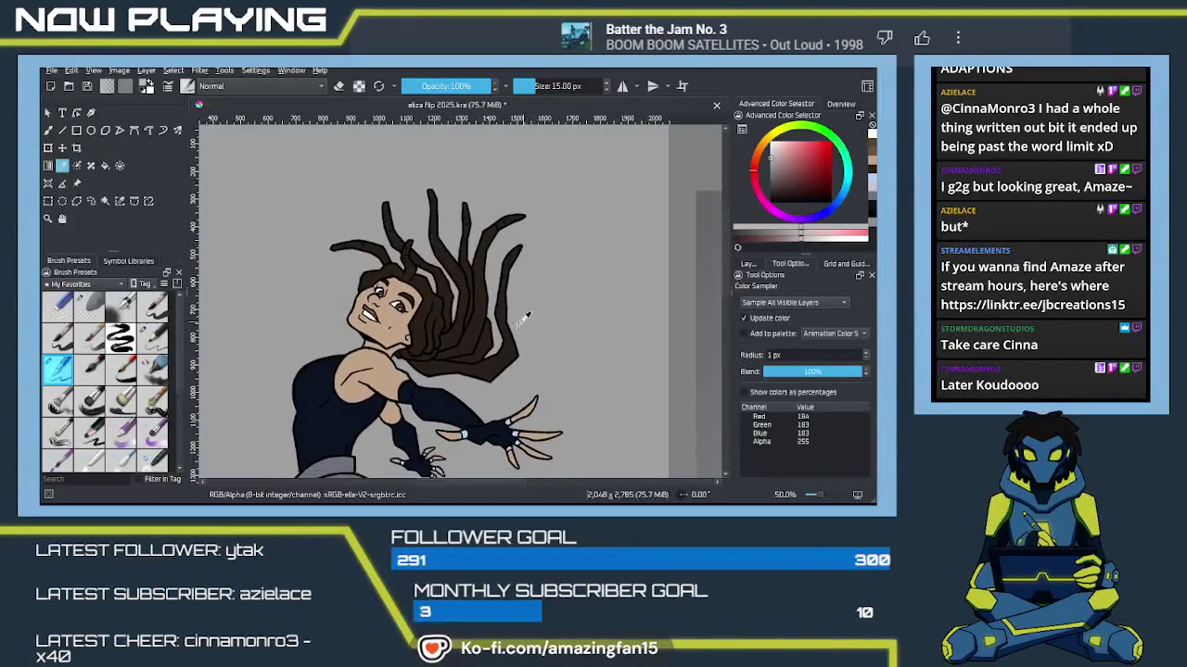
key("b")
scroll(399, 297, "up", 2)
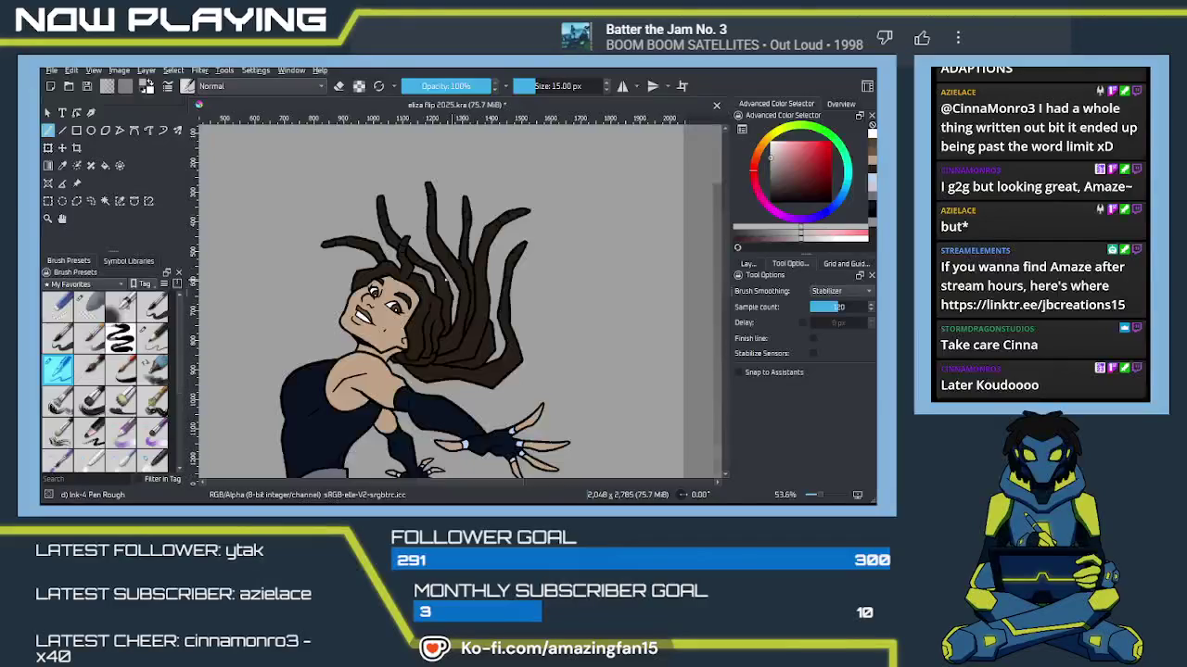
scroll(370, 269, "up", 3)
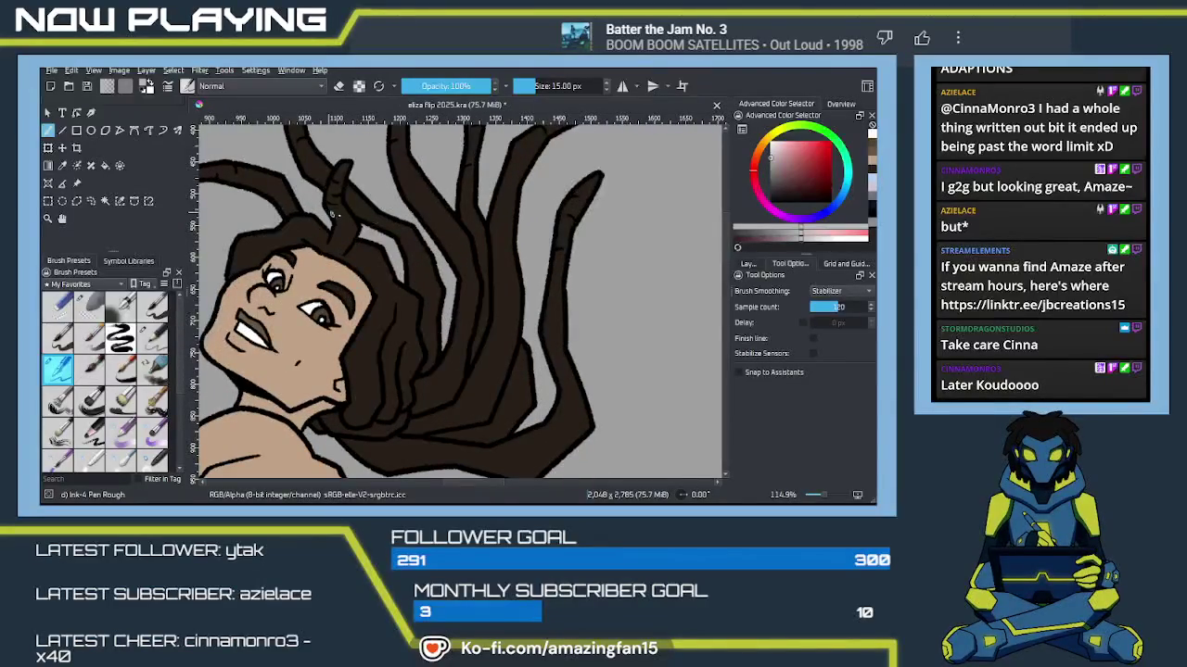
left_click_drag(332, 212, 347, 216)
scroll(371, 241, "up", 2)
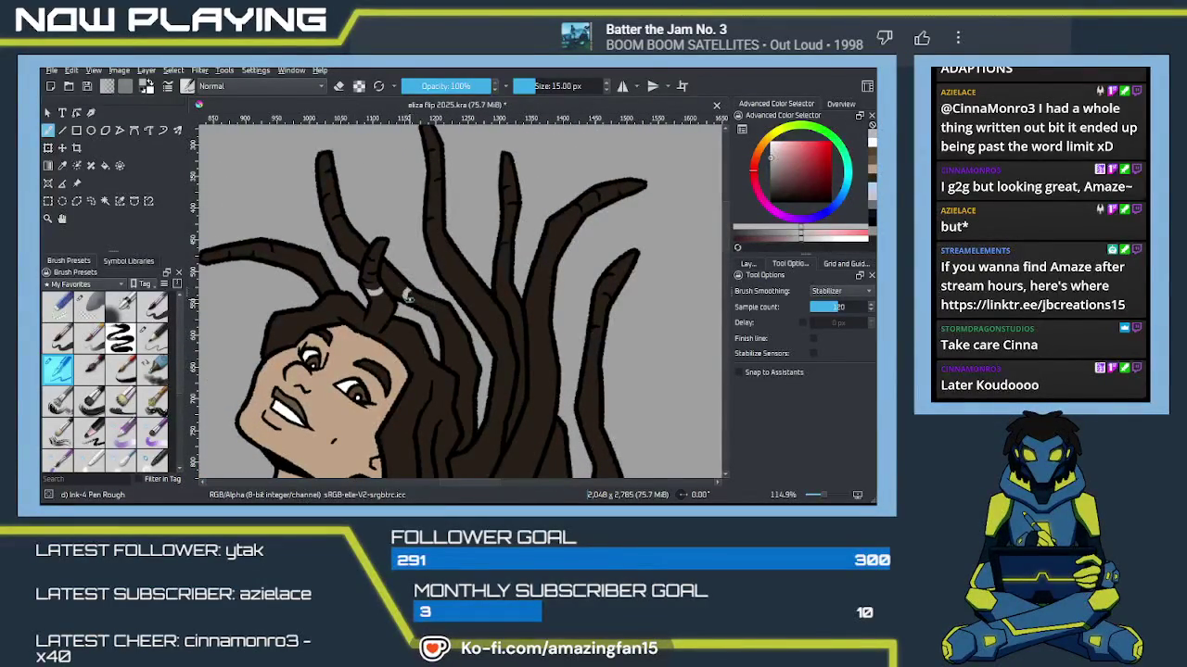
Step: Fill the upper-left tentacle, the small horn tip and the left strand light grey
key("f")
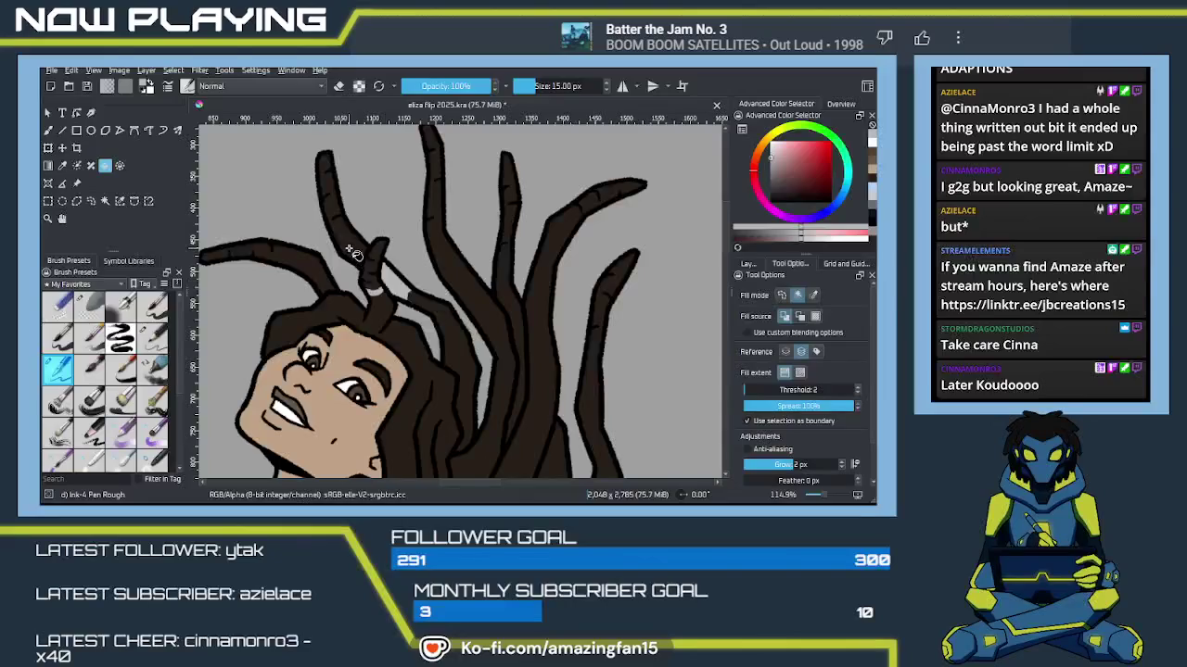
left_click(352, 252)
left_click(375, 260)
key("b")
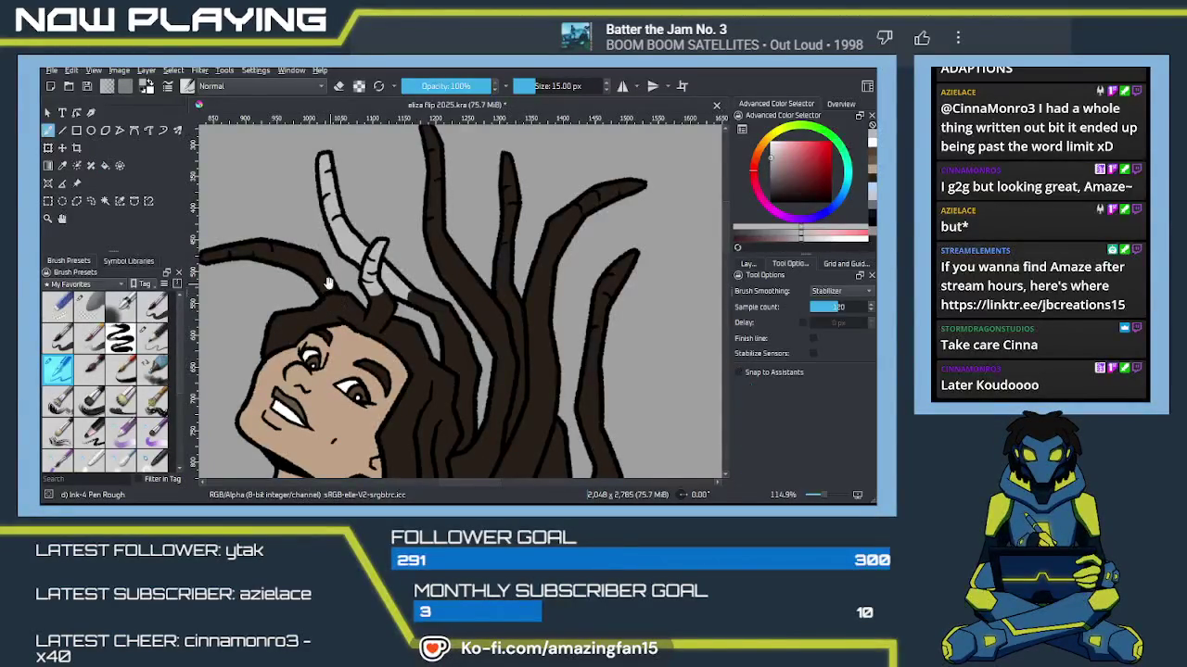
left_click_drag(332, 296, 385, 299)
key("f")
left_click(387, 295)
Step: Fill three more tentacle strands on the right light grey
left_click_drag(556, 333, 412, 331)
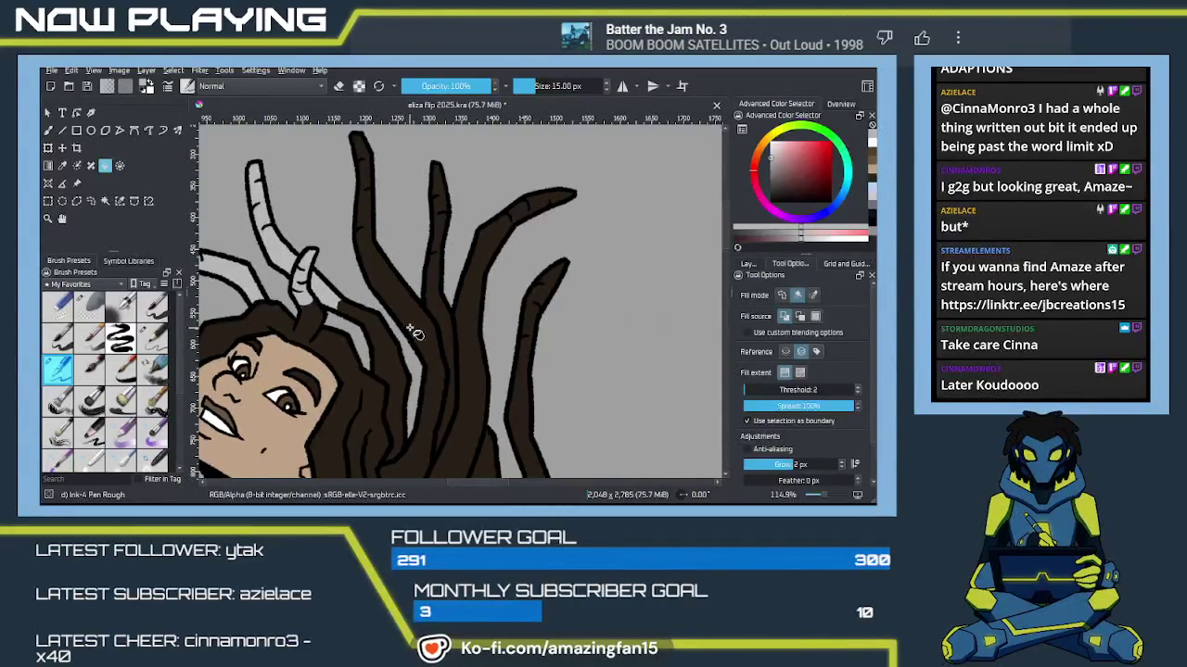
key("b")
left_click_drag(449, 348, 411, 281)
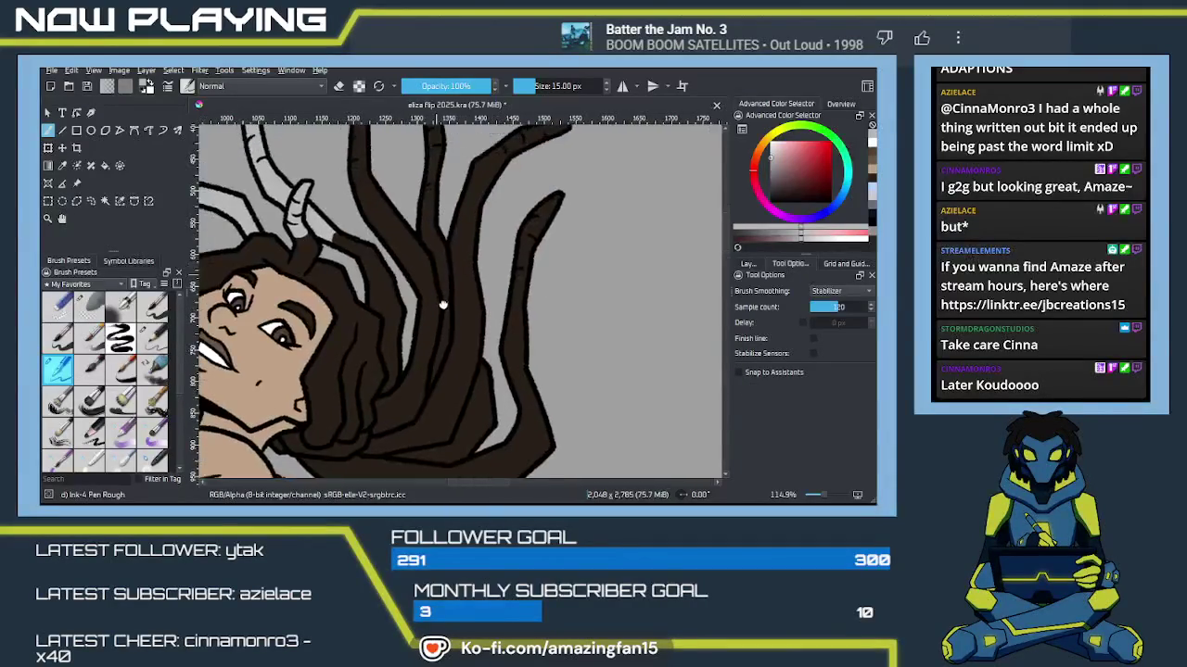
key("f")
left_click(393, 246)
mouse_move(431, 267)
left_mouse_down()
mouse_move(408, 344)
mouse_move(424, 355)
mouse_move(430, 340)
left_mouse_up()
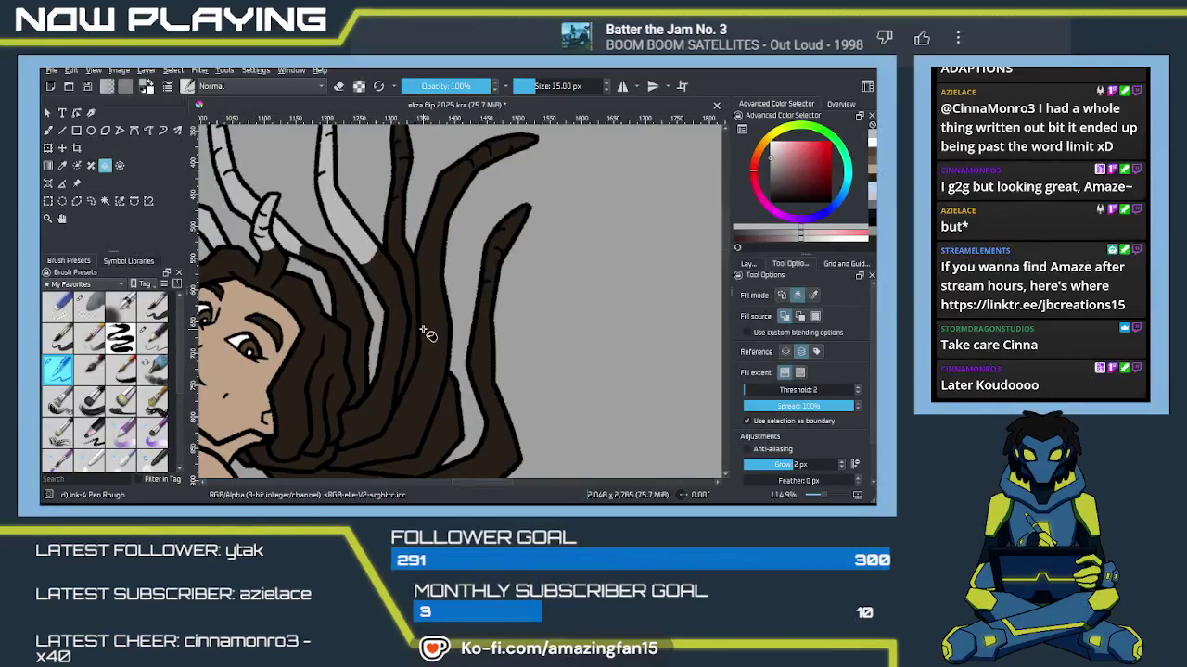
key("b")
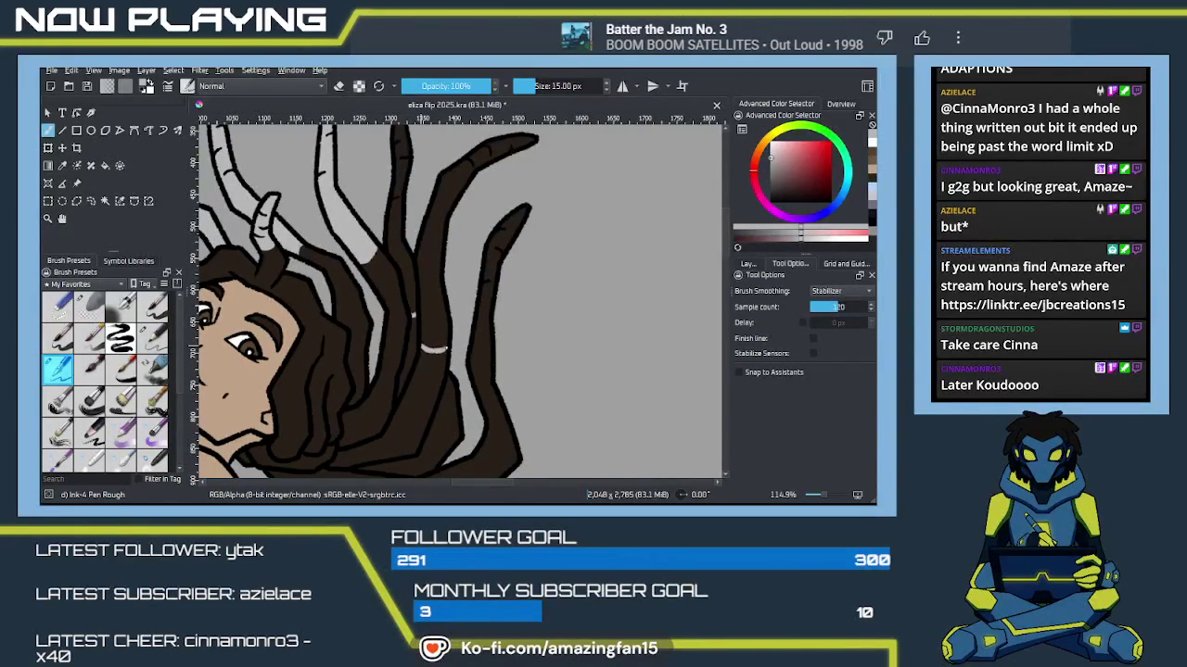
key("f")
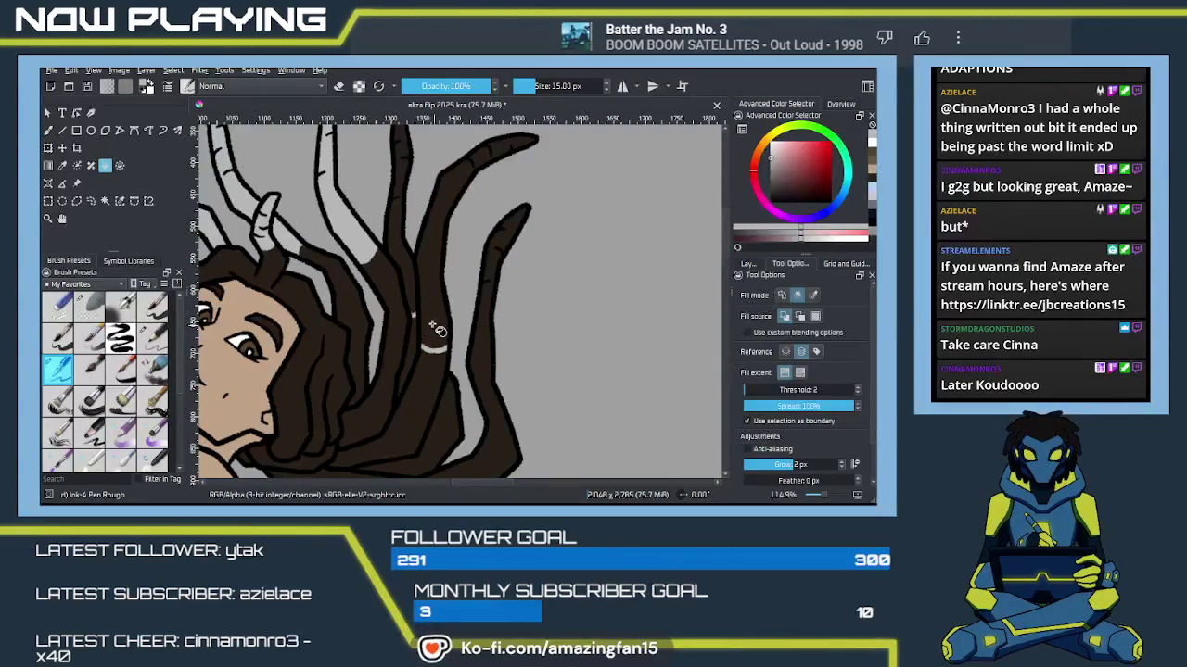
left_click(437, 332)
Step: Fill the strand at the hair end light grey
mouse_move(459, 355)
left_mouse_down()
mouse_move(509, 352)
mouse_move(459, 345)
left_mouse_up()
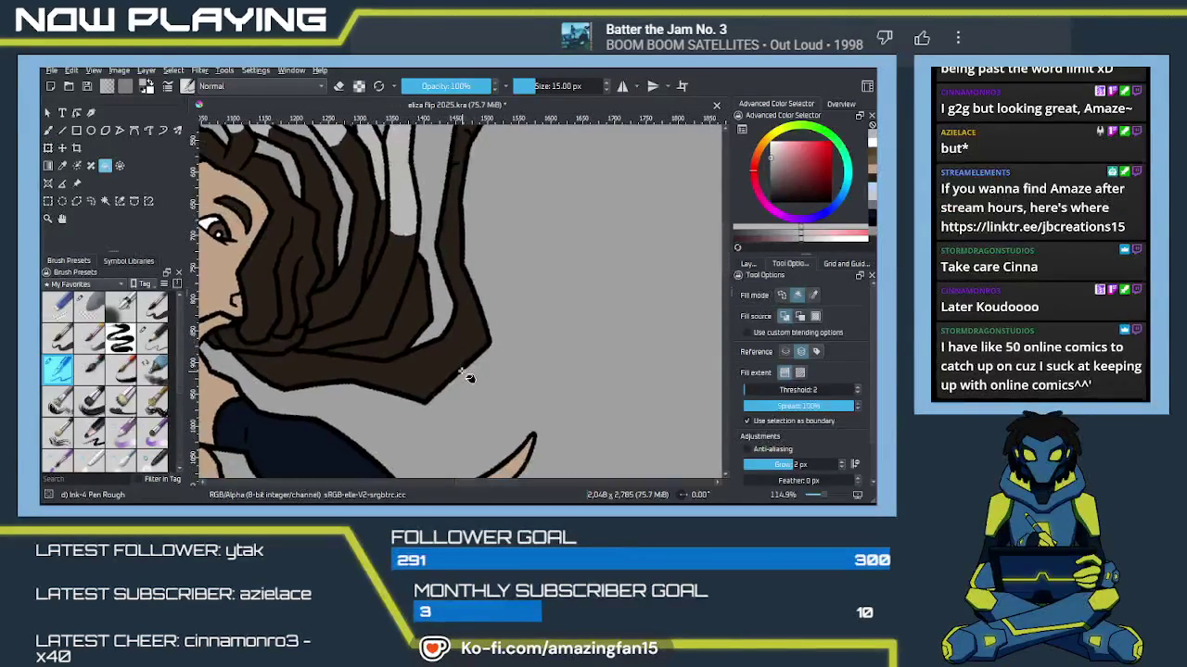
key("b")
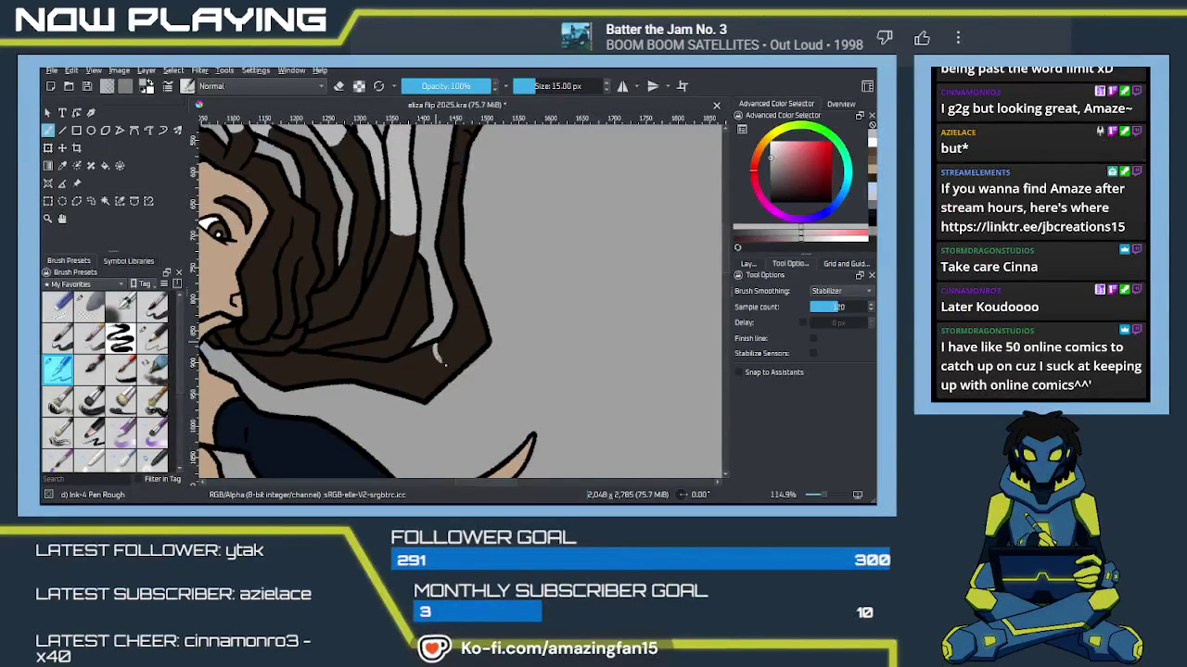
left_click_drag(454, 369, 482, 362)
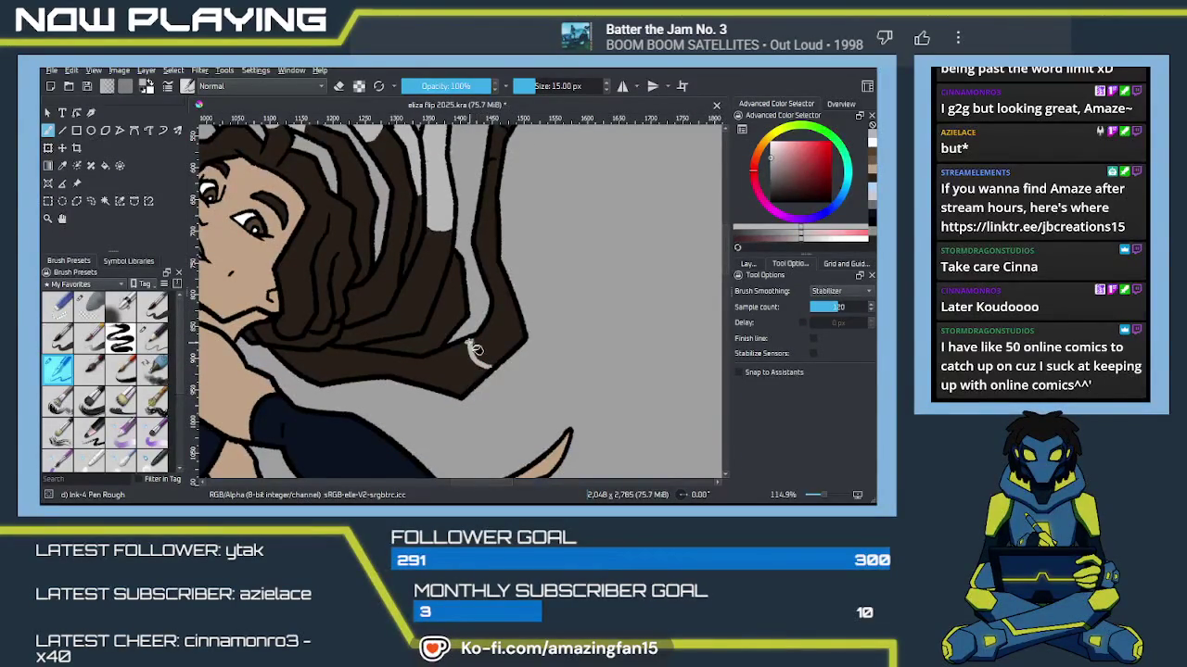
key("f")
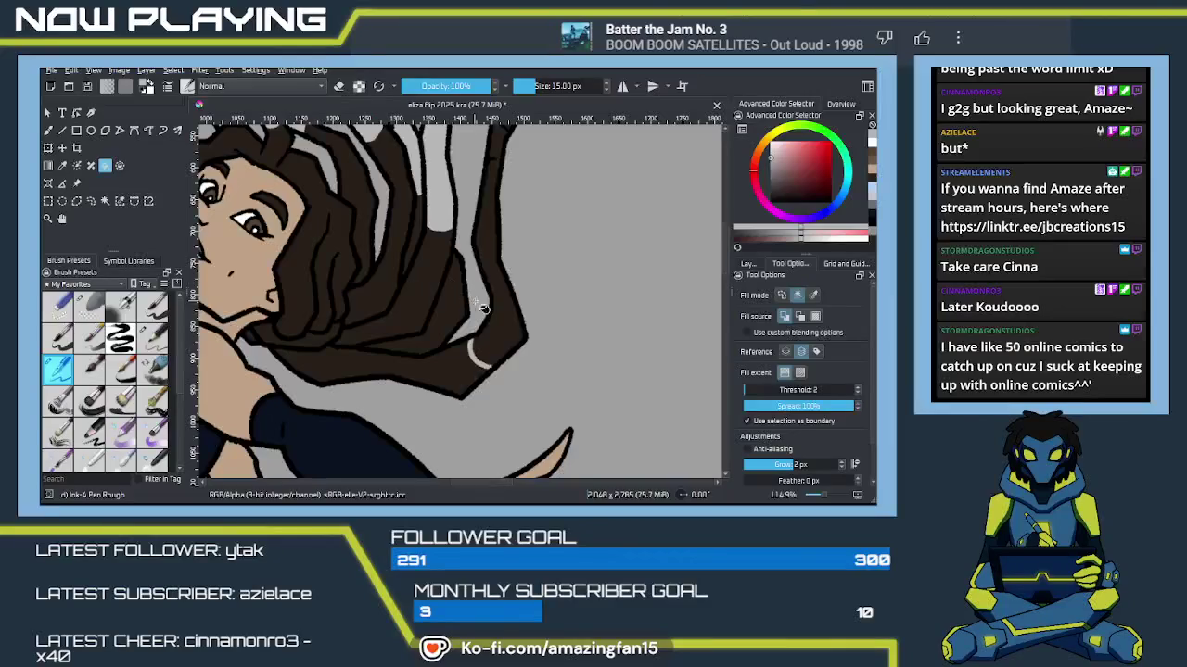
left_click(487, 305)
left_click_drag(484, 219, 480, 316)
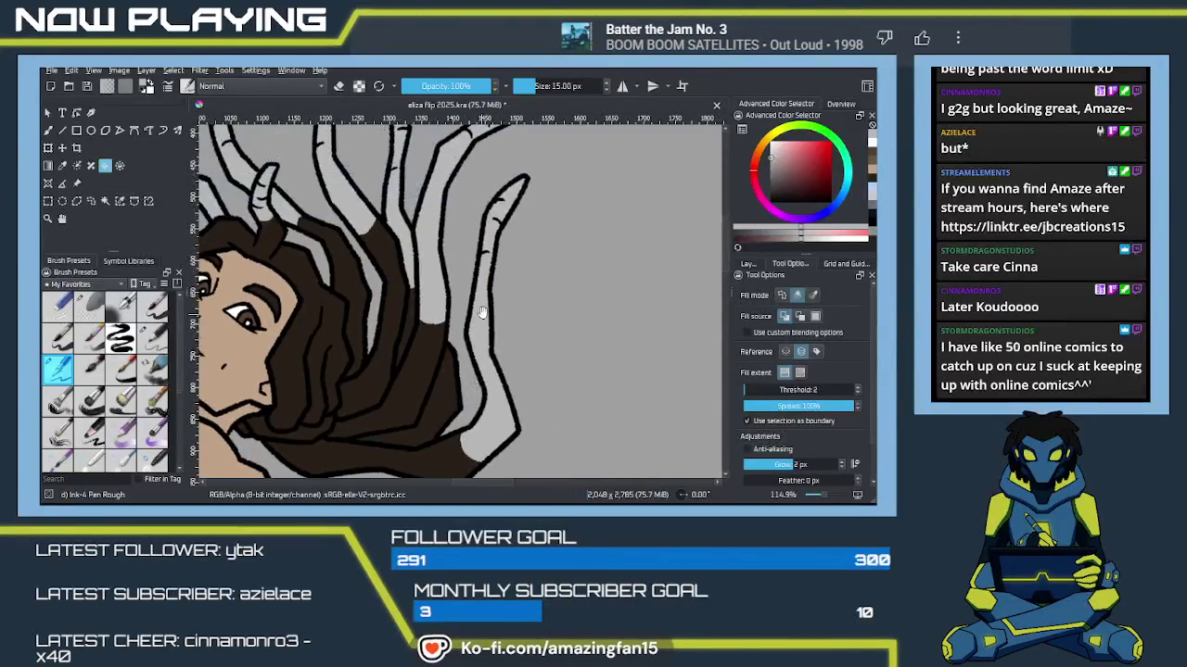
scroll(479, 319, "up", 3)
scroll(490, 315, "up", 1)
Step: Review the face and lower strands, then choose a soft blending brush preset
key("b")
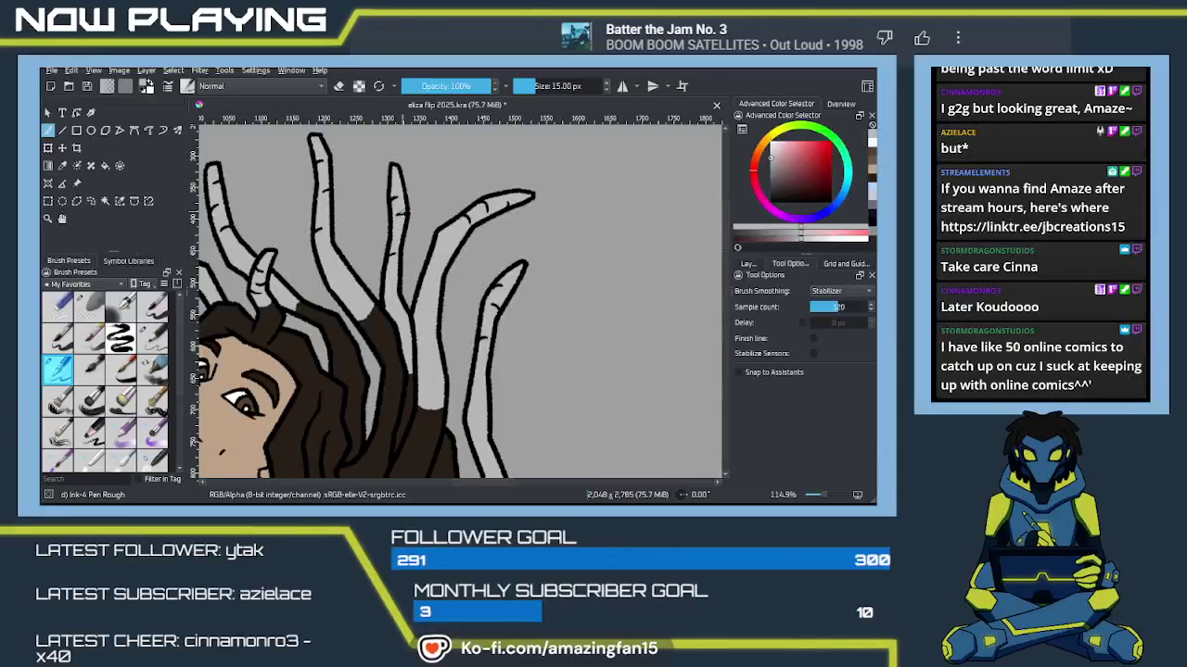
mouse_move(357, 396)
left_mouse_down()
mouse_move(441, 294)
mouse_move(432, 322)
mouse_move(425, 220)
left_mouse_up()
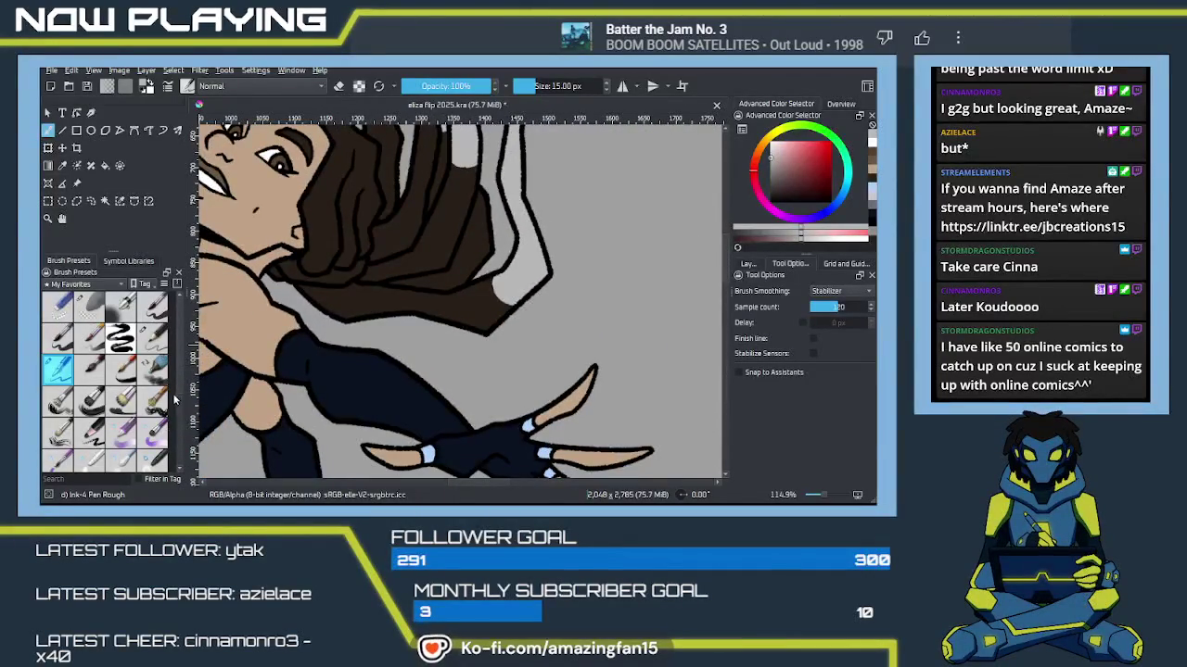
scroll(178, 412, "down", 5)
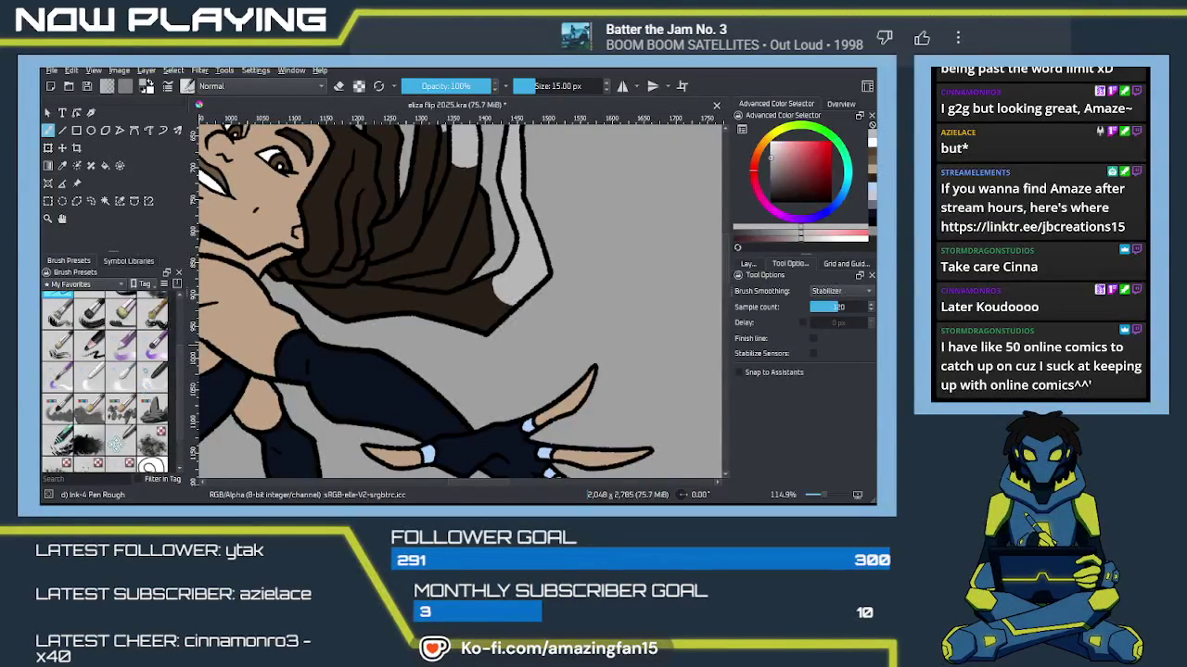
left_click(120, 378)
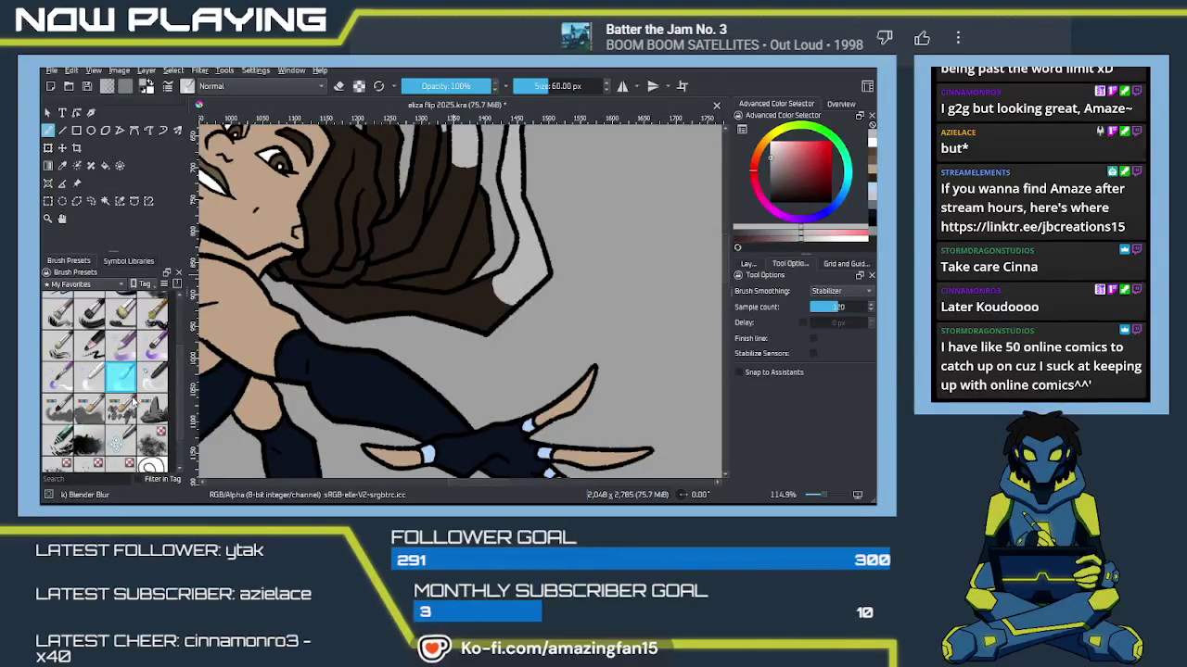
Step: Sample the grey, save the drawing, and blend the grey patches at the hair edge into brown
left_click(443, 310, "ctrl")
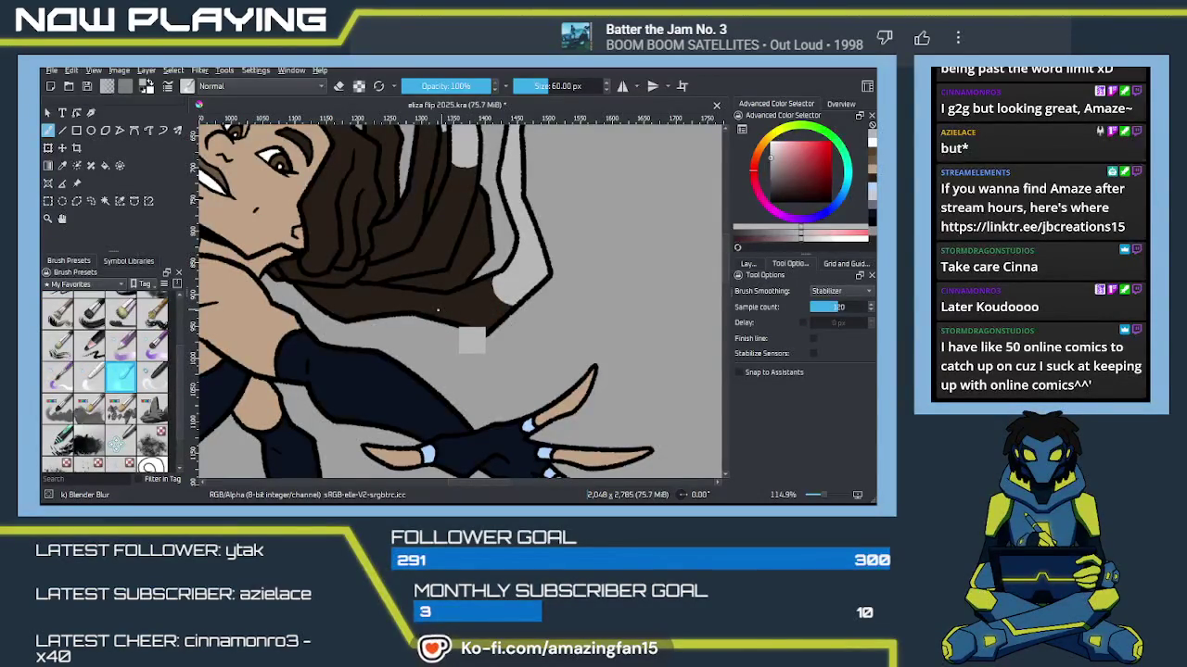
key("ctrl+s")
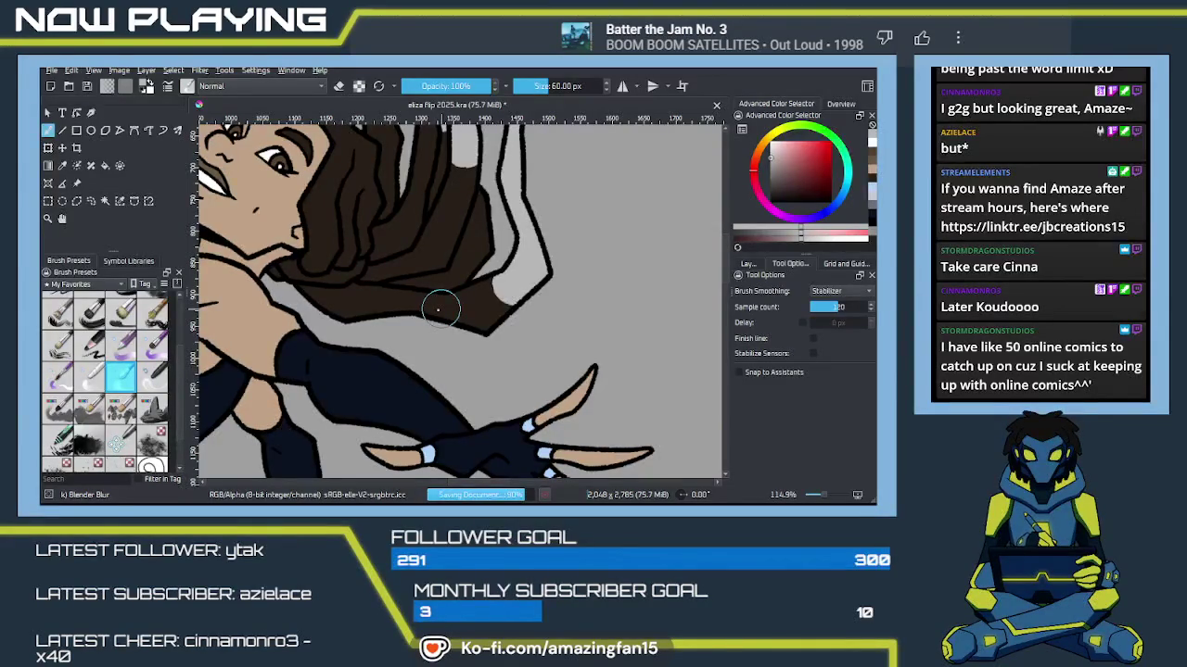
key("bracketleft")
left_click_drag(491, 283, 511, 298)
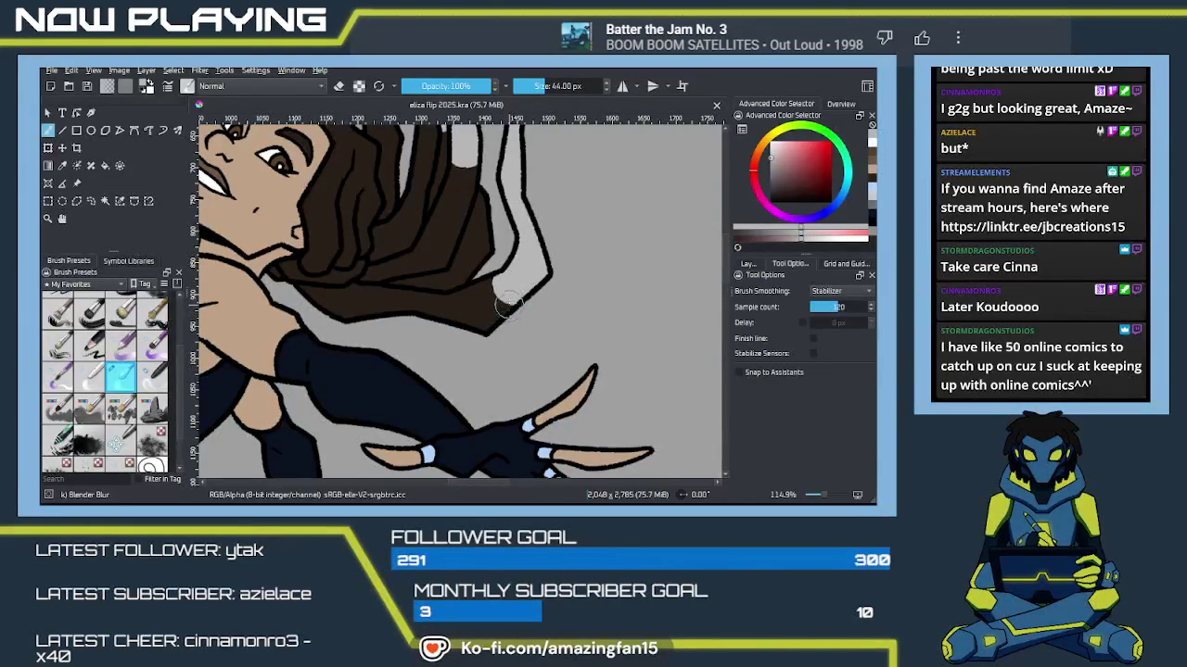
mouse_move(483, 321)
left_mouse_down()
mouse_move(561, 340)
mouse_move(536, 345)
mouse_move(576, 318)
left_mouse_up()
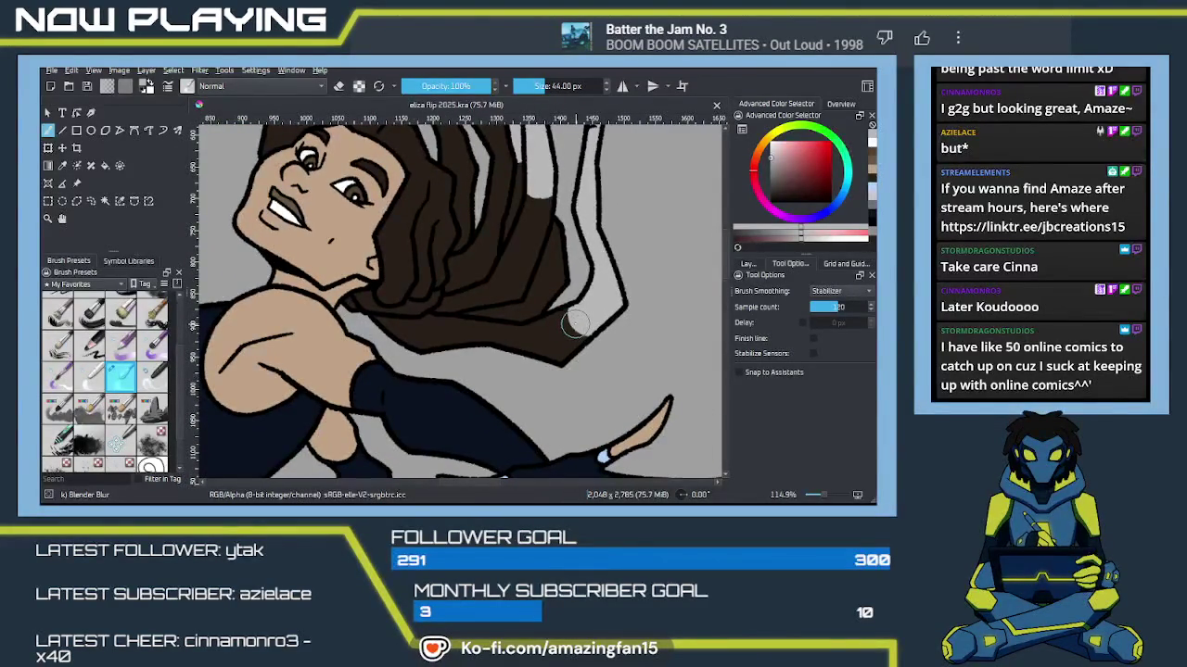
left_click_drag(582, 317, 546, 344)
Step: With a smaller blender brush, soften the tentacle bases above the head into the hair
key("bracketleft")
key("bracketleft")
key("bracketleft")
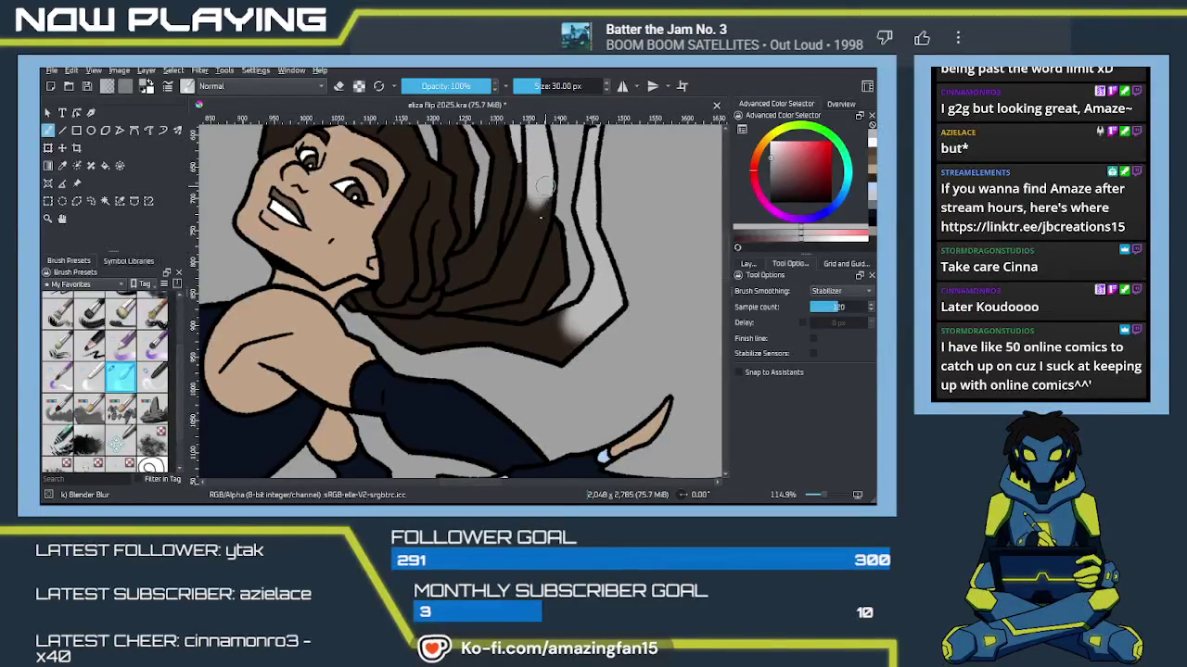
left_click_drag(521, 202, 495, 274)
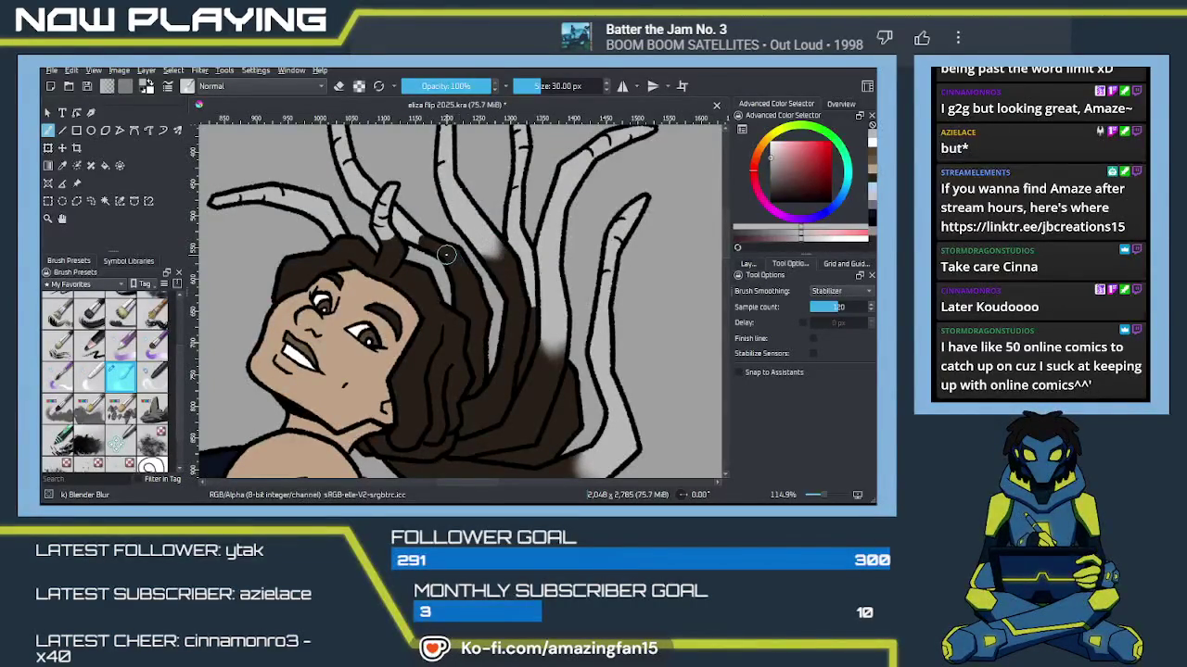
key("bracketleft")
key("bracketleft")
key("bracketleft")
key("bracketleft")
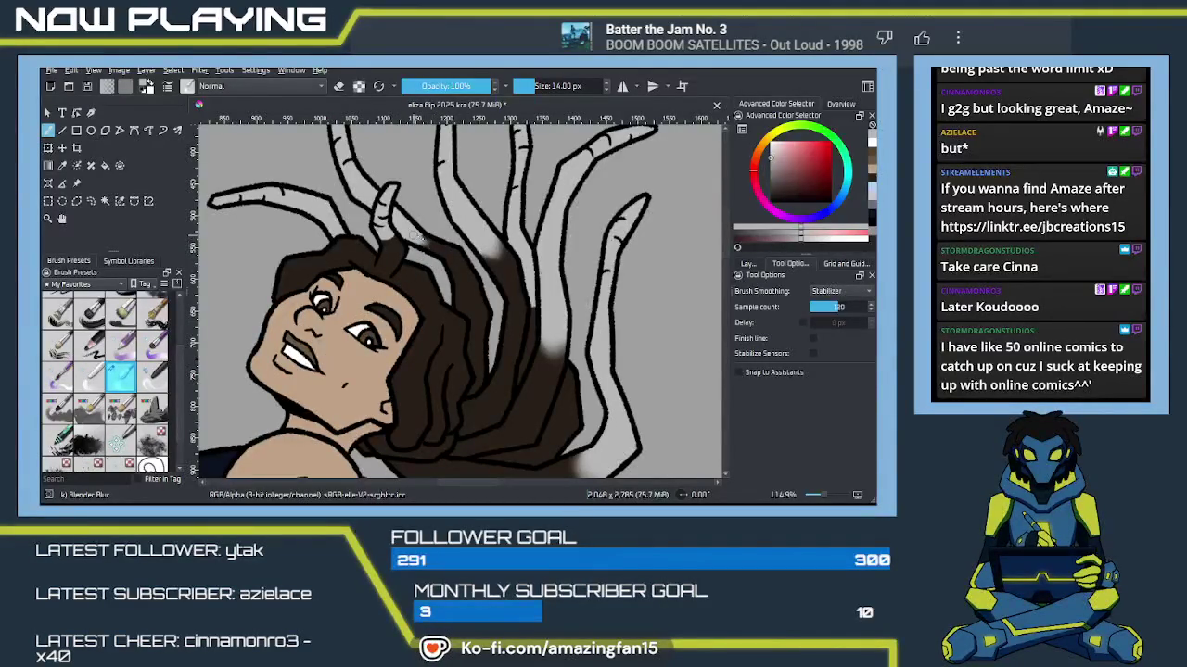
left_click_drag(419, 239, 432, 245)
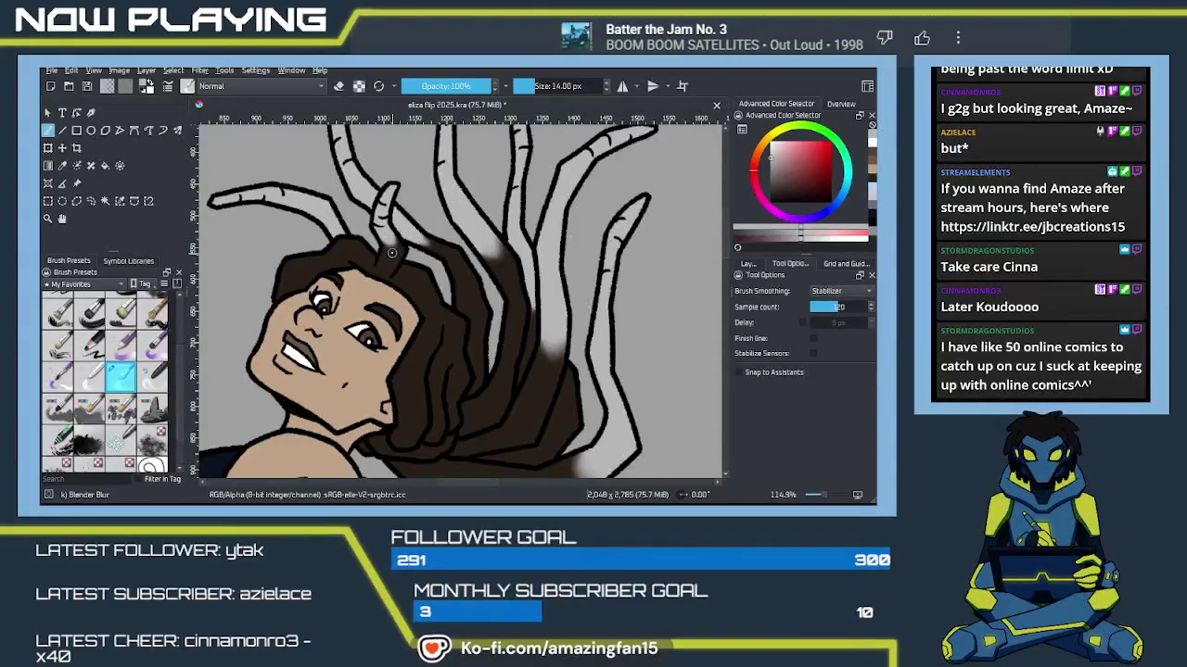
scroll(396, 254, "down", 5)
left_click_drag(514, 316, 500, 352)
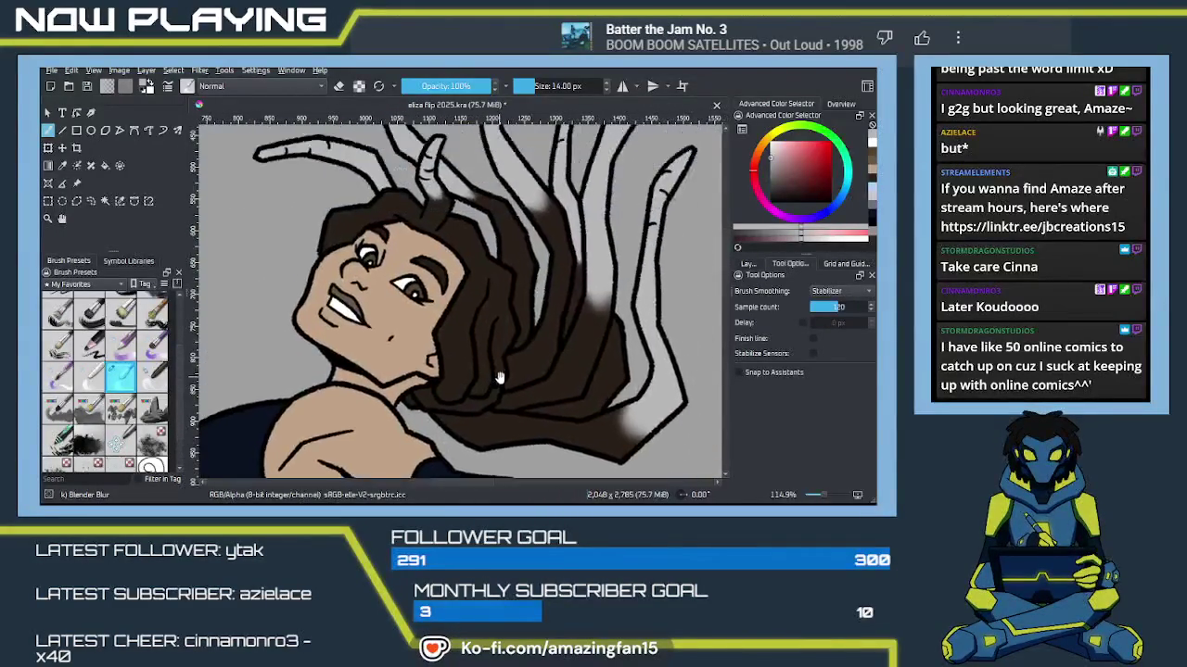
scroll(524, 328, "down", 2)
scroll(524, 328, "down", 2)
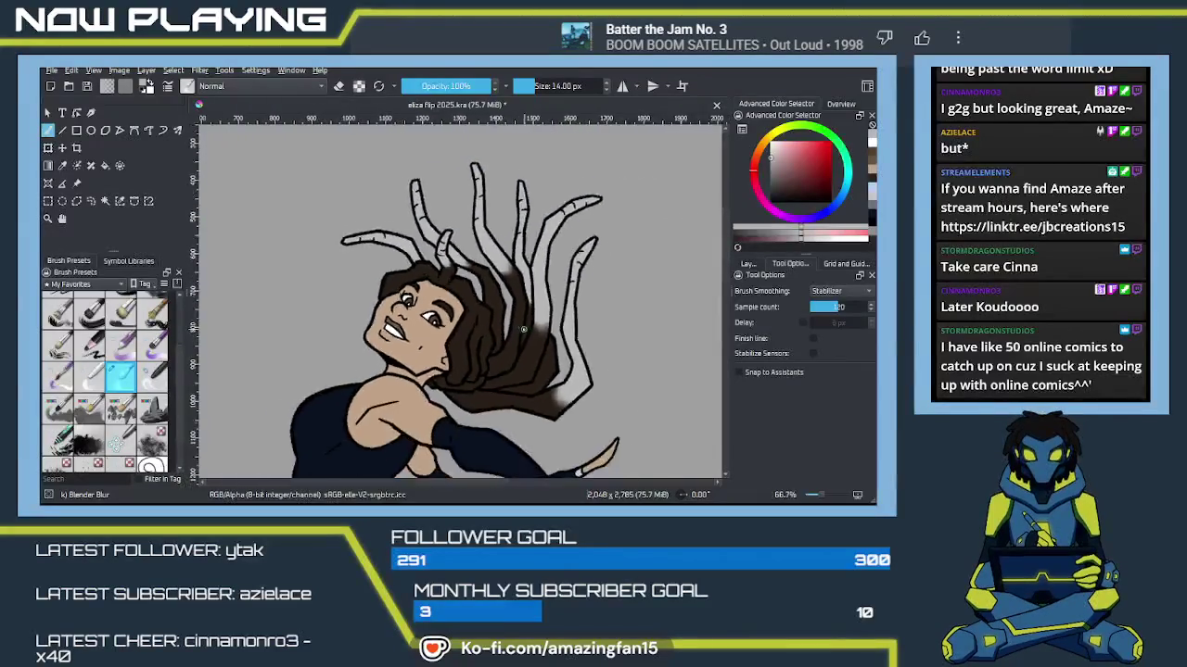
Step: Save the drawing and bring the blue reference version of the figure into view
scroll(523, 328, "down", 2)
scroll(543, 373, "down", 2)
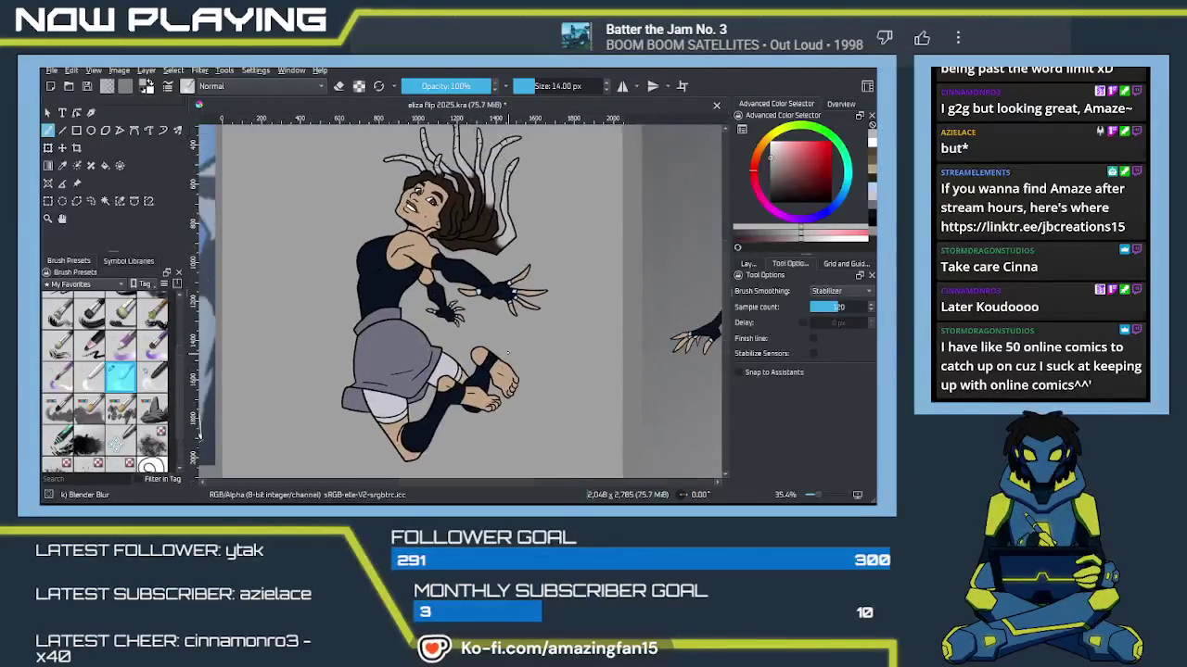
key("ctrl+s")
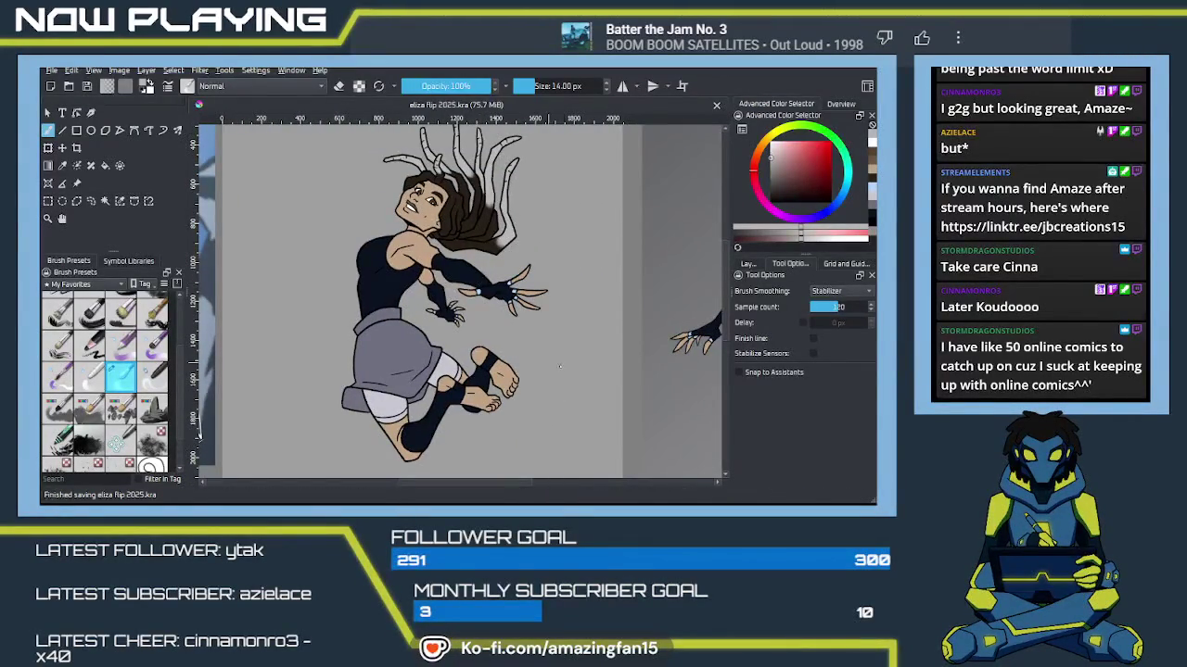
mouse_move(550, 363)
left_mouse_down()
mouse_move(535, 415)
mouse_move(502, 353)
mouse_move(441, 338)
left_mouse_up()
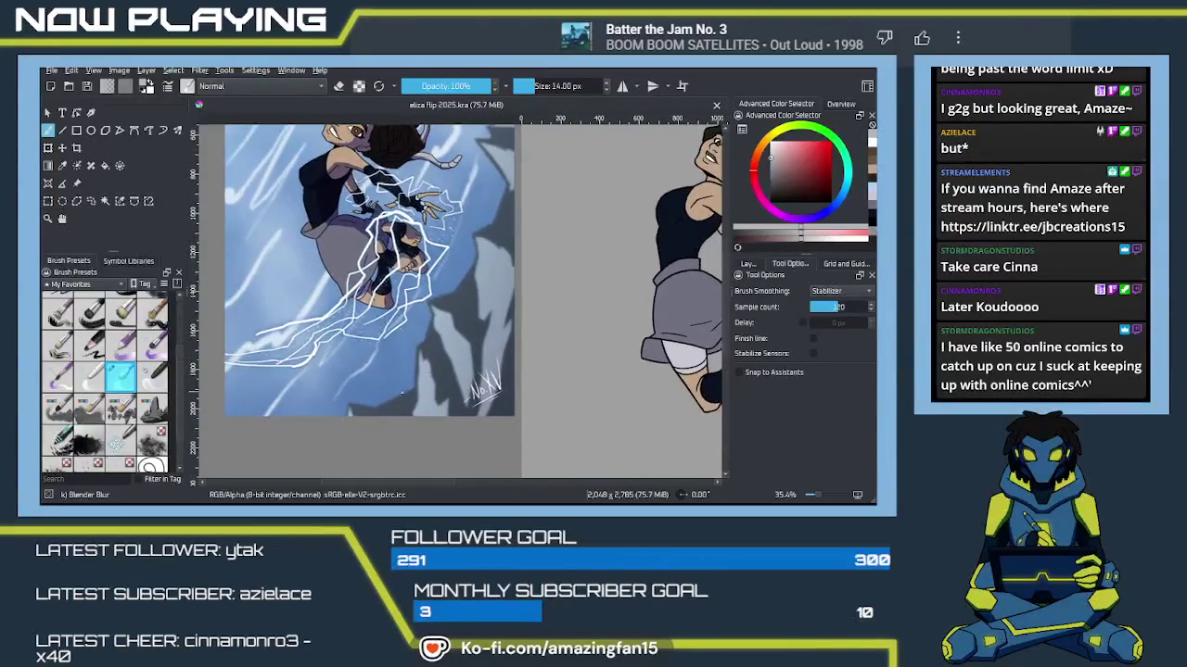
Step: Sample a blue-grey from the reference and add a new paint layer for shading
key("p")
left_click(397, 385)
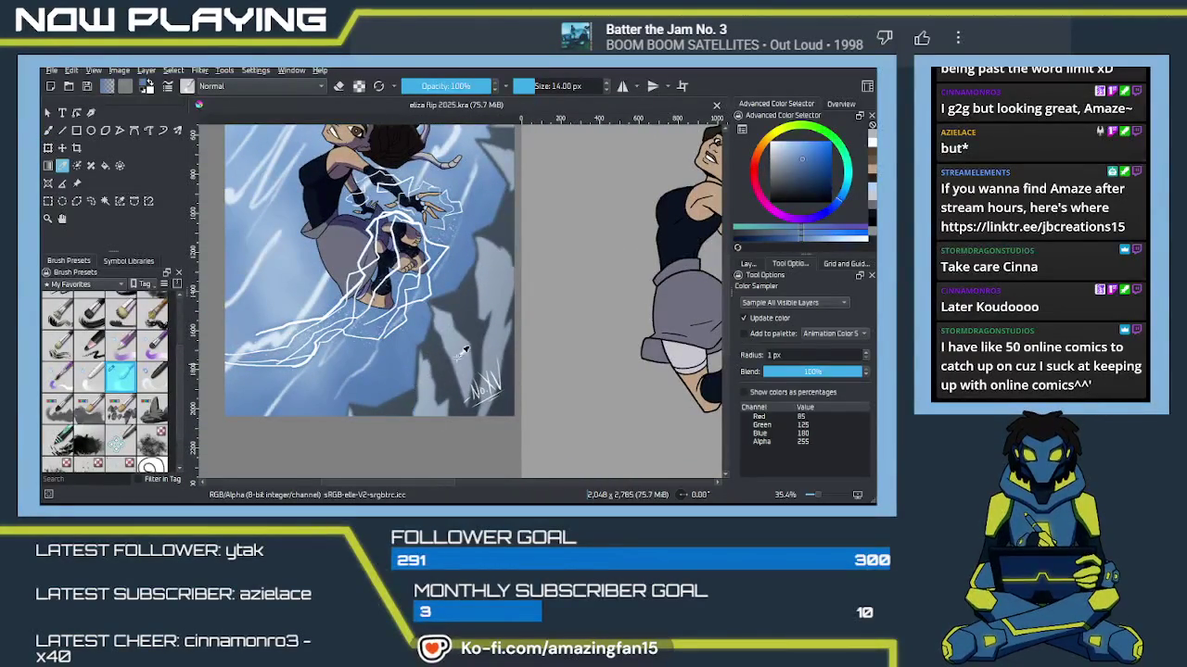
left_click(756, 267)
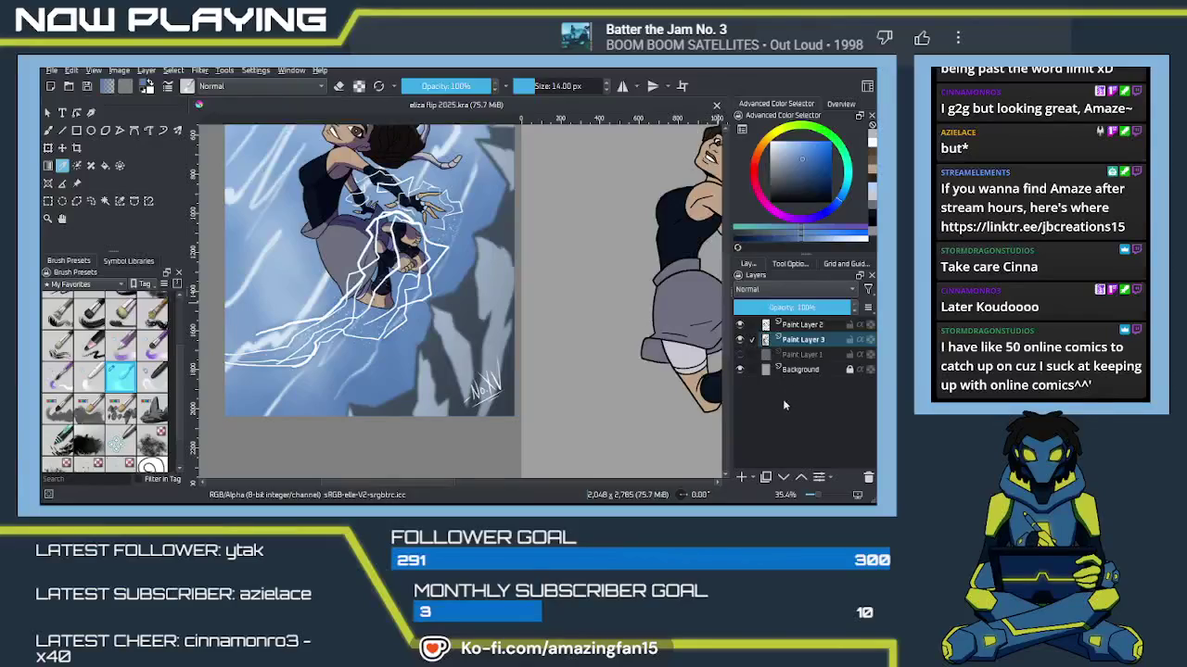
left_click(741, 478)
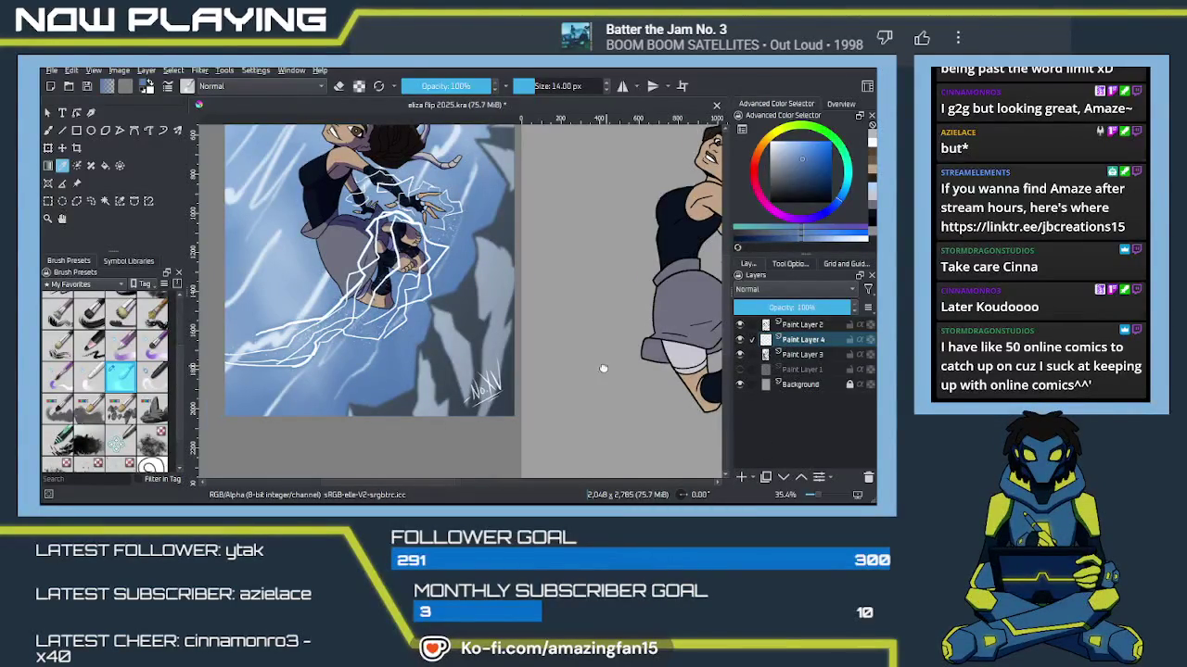
left_click_drag(603, 366, 569, 397)
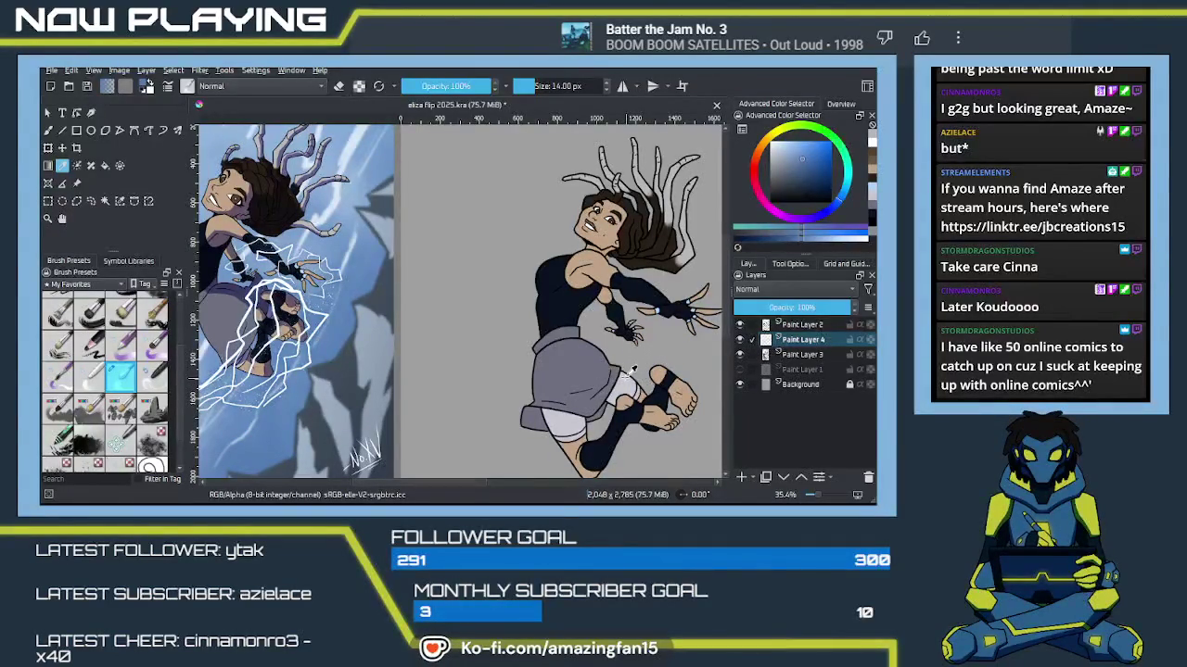
Step: Set the new shading layer's blend mode to Multiply
key("b")
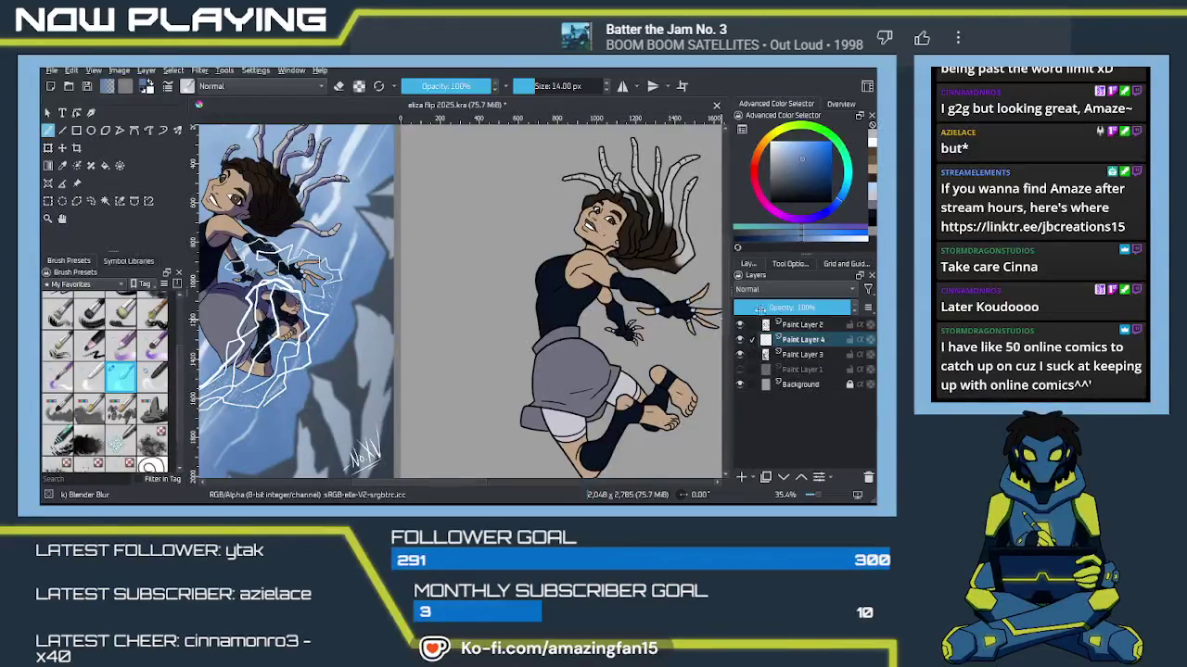
left_click(794, 290)
left_click(788, 321)
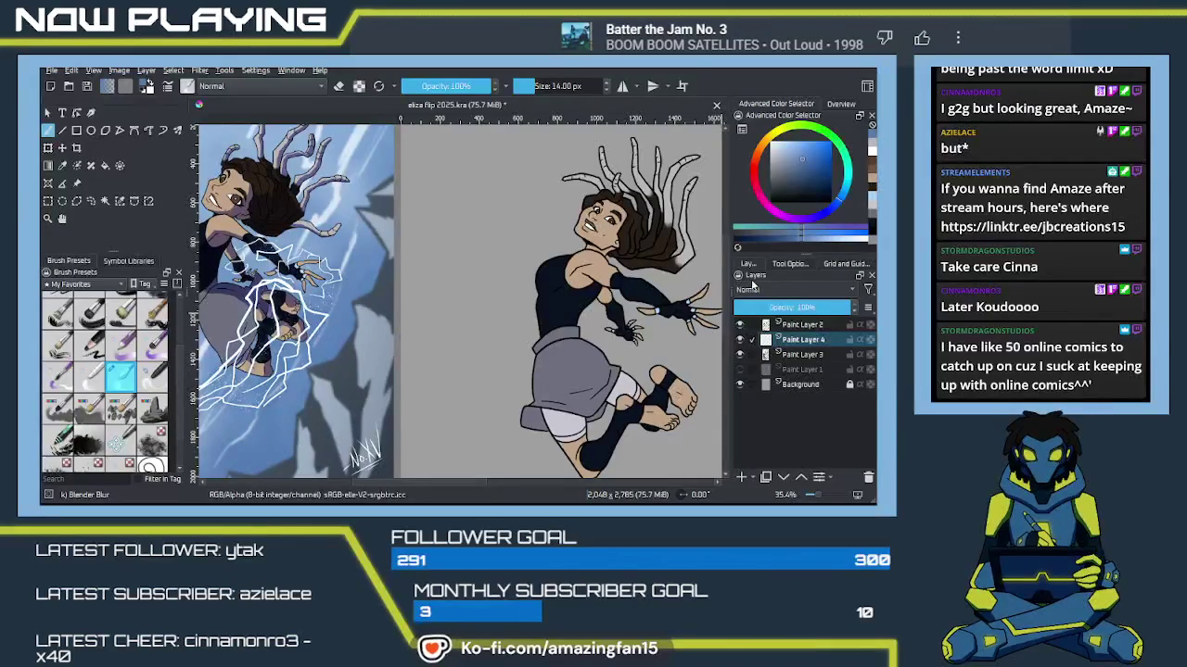
Step: Choose the Ink-4 Pen Rough brush from the quick palette
right_click(485, 329)
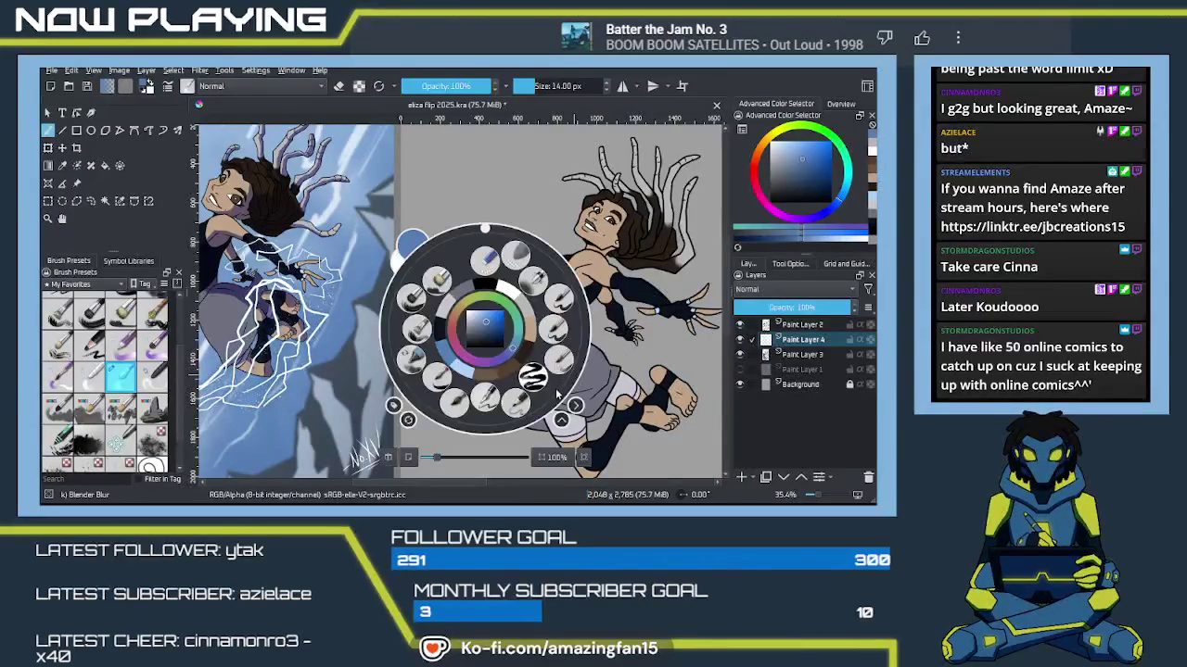
left_click(491, 395)
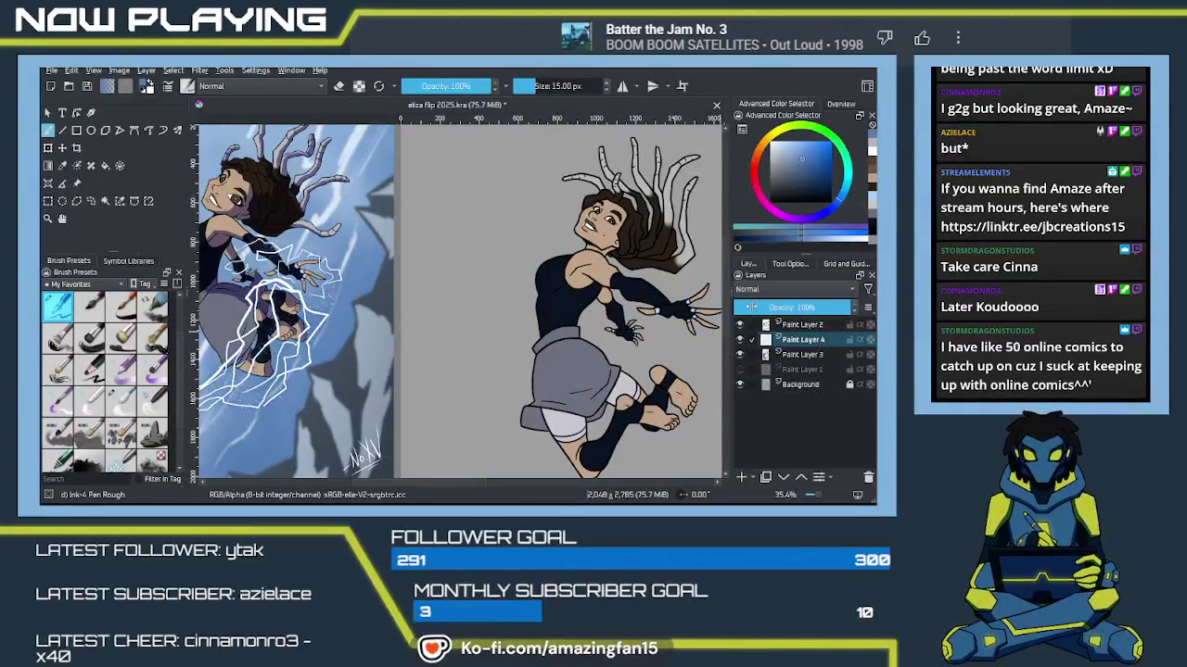
scroll(747, 289, "down", 1)
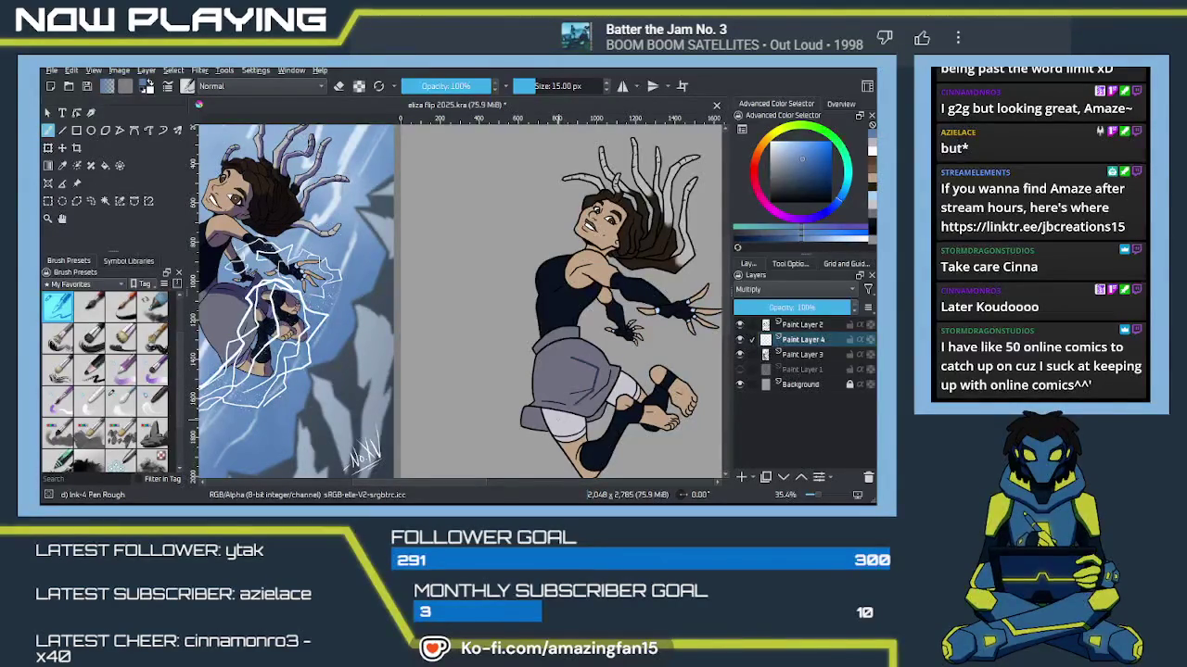
mouse_move(561, 314)
left_mouse_down()
mouse_move(613, 361)
mouse_move(614, 341)
mouse_move(602, 348)
left_mouse_up()
Step: Zoom into the face and draw a thin shadow line above the eye, undoing a stray hair stroke
scroll(603, 349, "up", 1)
scroll(498, 365, "up", 3)
scroll(498, 364, "down", 1)
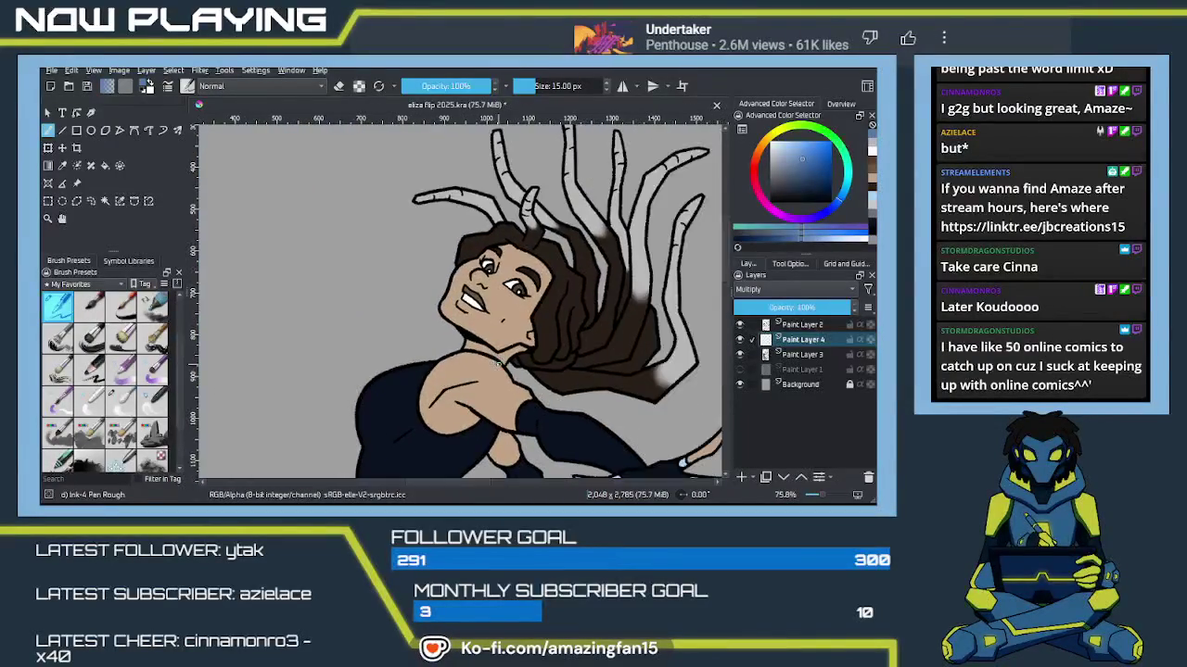
scroll(498, 364, "up", 2)
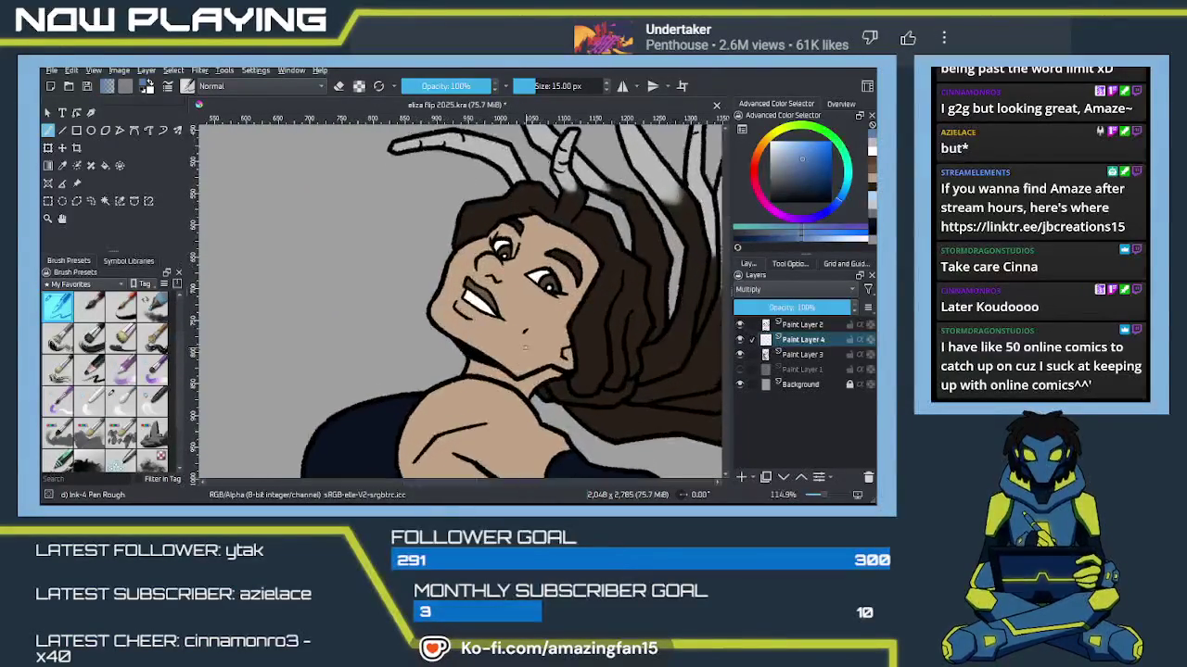
left_click_drag(608, 259, 592, 265)
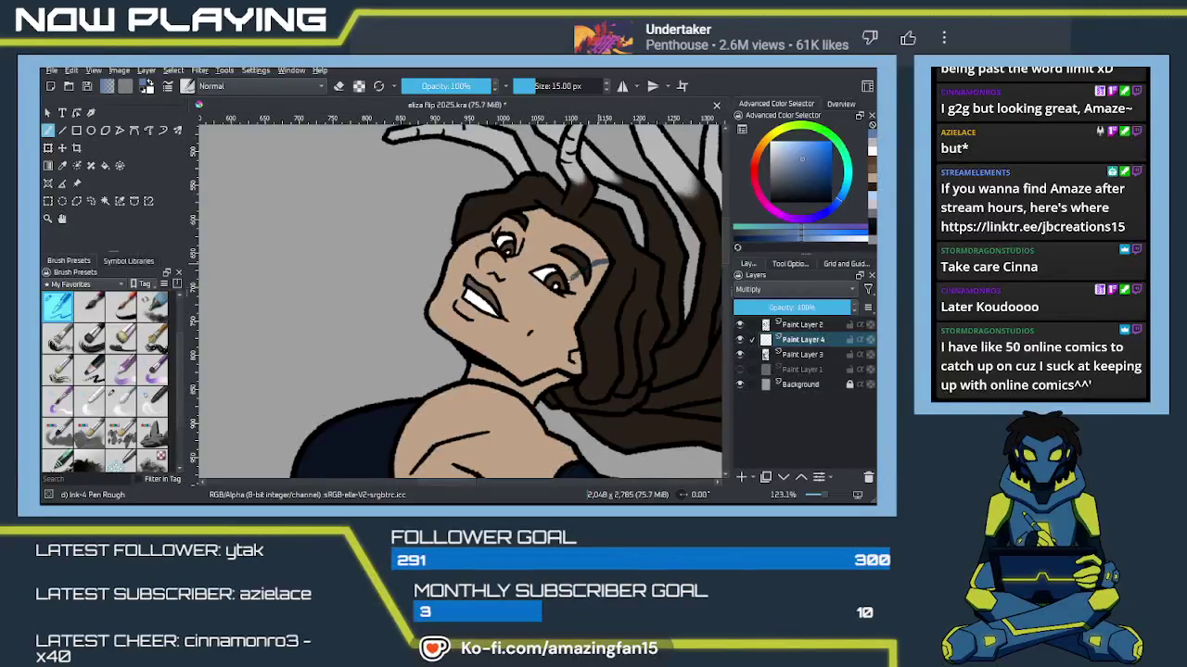
key("ctrl+z")
left_click_drag(598, 263, 562, 295)
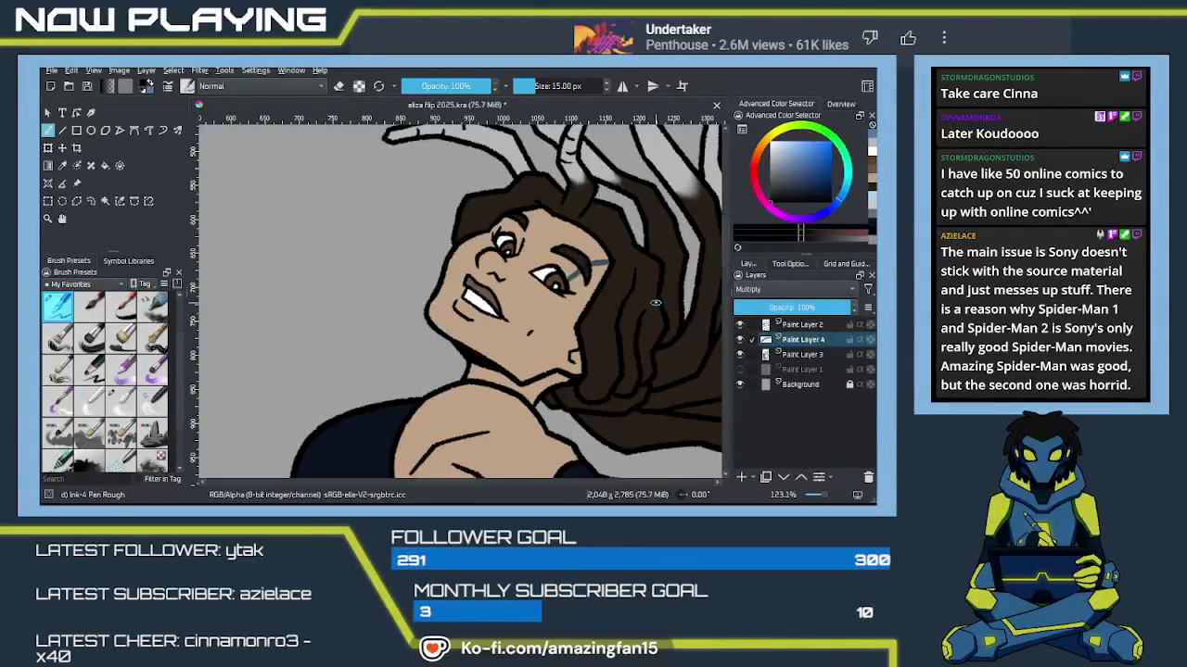
Step: Briefly switch to Paint Layer 2, undo an accidental neck mark, and return to Paint Layer 4
left_click(771, 325)
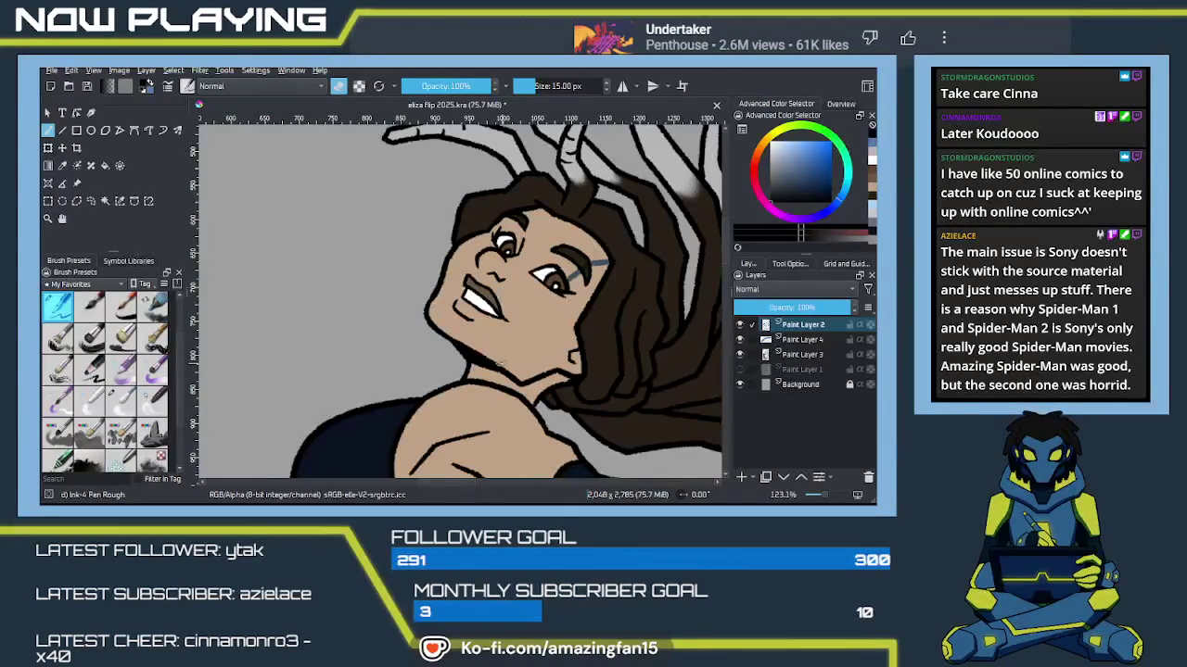
left_click(529, 397)
key("ctrl+z")
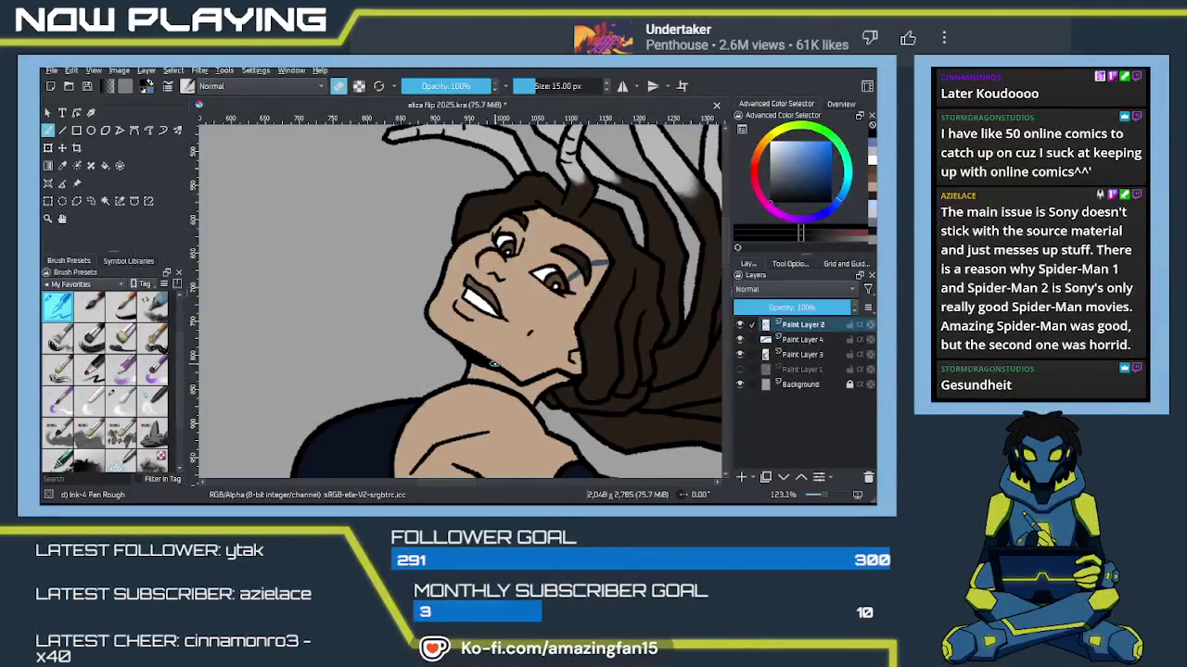
key("e")
key("x")
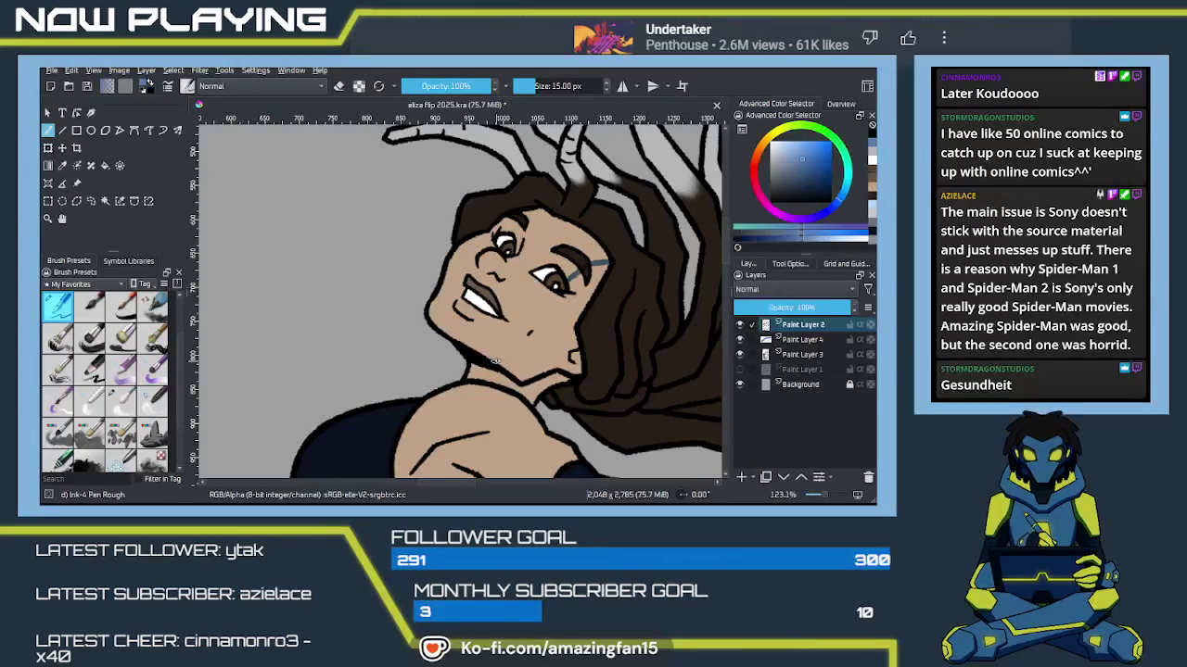
left_click(800, 339)
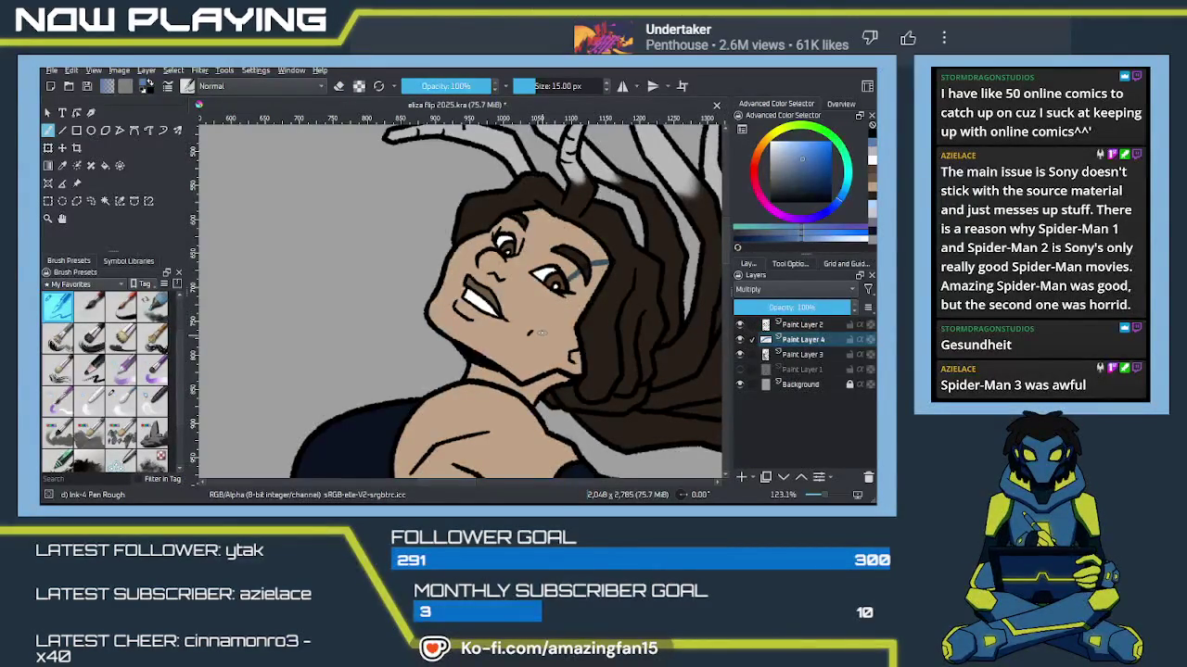
Step: Try shadow strokes under the eye, neck and cheek, ending with a cheek outline curving to the chin
left_click_drag(558, 294, 535, 307)
key("ctrl+z")
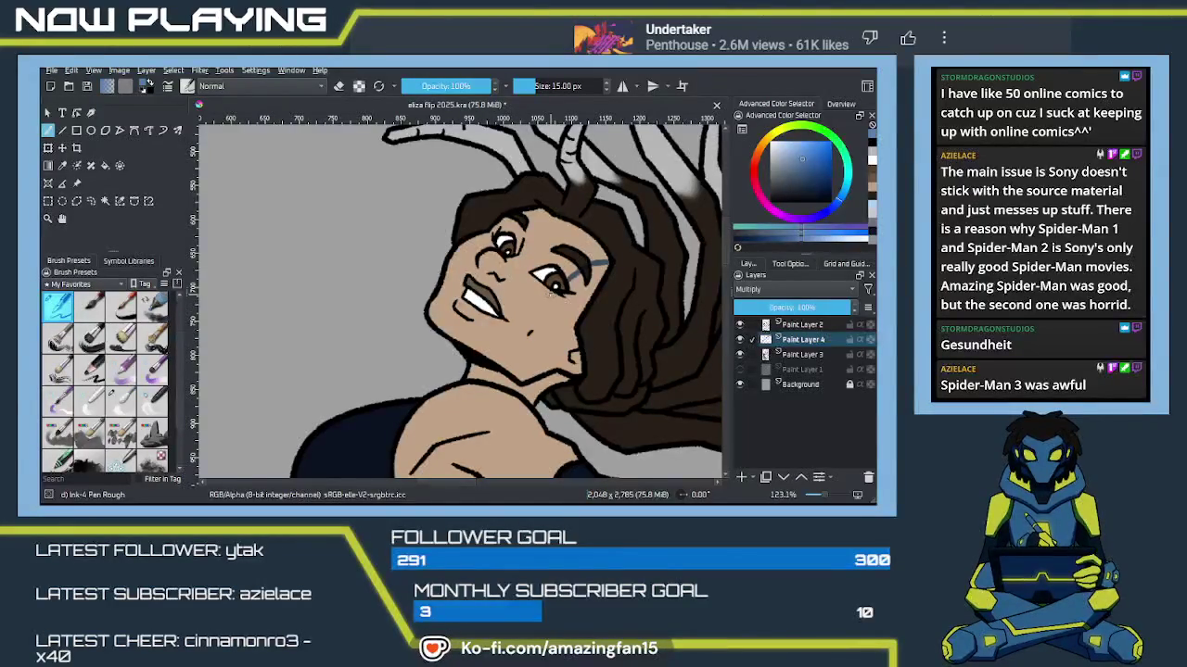
left_click_drag(560, 347, 489, 326)
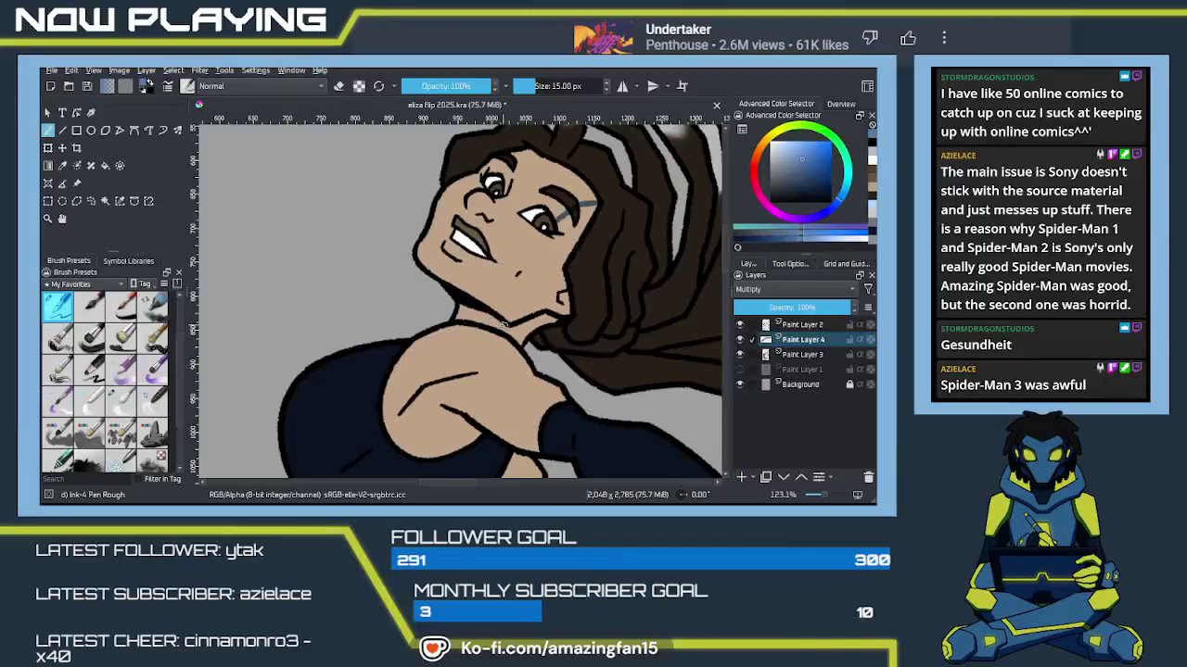
left_click_drag(458, 305, 495, 324)
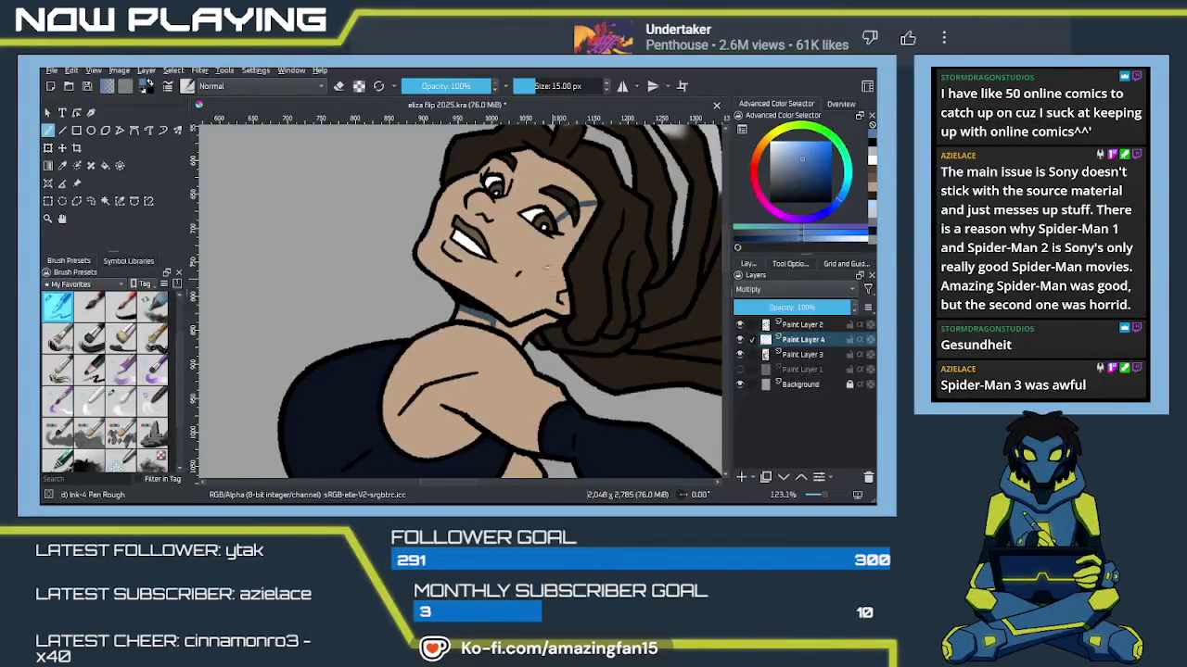
key("ctrl+z")
left_click_drag(549, 232, 519, 278)
key("ctrl+z")
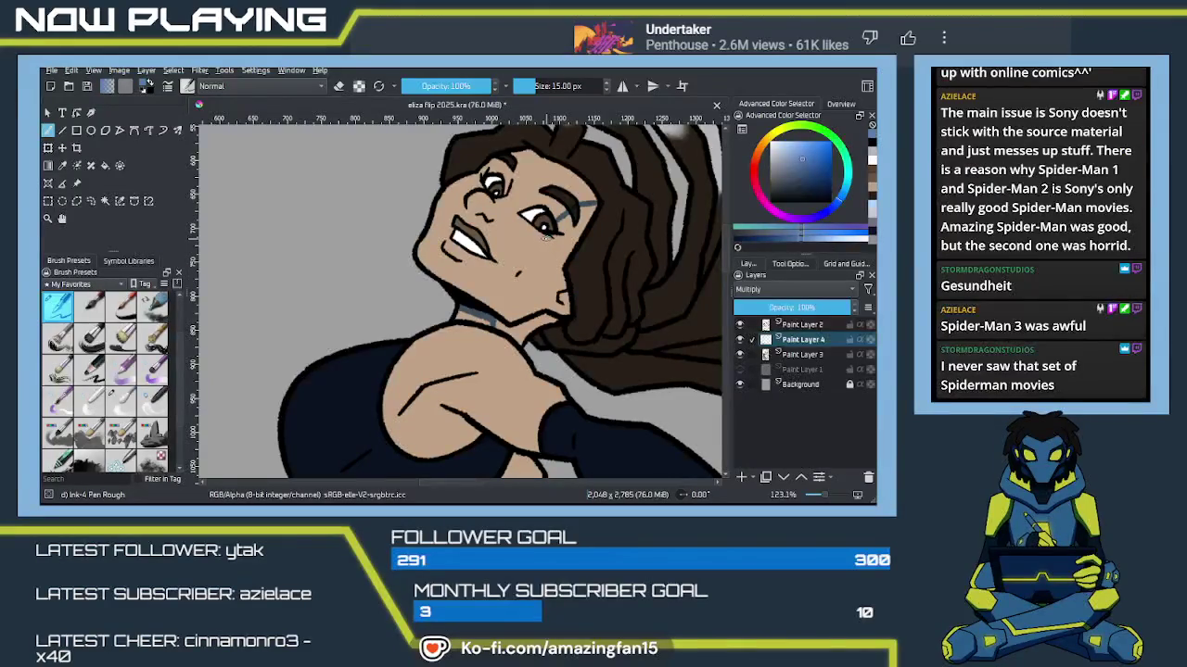
left_click_drag(547, 232, 490, 289)
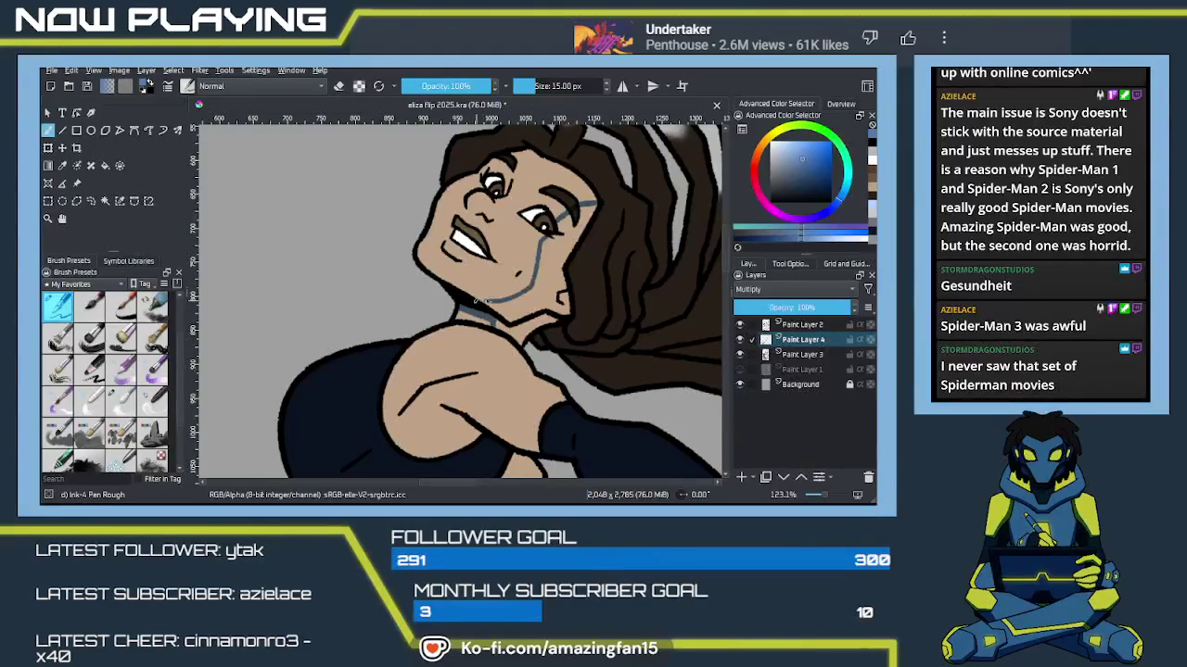
Step: Try a blue-grey fill of the outlined face and neck shadow, then undo it
key("f")
left_click(547, 311)
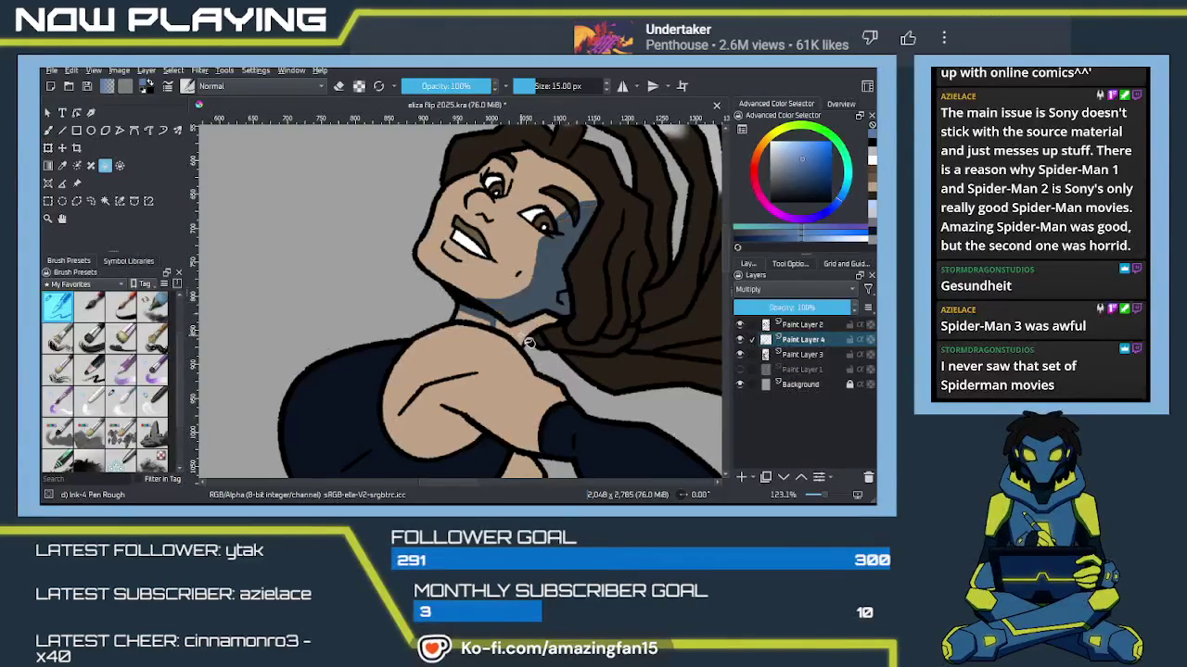
left_click_drag(526, 342, 538, 366)
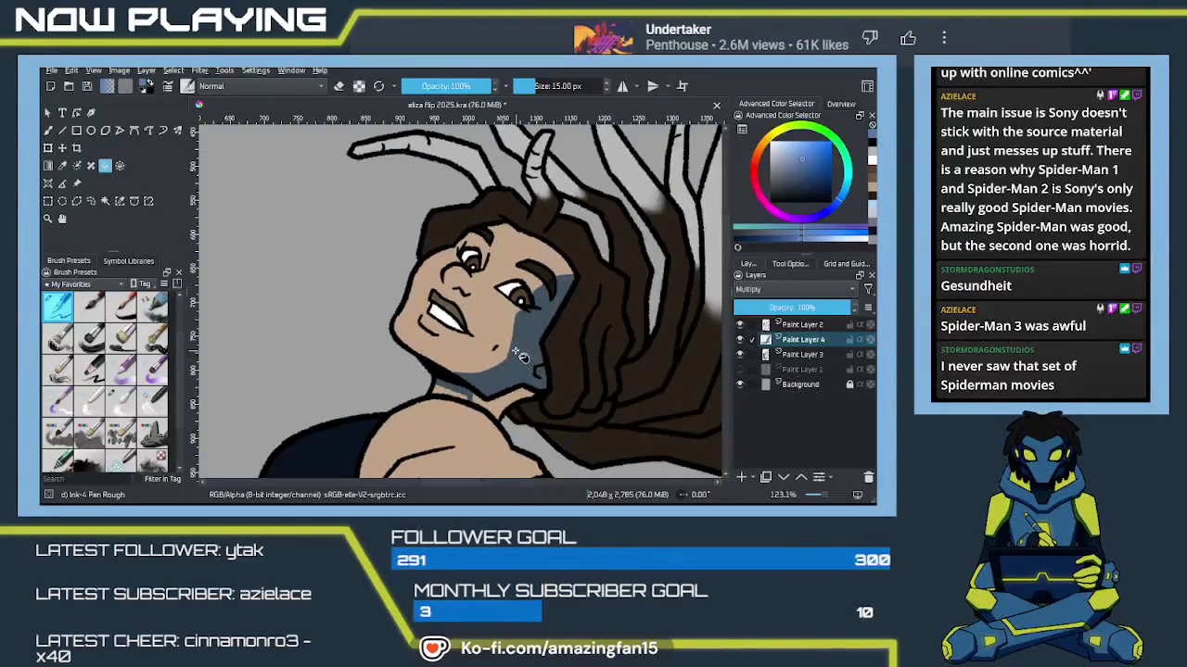
key("ctrl+z")
key("ctrl+z")
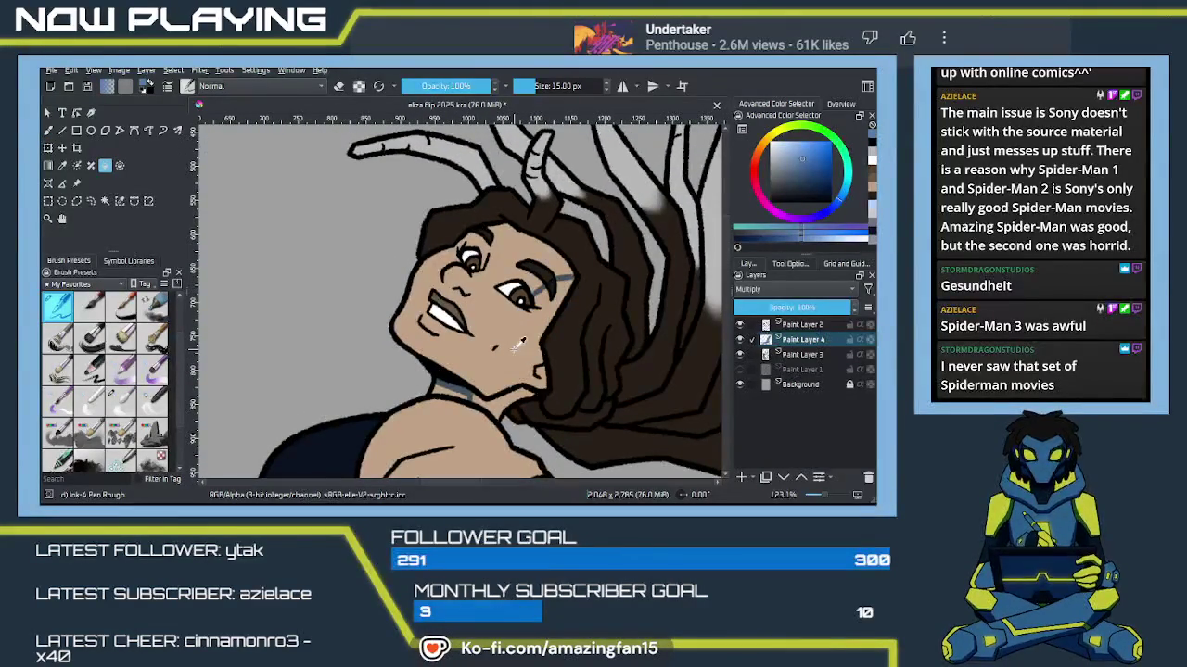
key("ctrl+r")
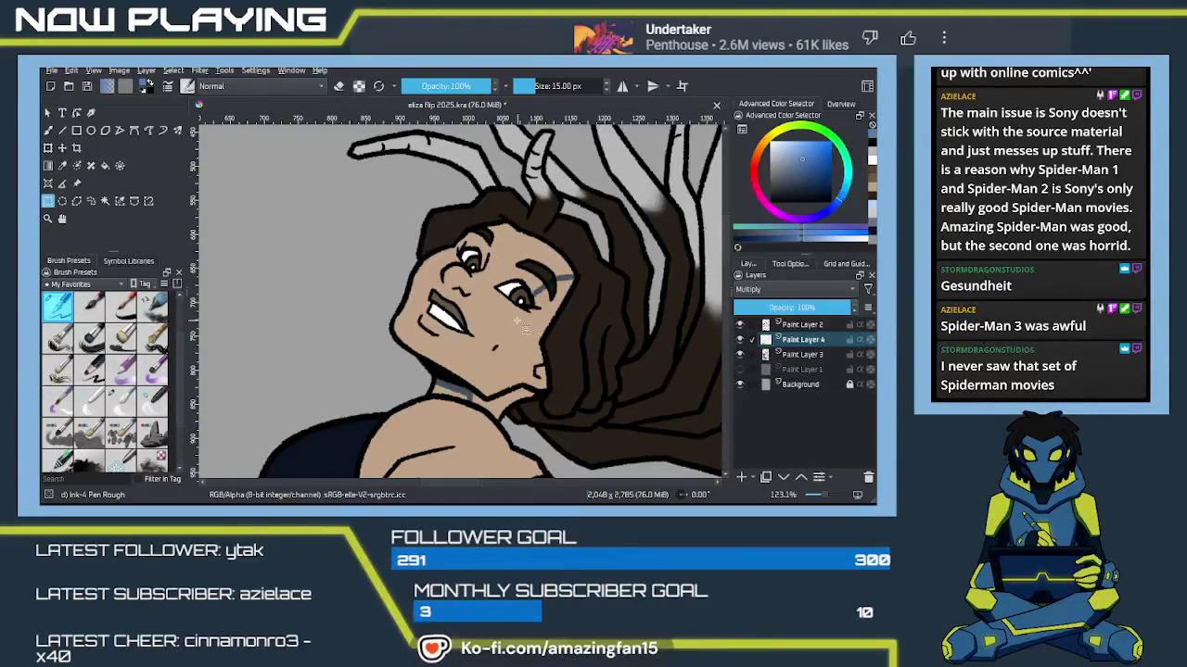
key("b")
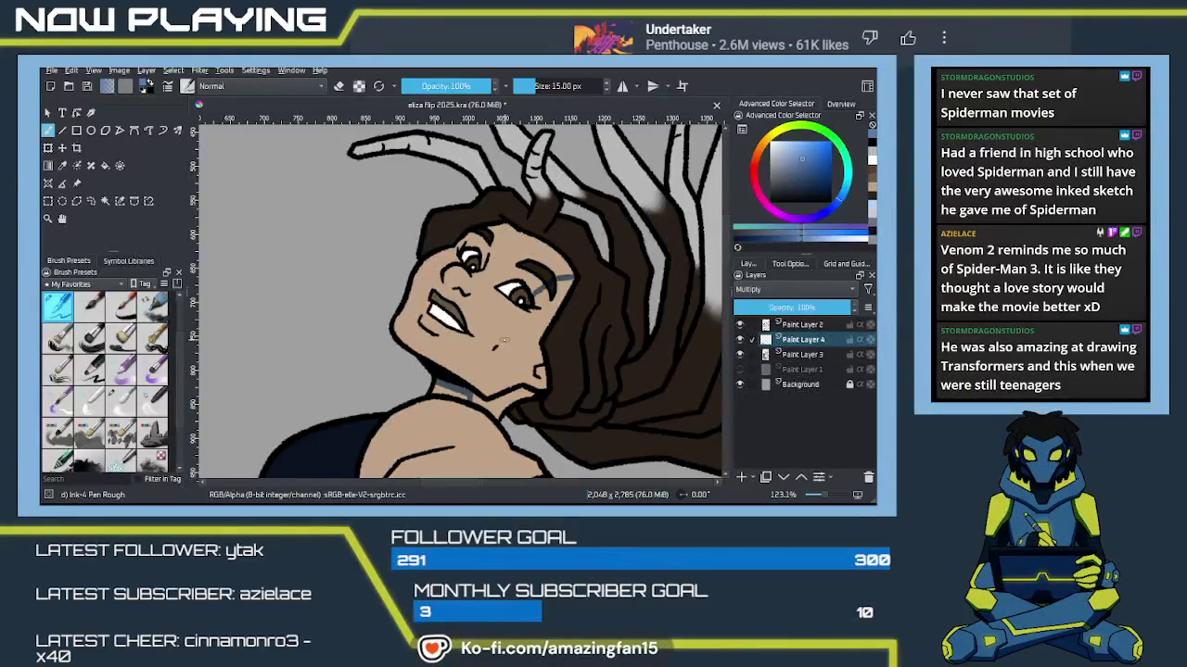
Step: Bucket-fill the neck shadow area darker on the Multiply layer
left_click_drag(483, 313, 469, 269)
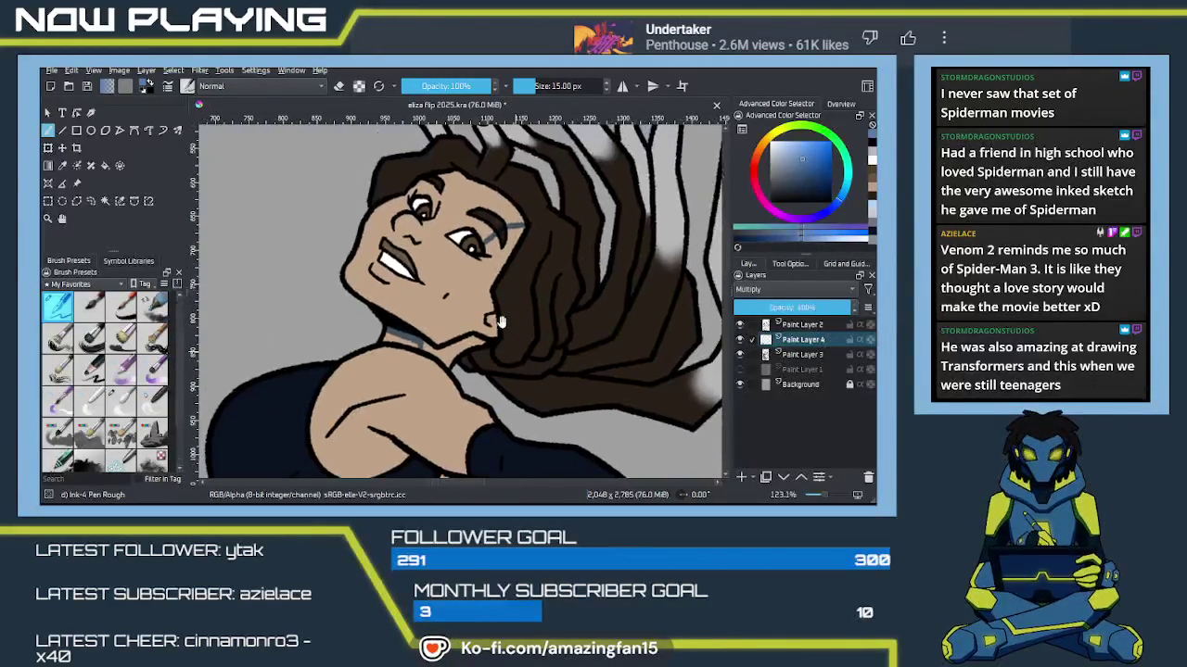
left_click_drag(466, 343, 472, 298)
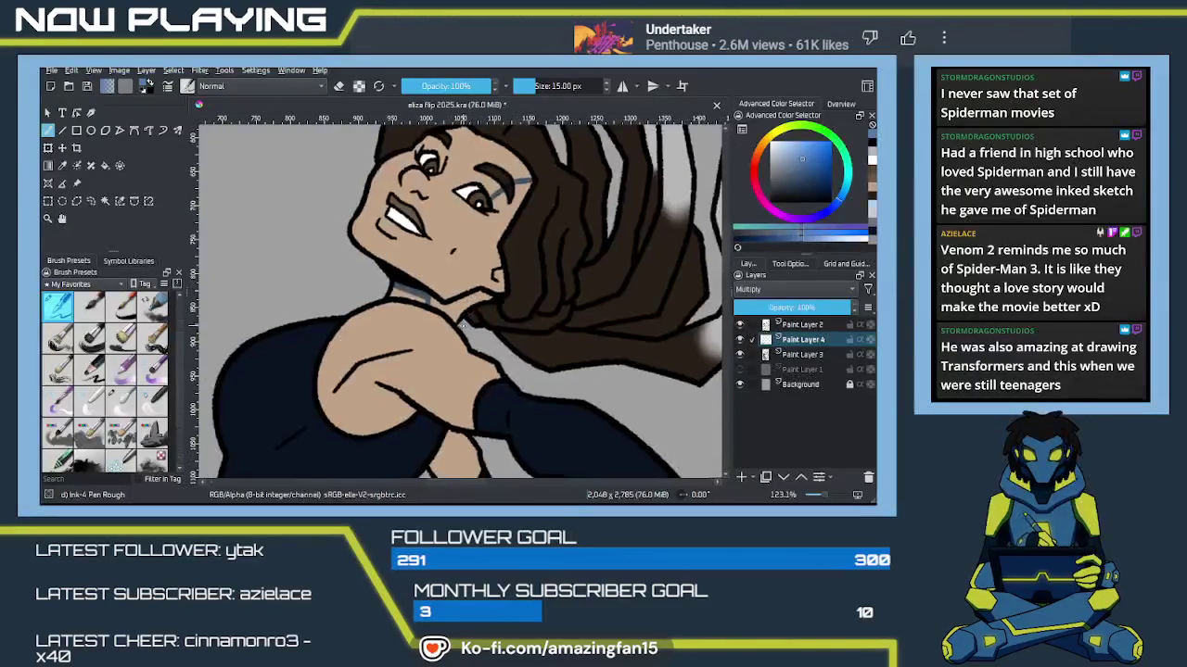
key("f")
left_click(454, 327)
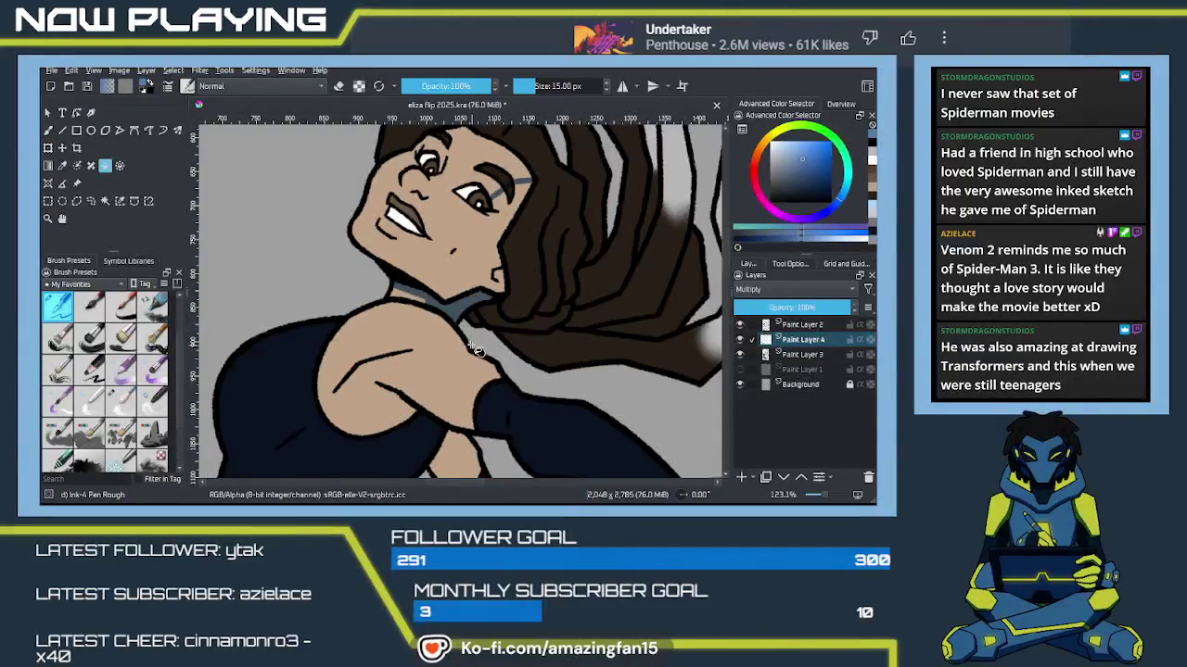
key("b")
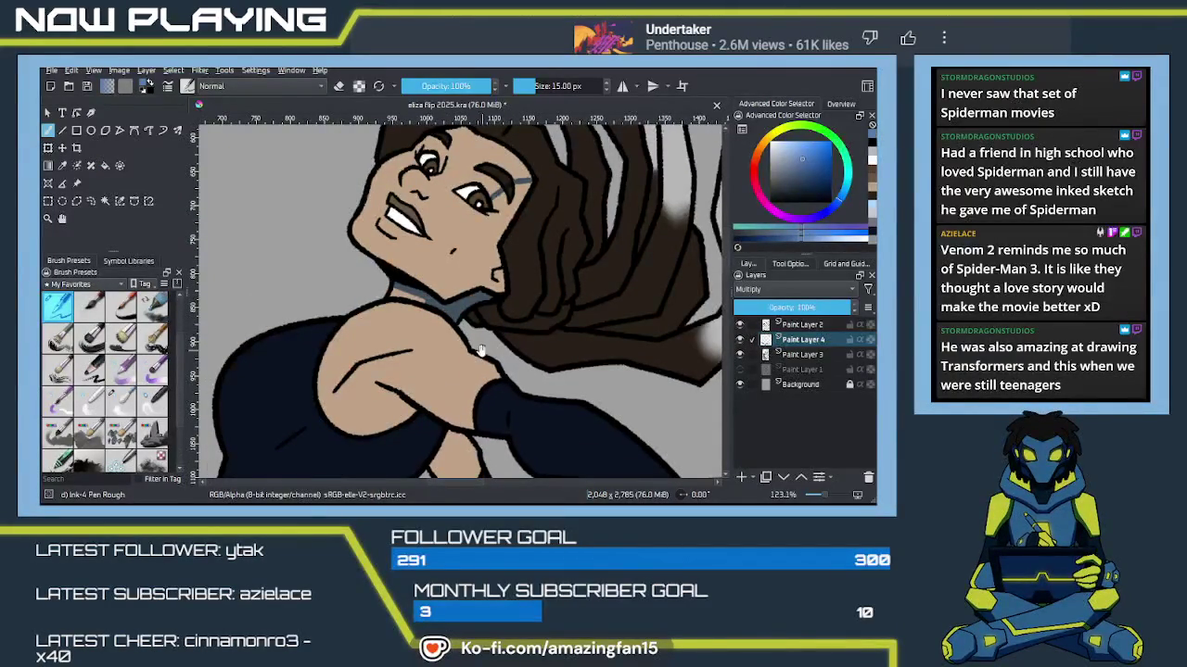
Step: Try a blue-grey cheek stroke, mirror the view to check, and undo the stray cheek marks
left_click_drag(480, 347, 475, 320)
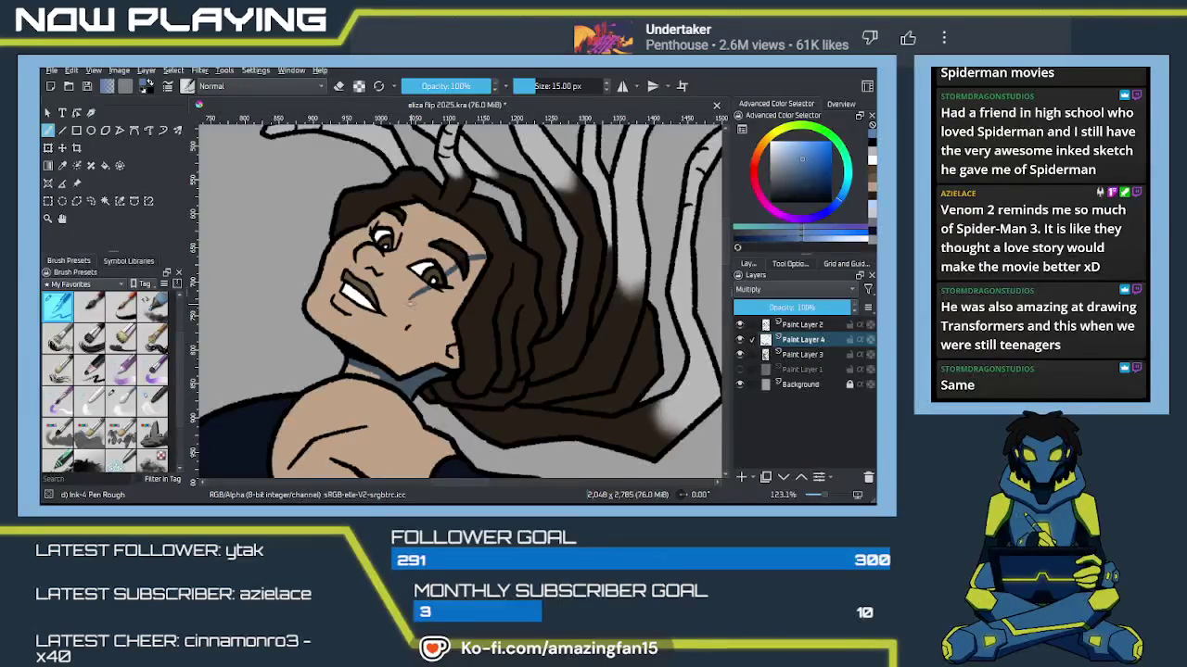
mouse_move(409, 295)
left_mouse_down()
mouse_move(398, 324)
mouse_move(356, 346)
left_mouse_up()
key("ctrl+z")
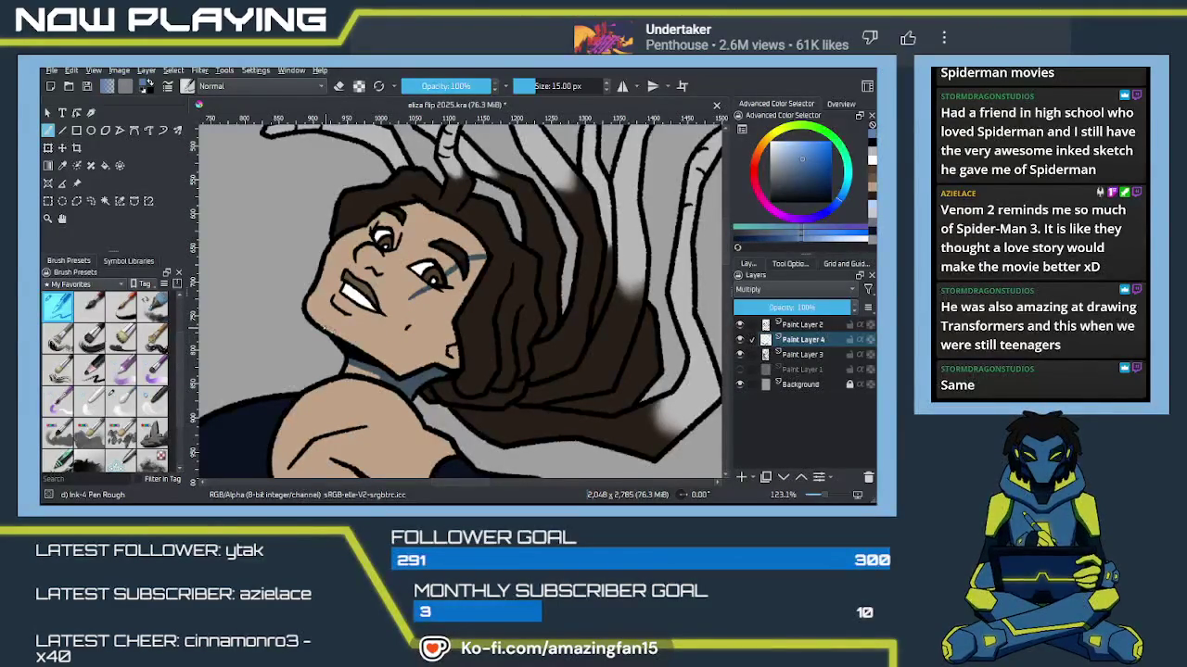
key("m")
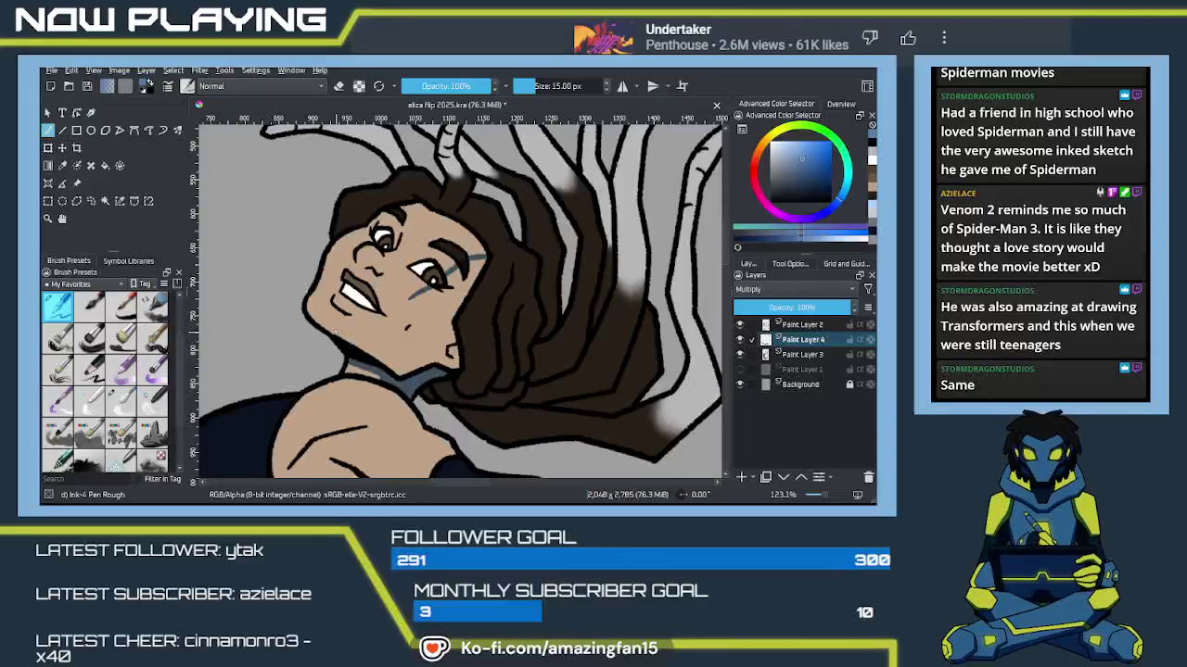
key("m")
key("m")
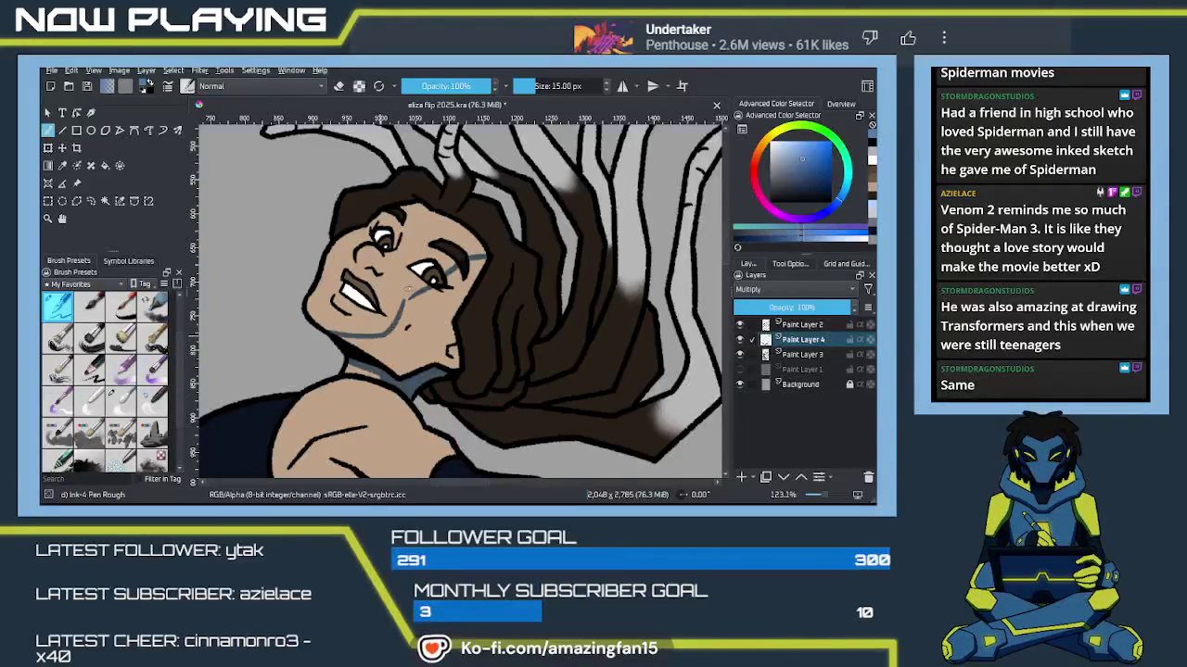
key("m")
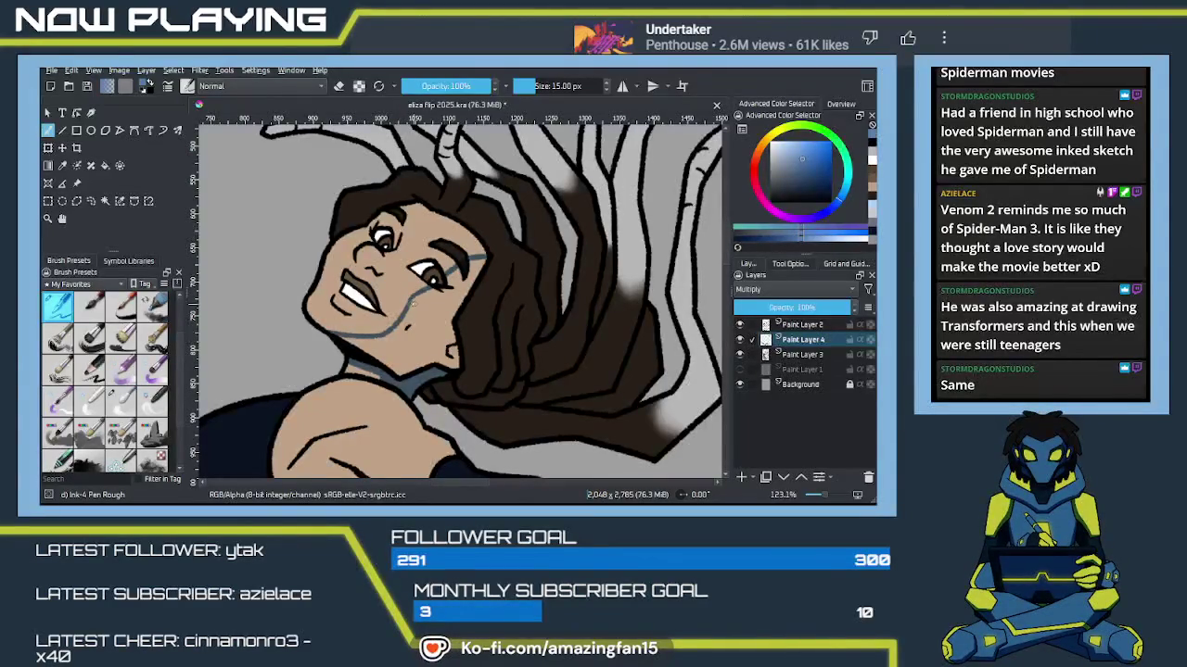
key("ctrl+z")
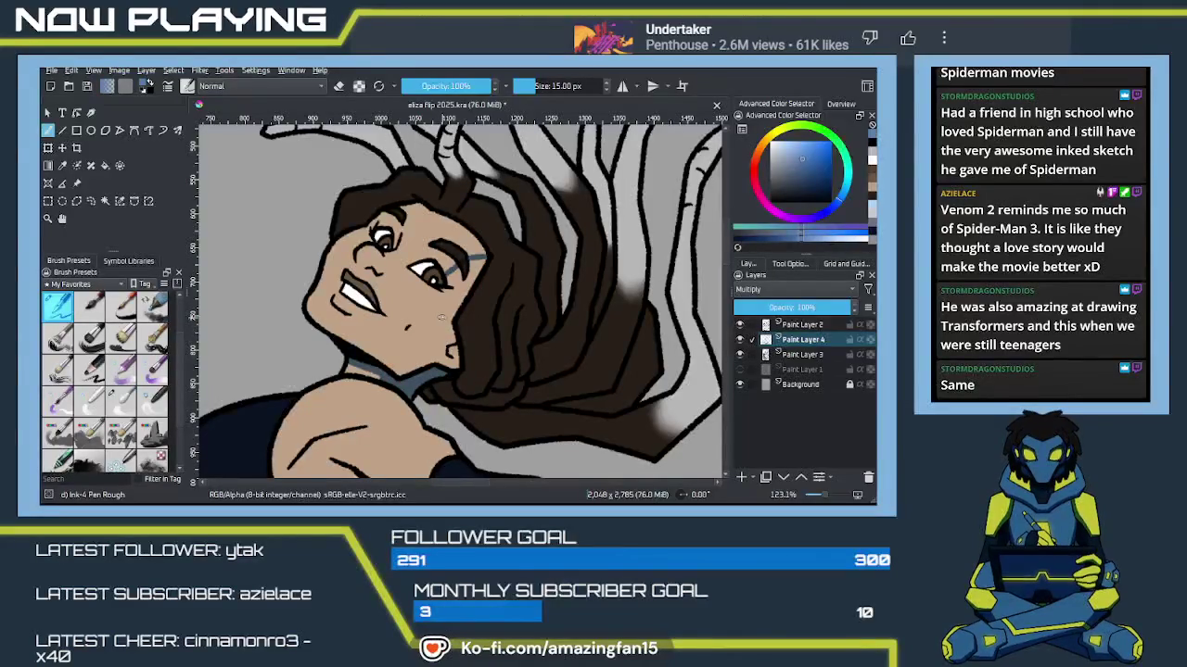
key("ctrl+z")
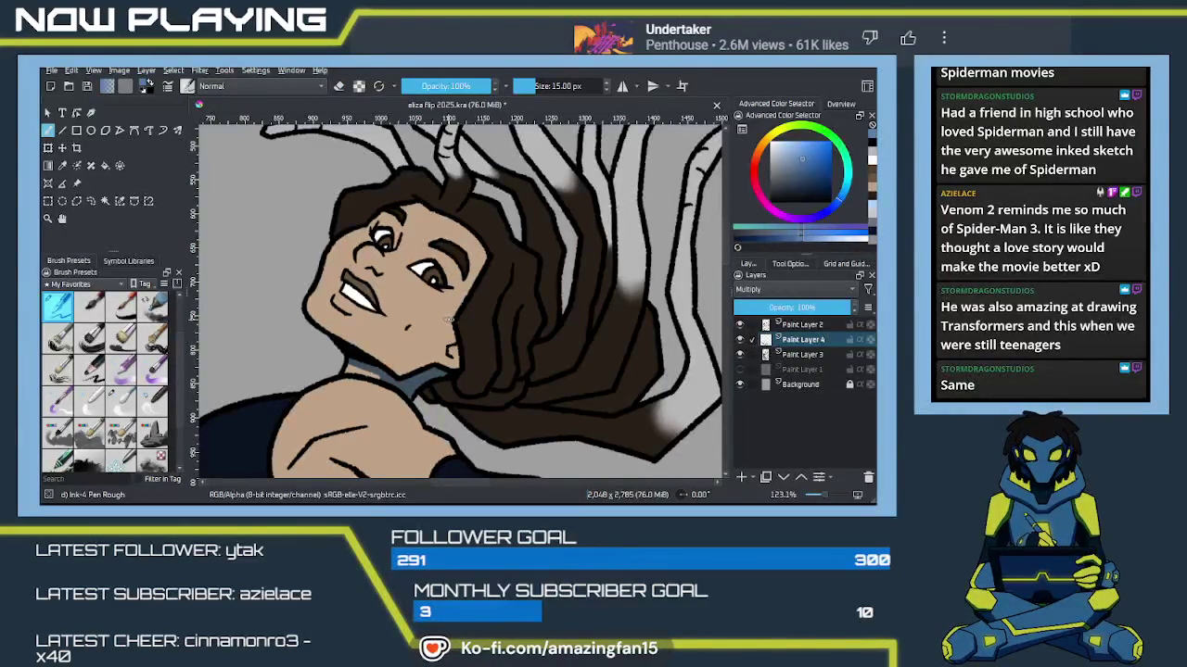
mouse_move(464, 323)
left_mouse_down()
mouse_move(480, 276)
mouse_move(397, 315)
left_mouse_up()
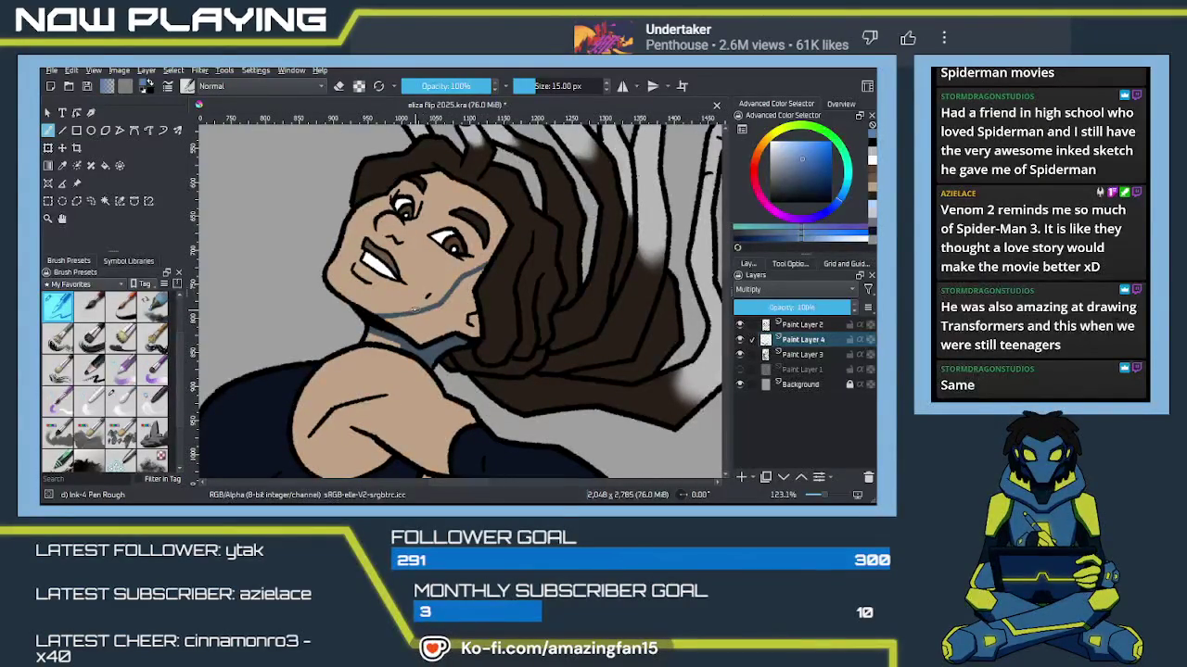
Step: Fill the shadow under the chin with blue-grey
scroll(487, 268, "down", 1)
key("f")
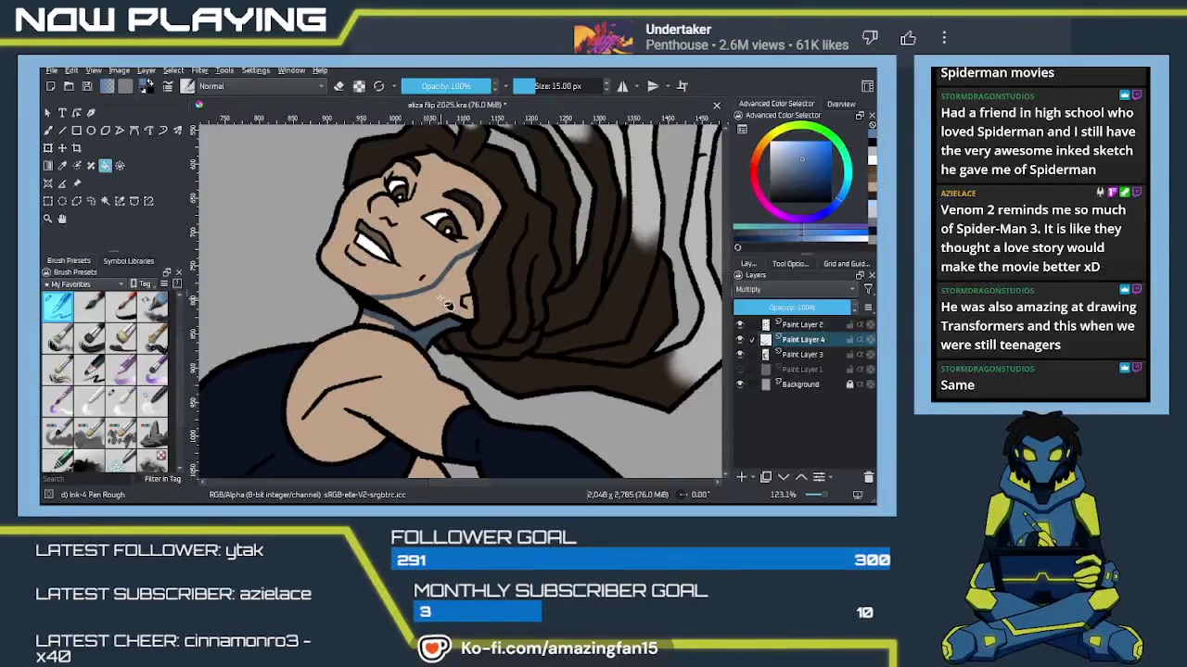
left_click(445, 304)
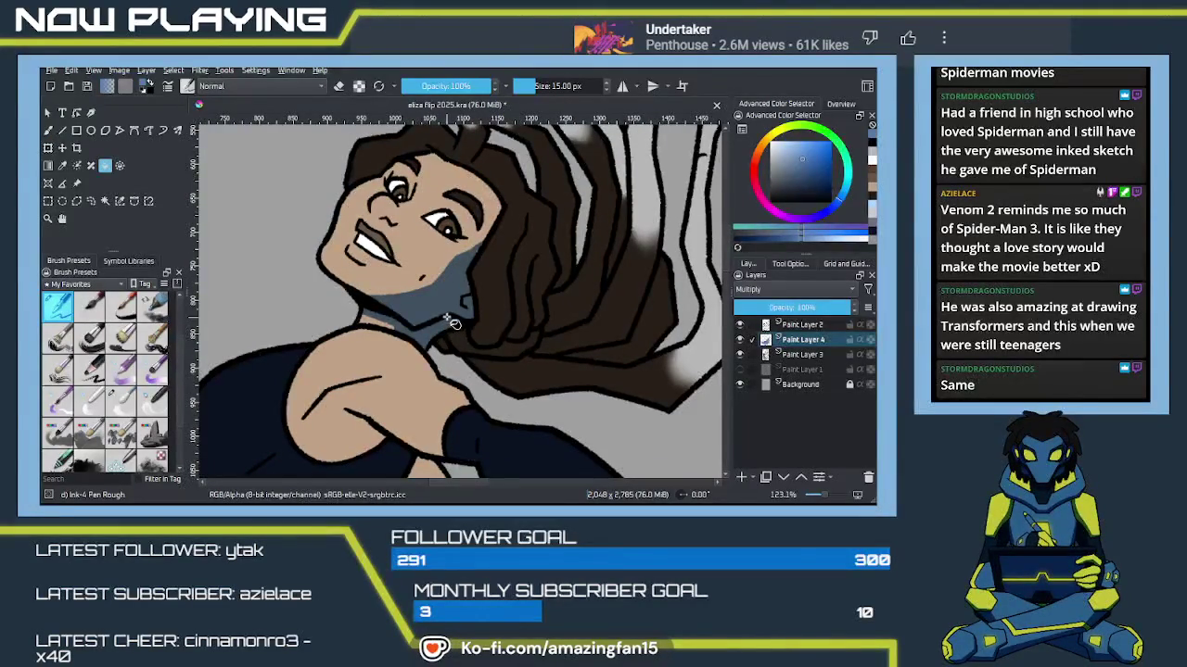
key("b")
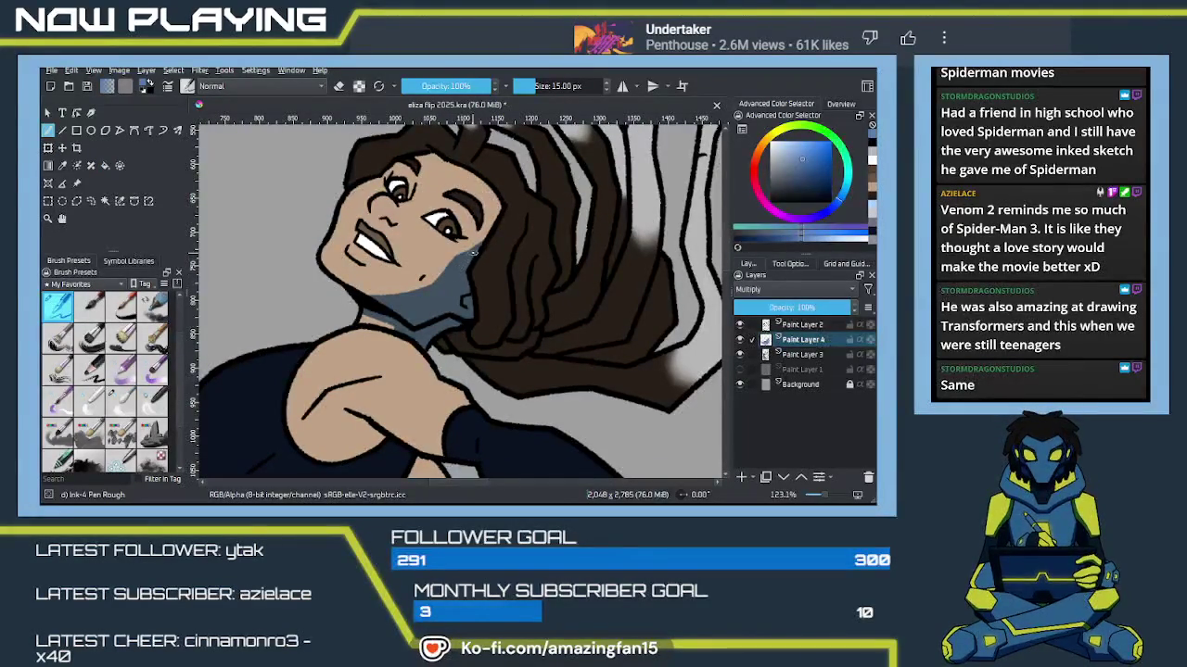
Step: Rotate the view and try a shading stroke along the small tentacle above the head
mouse_move(476, 249)
left_mouse_down()
mouse_move(446, 359)
mouse_move(412, 264)
mouse_move(556, 389)
left_mouse_up()
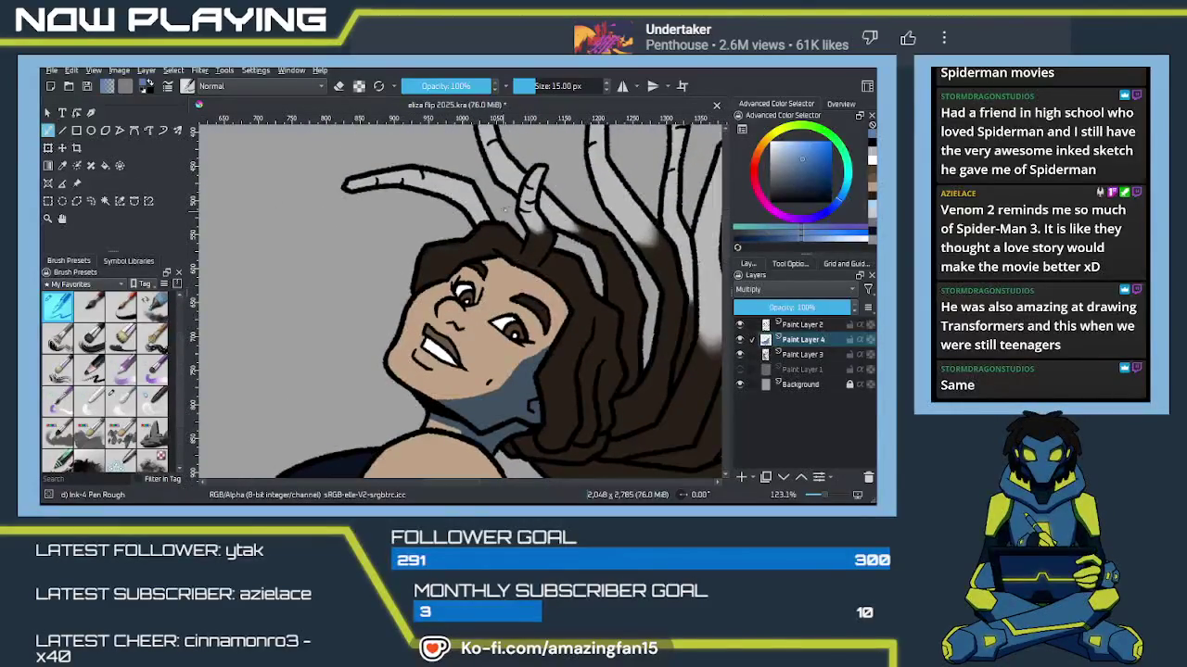
left_click_drag(535, 183, 532, 205)
key("ctrl+z")
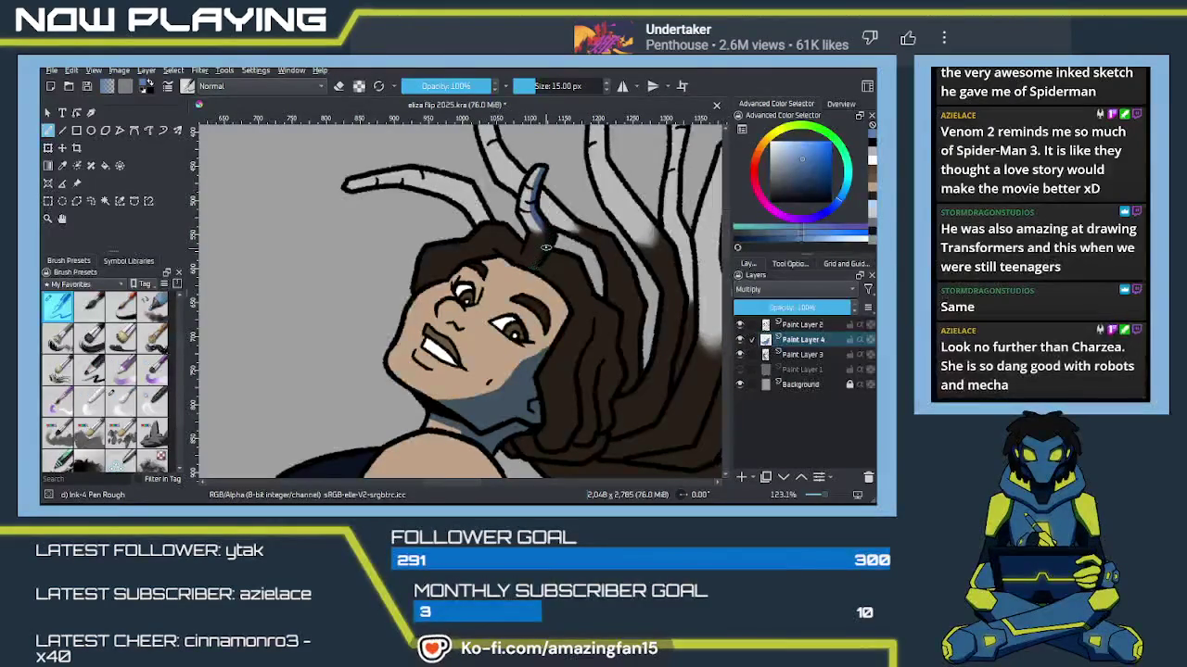
left_click_drag(551, 296, 577, 269)
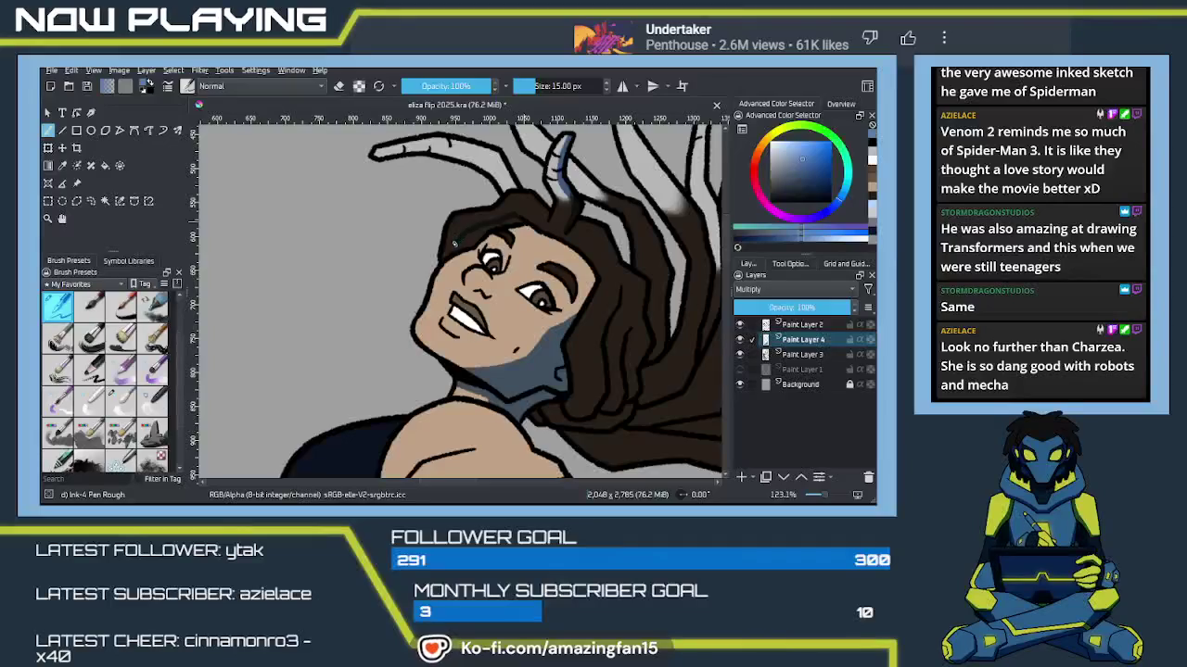
Step: Fill three hair strands beside the face with dark brown
key("f")
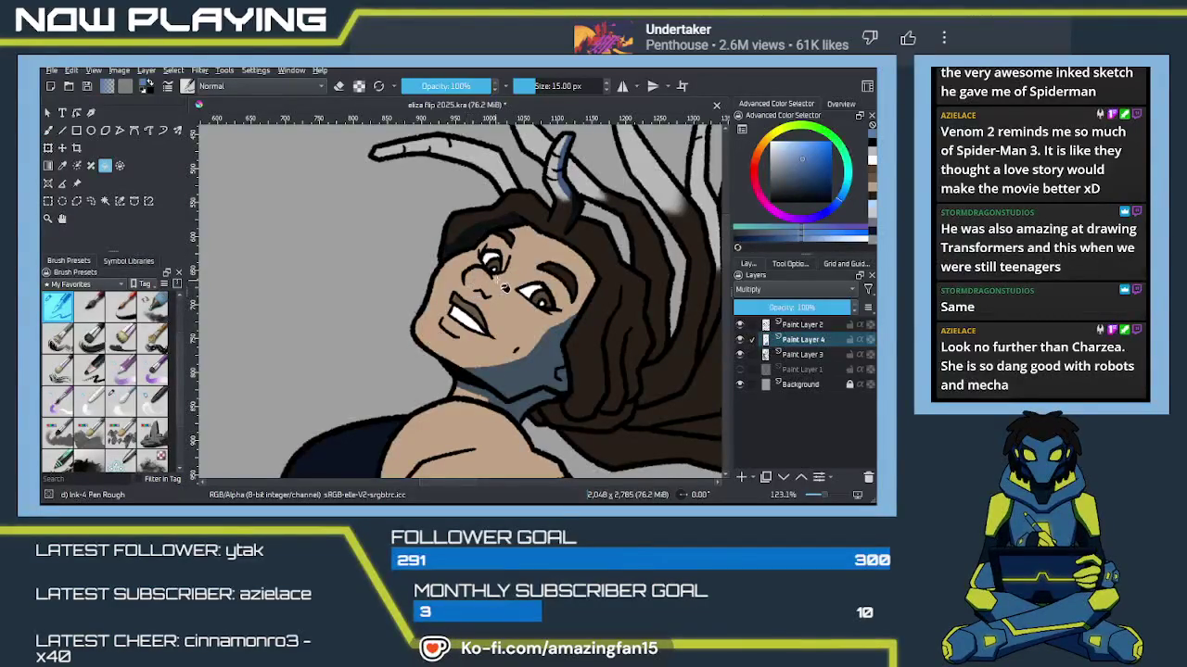
key("b")
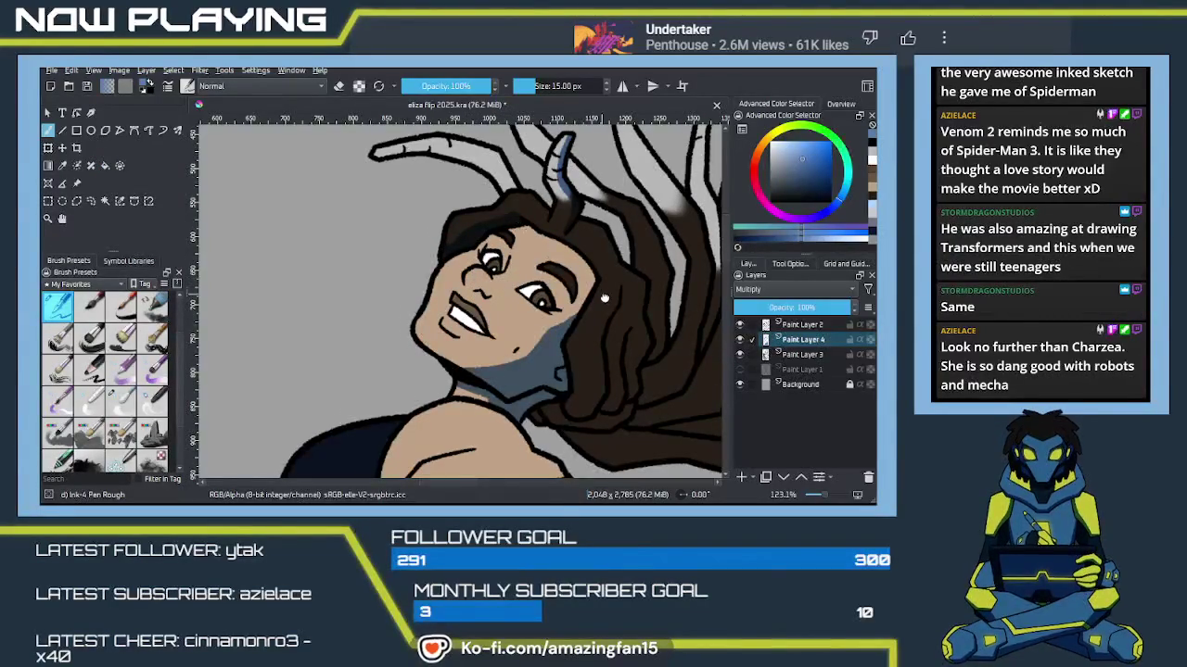
left_click_drag(602, 295, 521, 218)
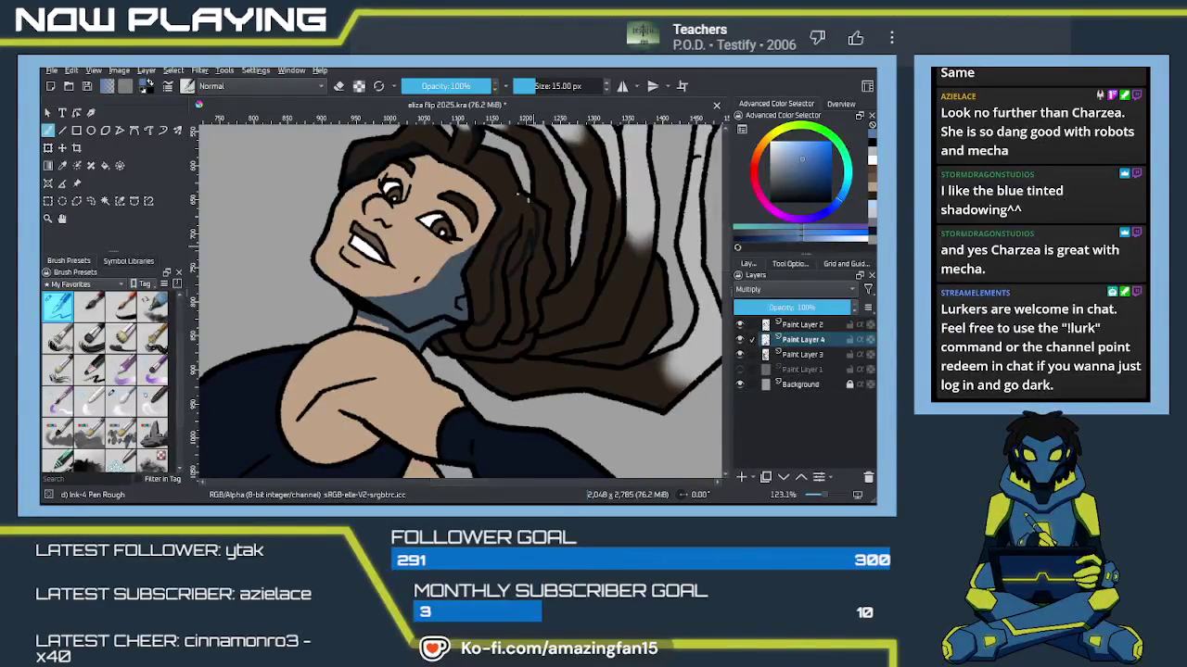
key("f")
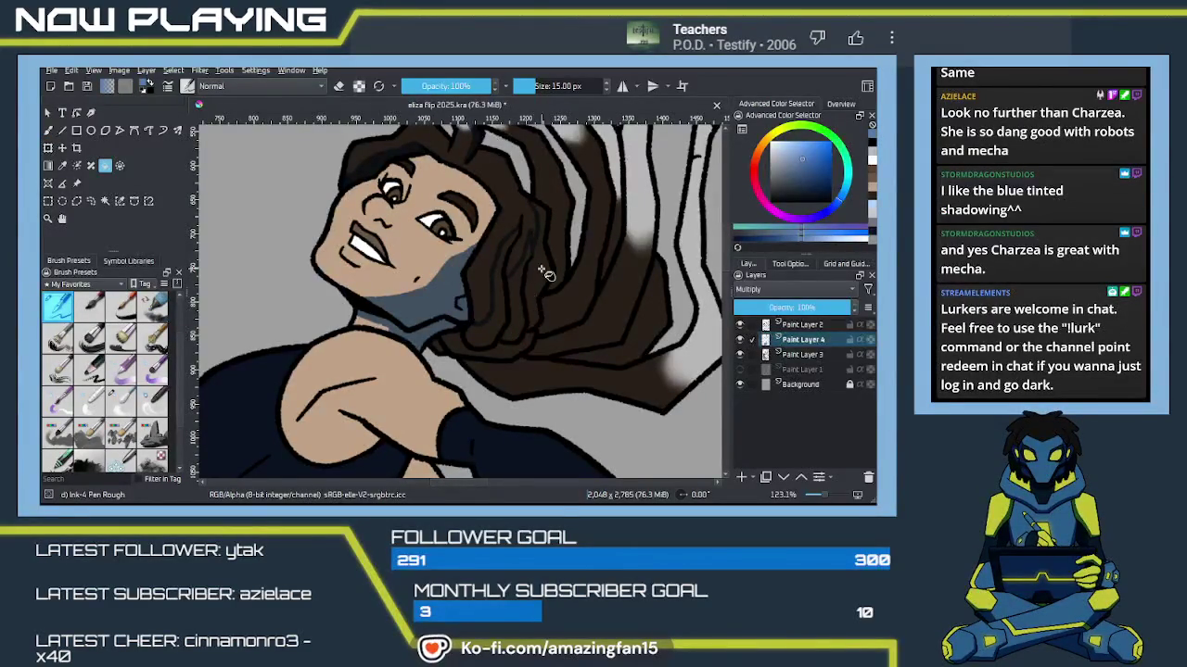
left_click(516, 298)
left_click(482, 334)
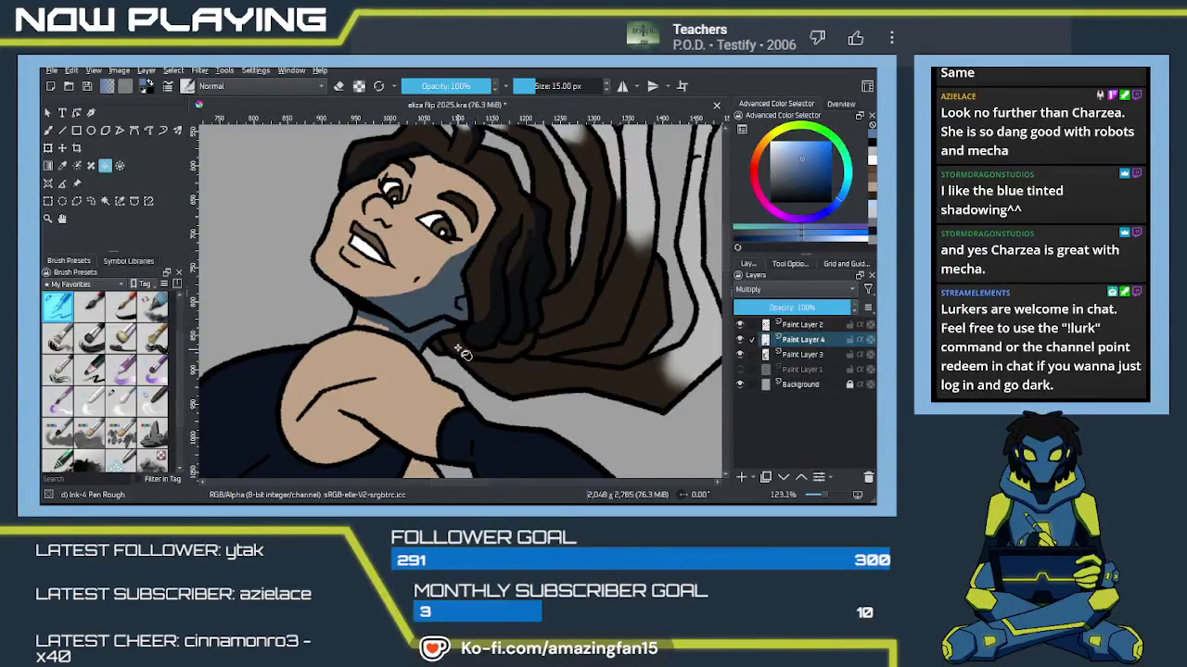
left_click(473, 360)
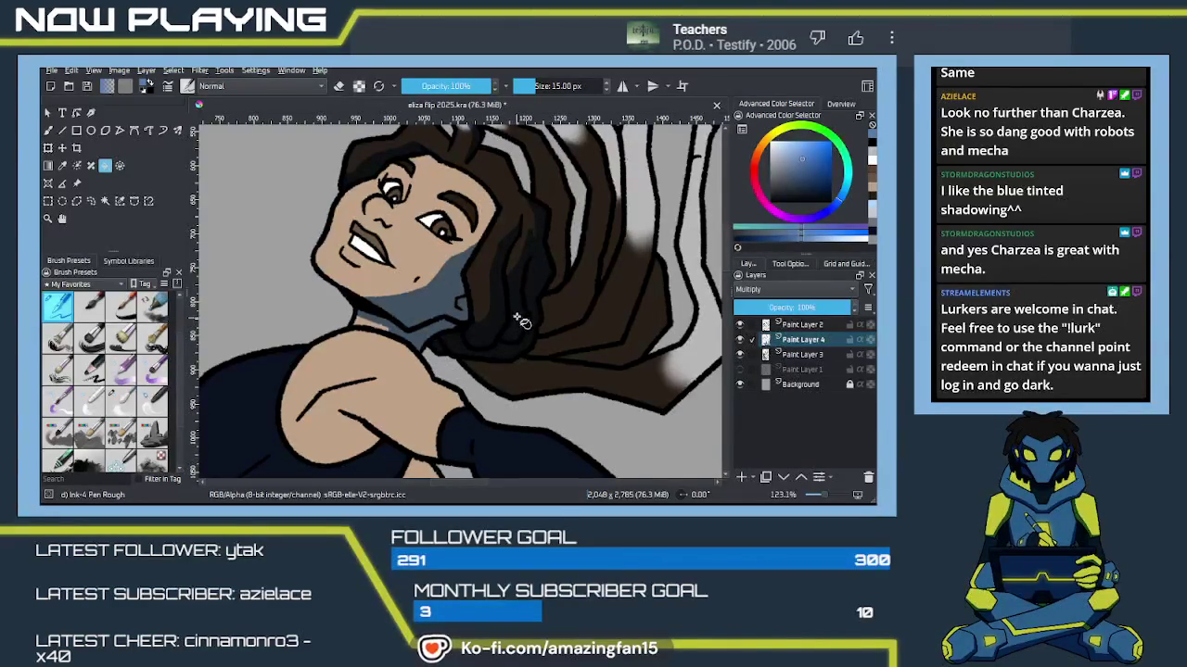
key("b")
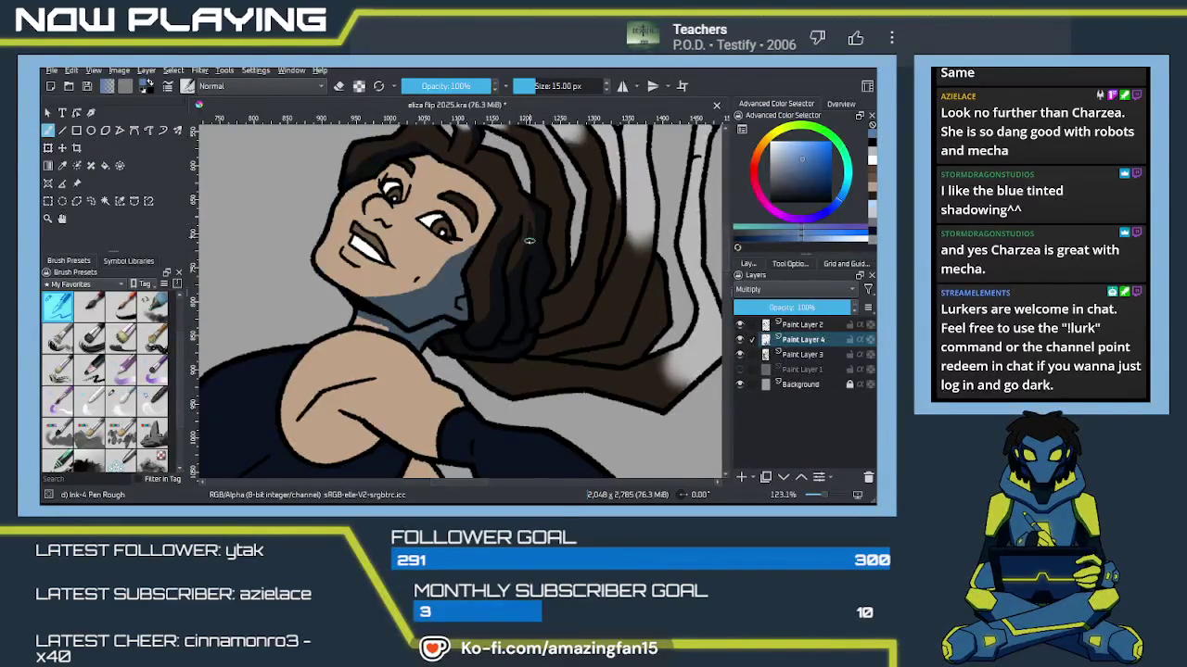
mouse_move(533, 297)
left_mouse_down()
mouse_move(504, 343)
mouse_move(537, 354)
mouse_move(488, 282)
left_mouse_up()
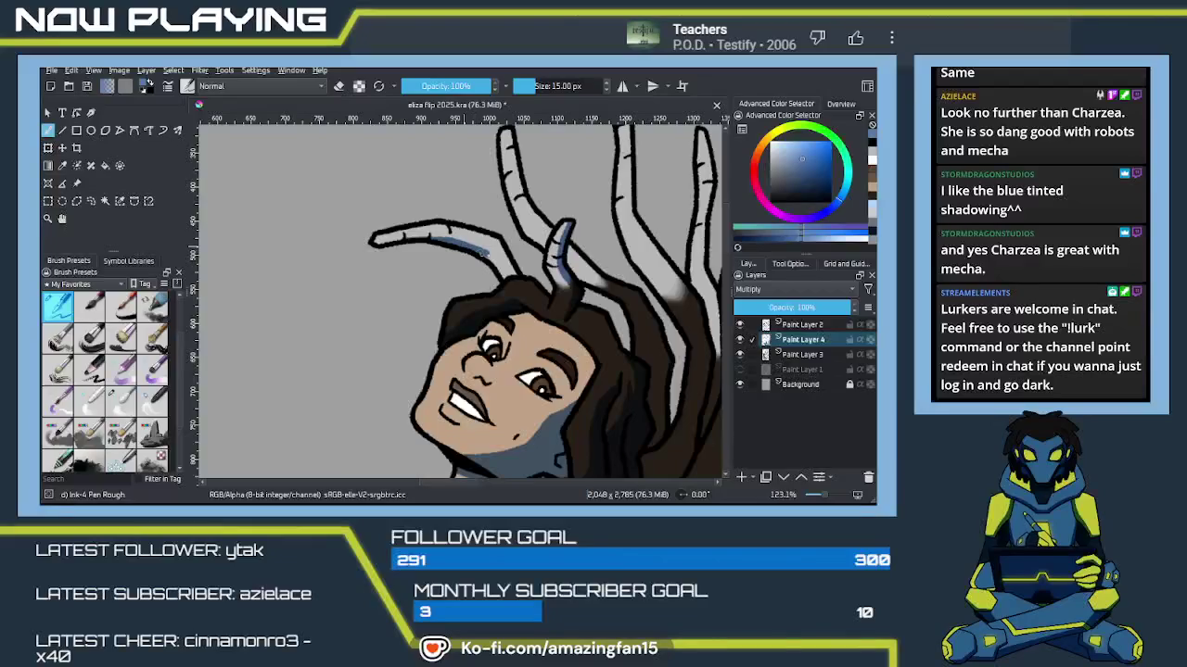
Step: Extend blue shading down the left tentacle and fill a gap between hair strands dark brown
mouse_move(594, 285)
left_mouse_down()
mouse_move(495, 366)
mouse_move(506, 297)
mouse_move(409, 318)
left_mouse_up()
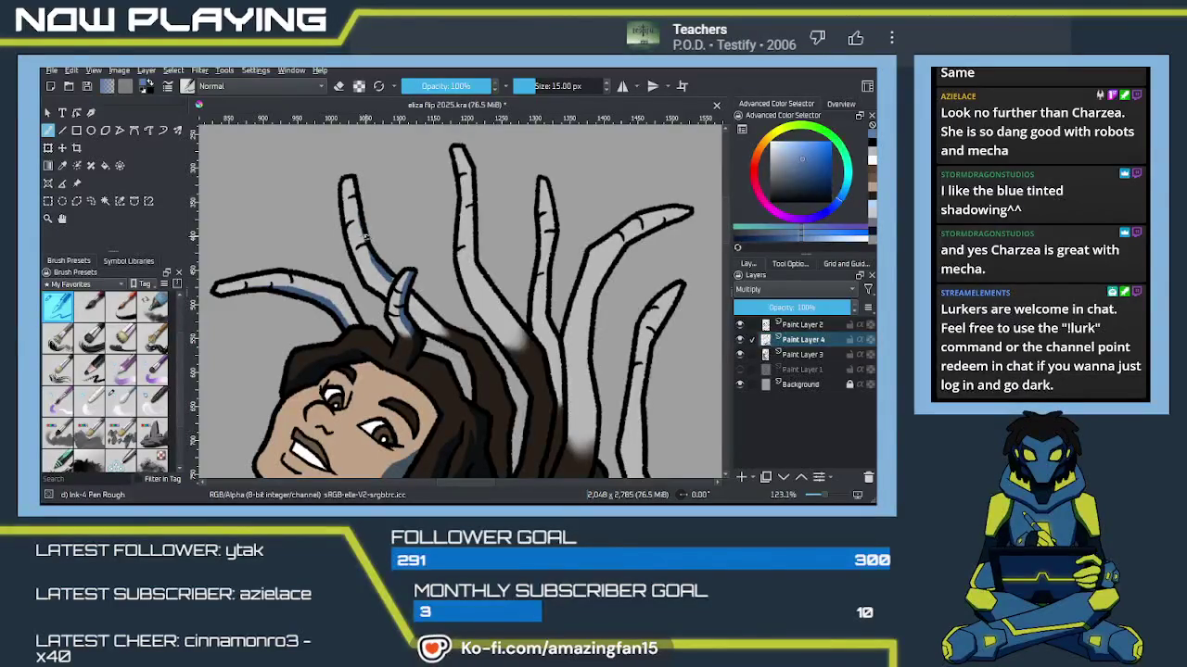
left_click_drag(365, 245, 389, 276)
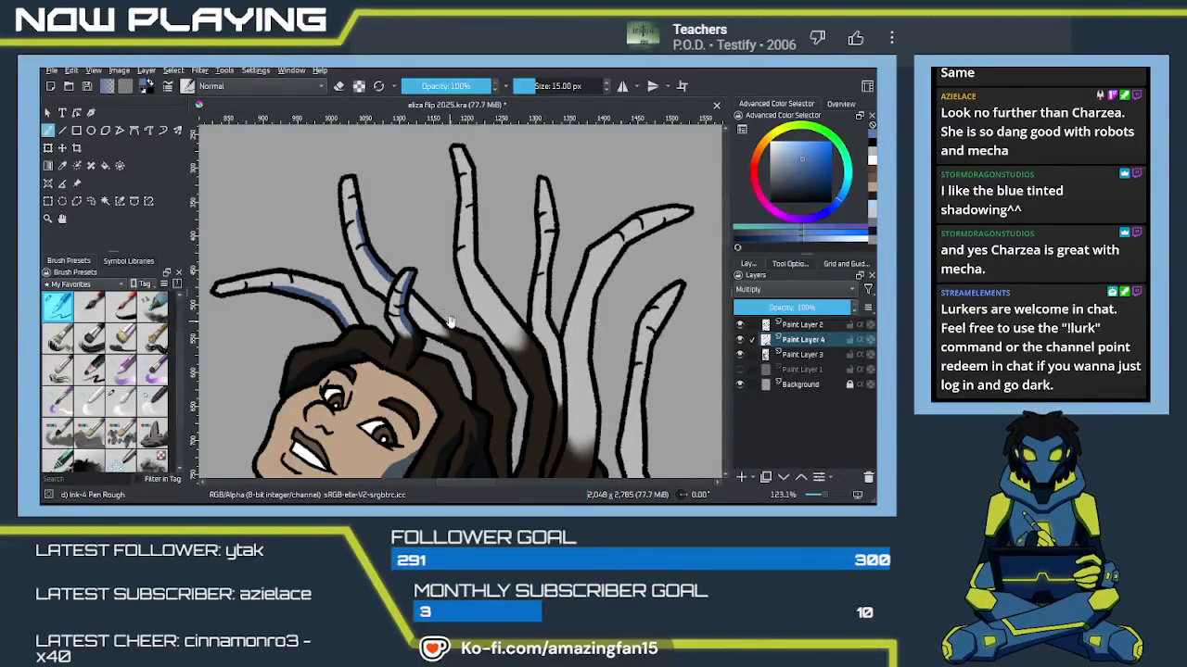
left_click_drag(443, 316, 387, 239)
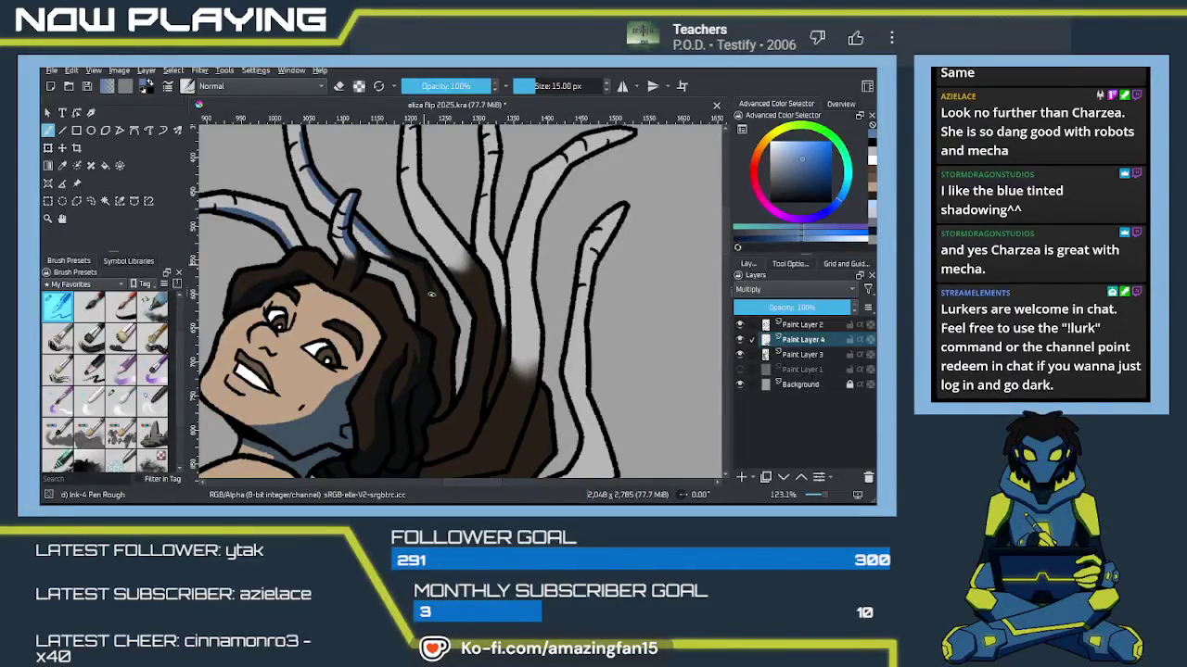
key("f")
left_click(442, 378)
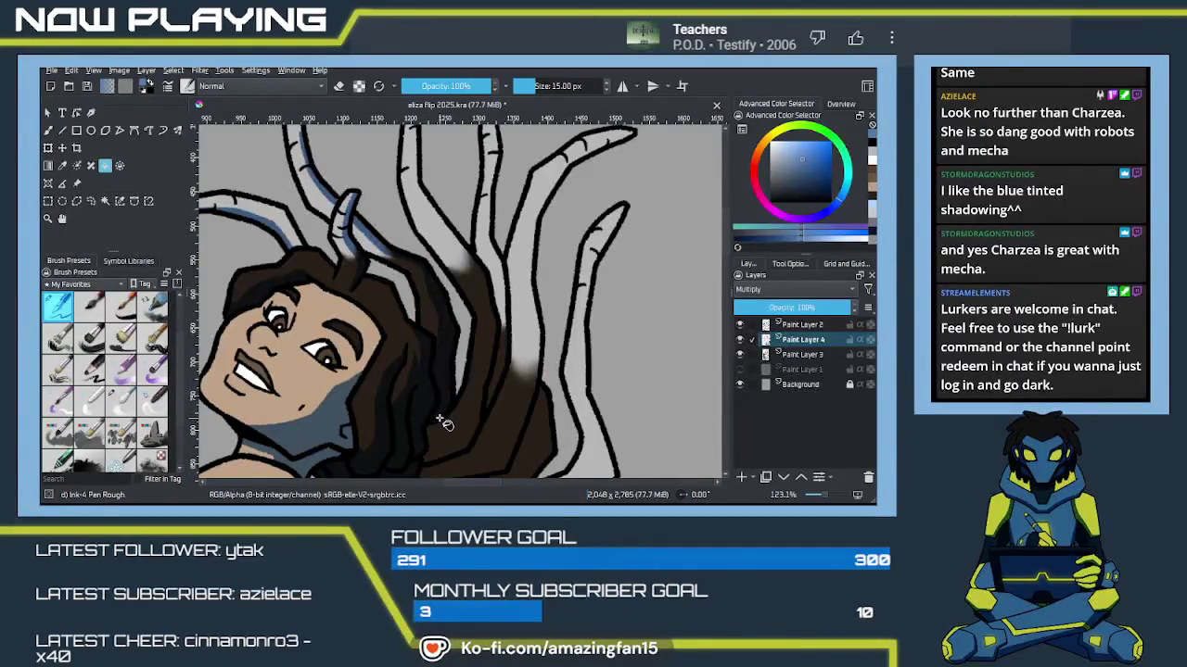
key("b")
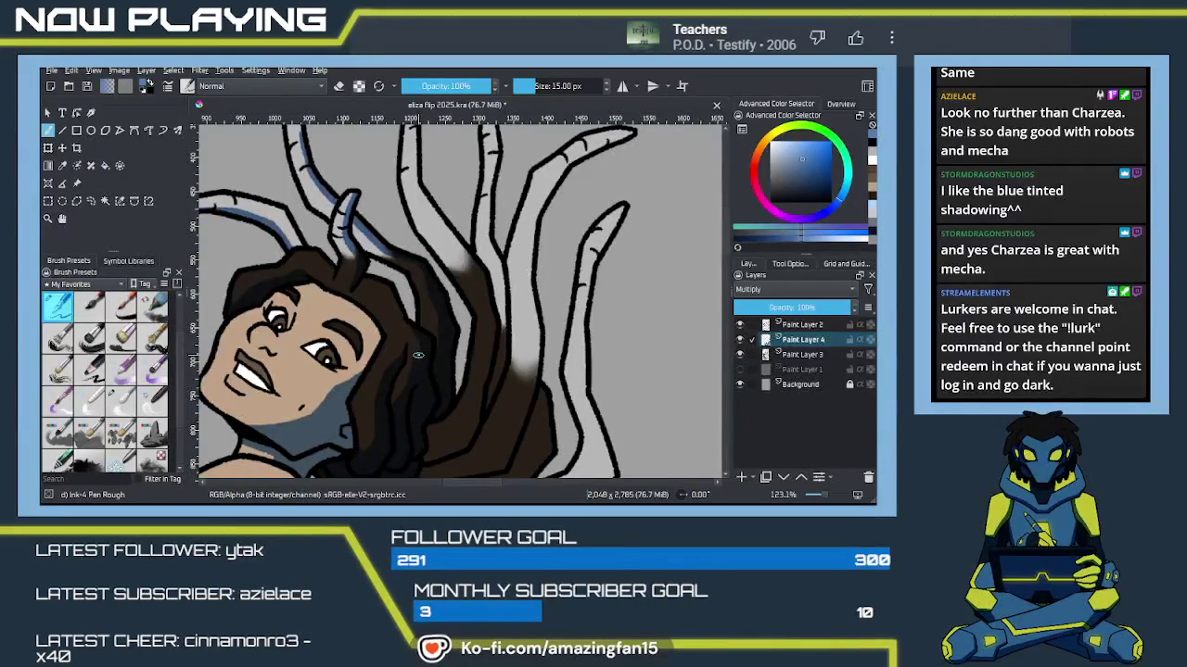
Step: Keep the horn-edge shading and fill part of the hair with darker shading
left_click_drag(482, 283, 466, 366)
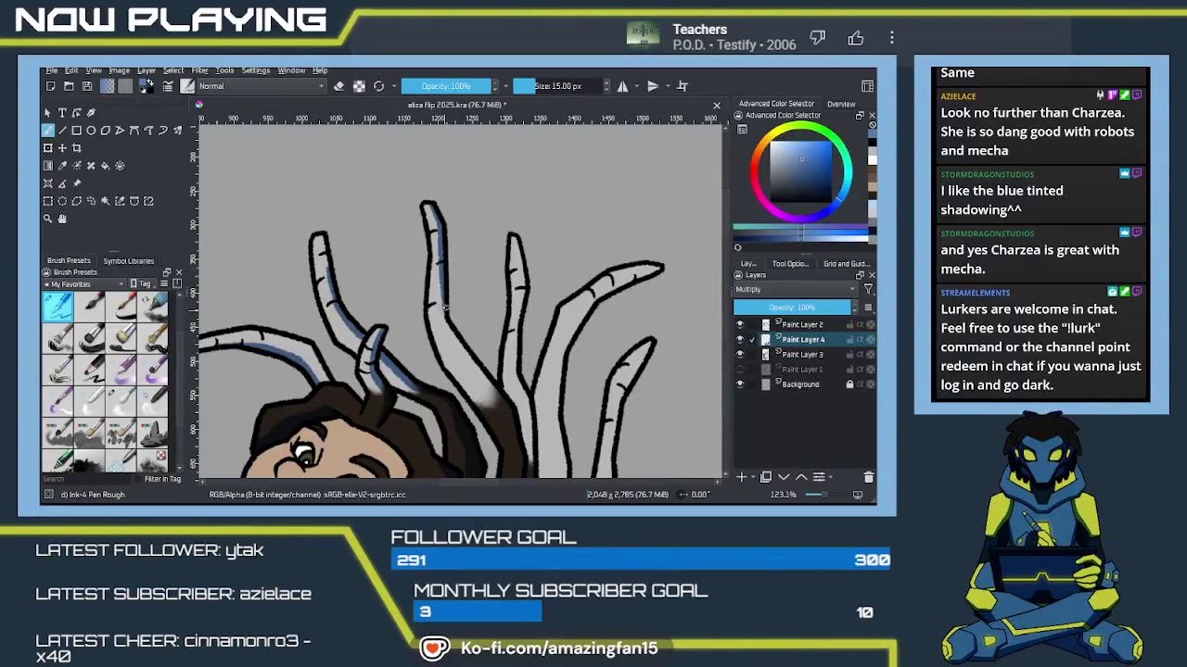
left_click_drag(445, 311, 398, 202)
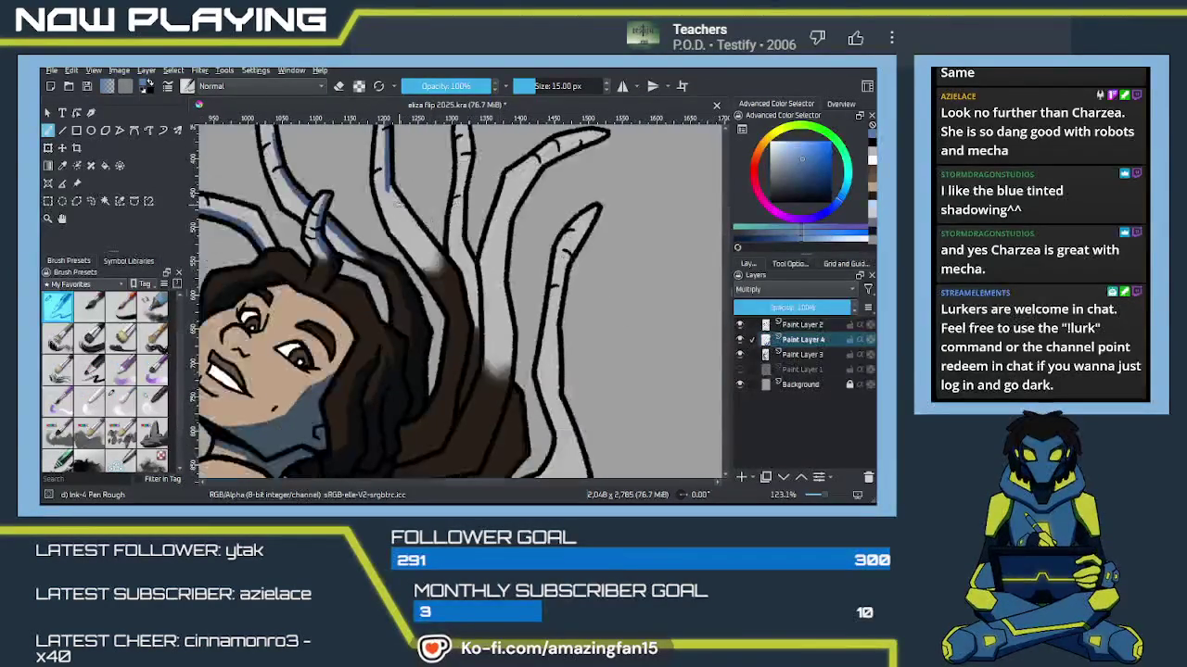
mouse_move(446, 289)
left_mouse_down()
mouse_move(390, 191)
mouse_move(445, 280)
mouse_move(441, 215)
left_mouse_up()
key("ctrl+z")
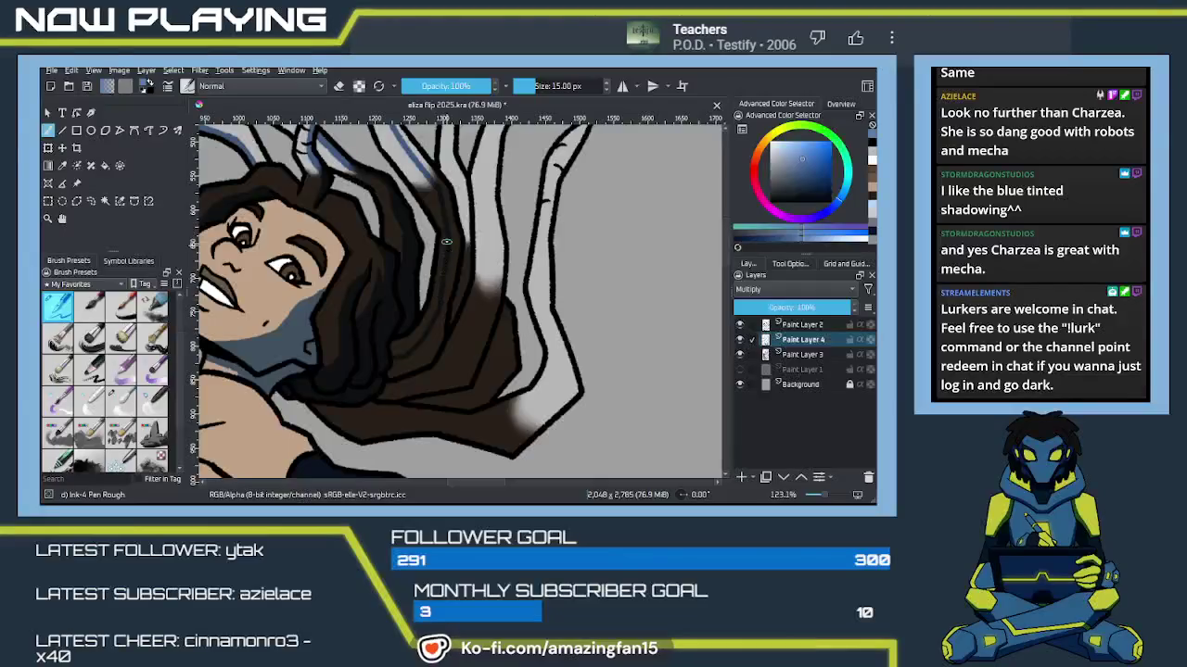
left_click_drag(445, 222, 455, 276)
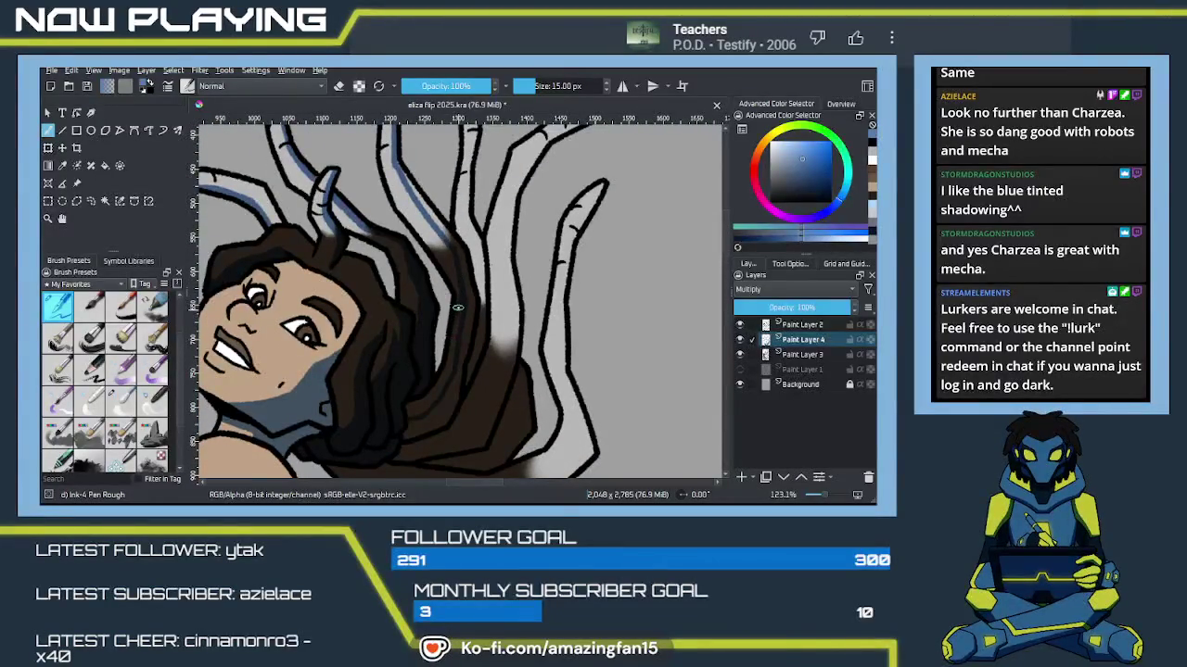
key("f")
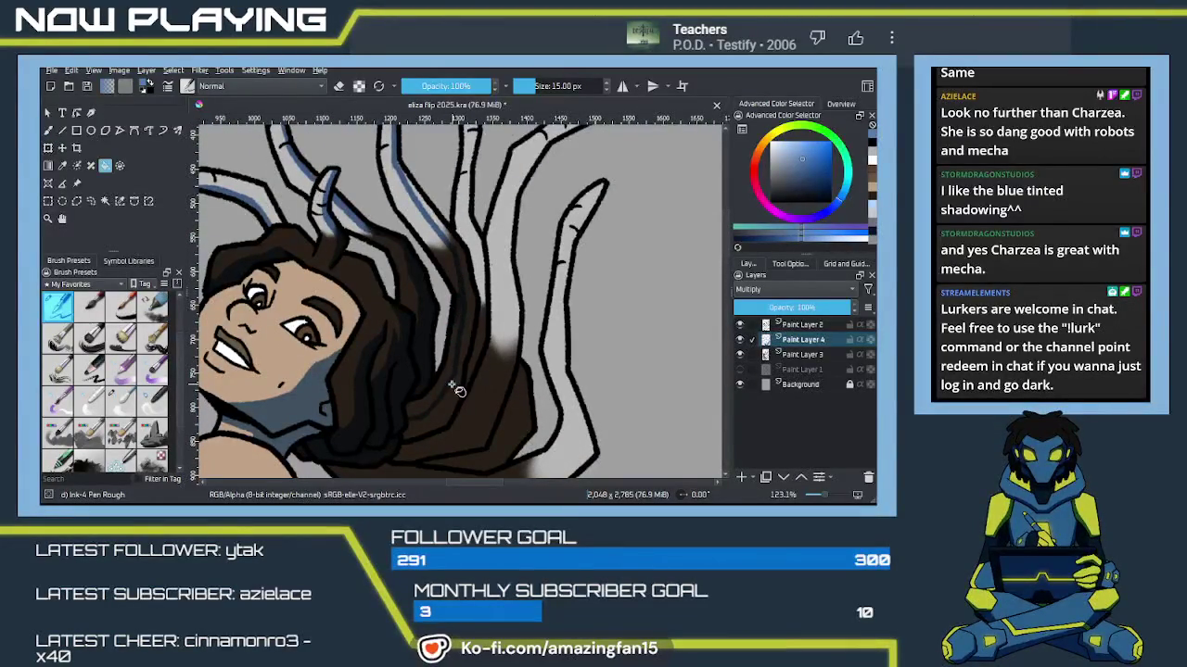
left_click(449, 408)
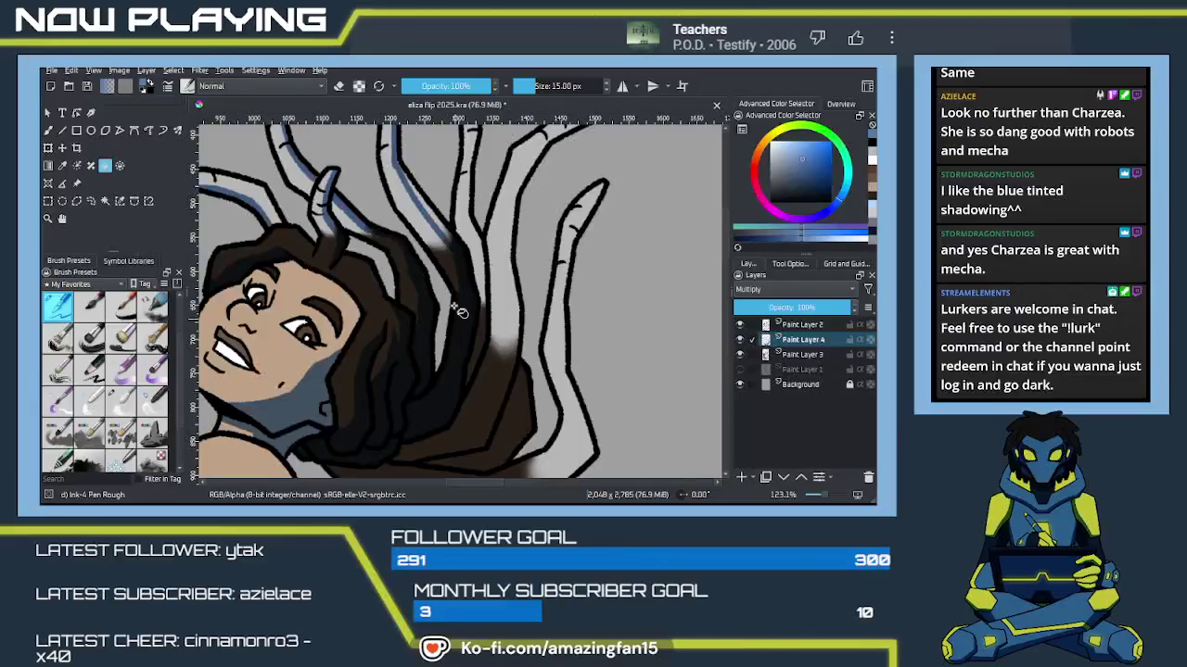
key("b")
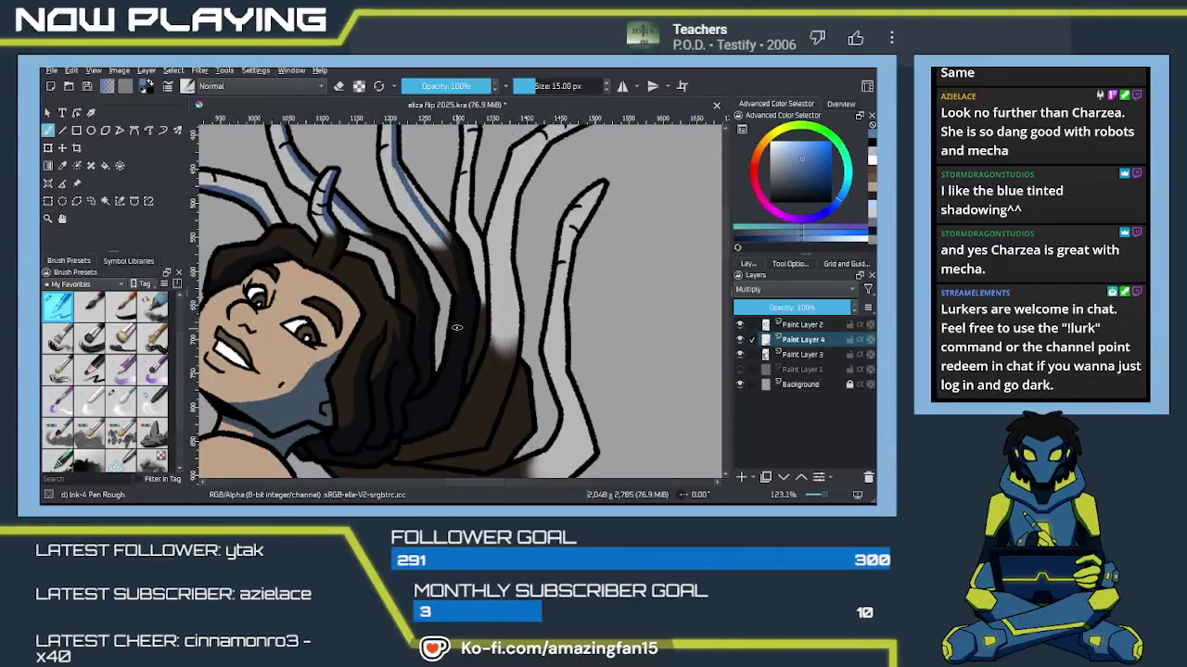
Step: Fill a strip of the antler with blue shading
scroll(460, 340, "up", 2)
scroll(460, 340, "up", 3)
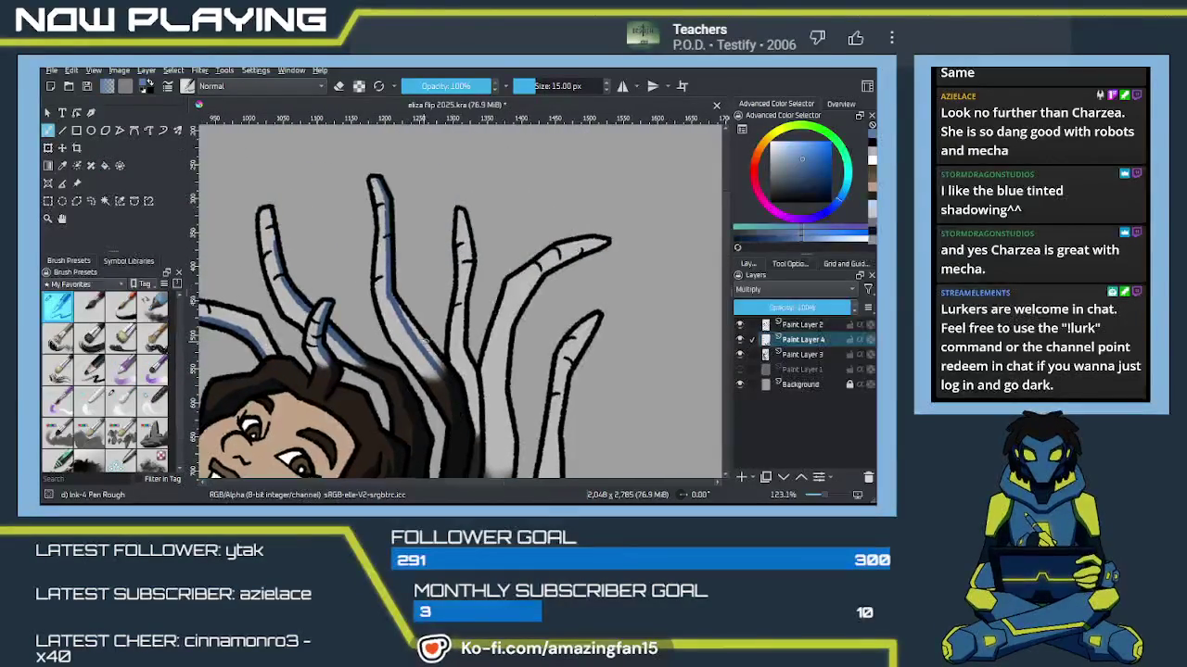
key("f")
left_click(429, 350)
key("b")
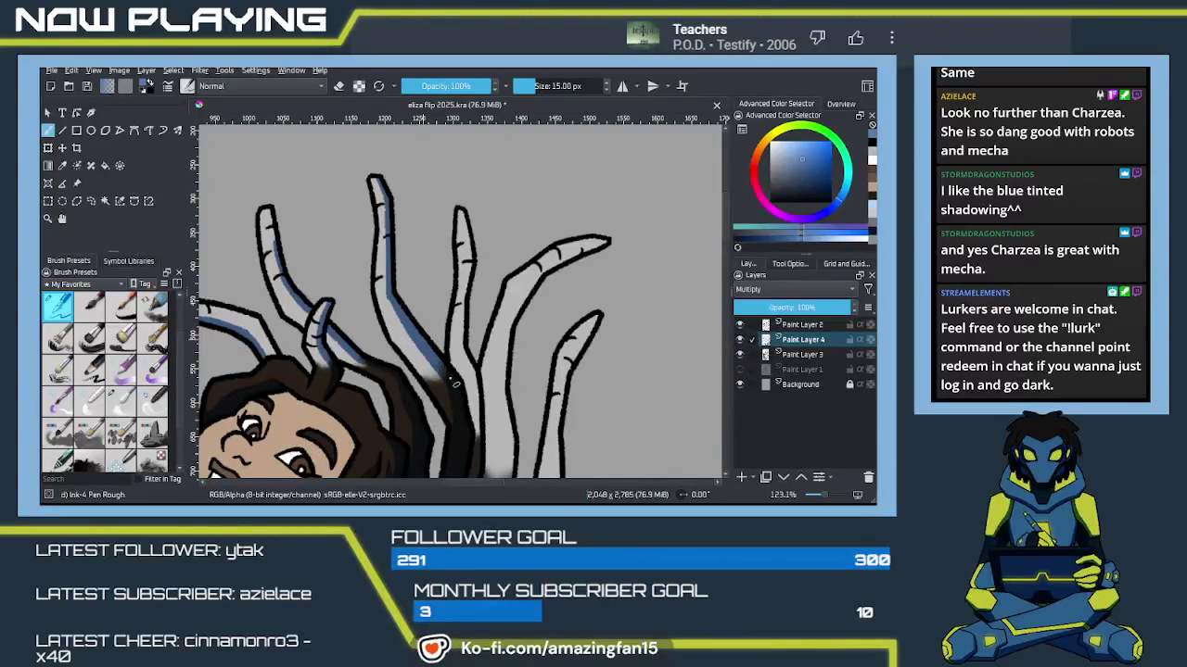
Step: Shade the central tendril with two blue strokes and save the drawing
left_click_drag(465, 397, 493, 356)
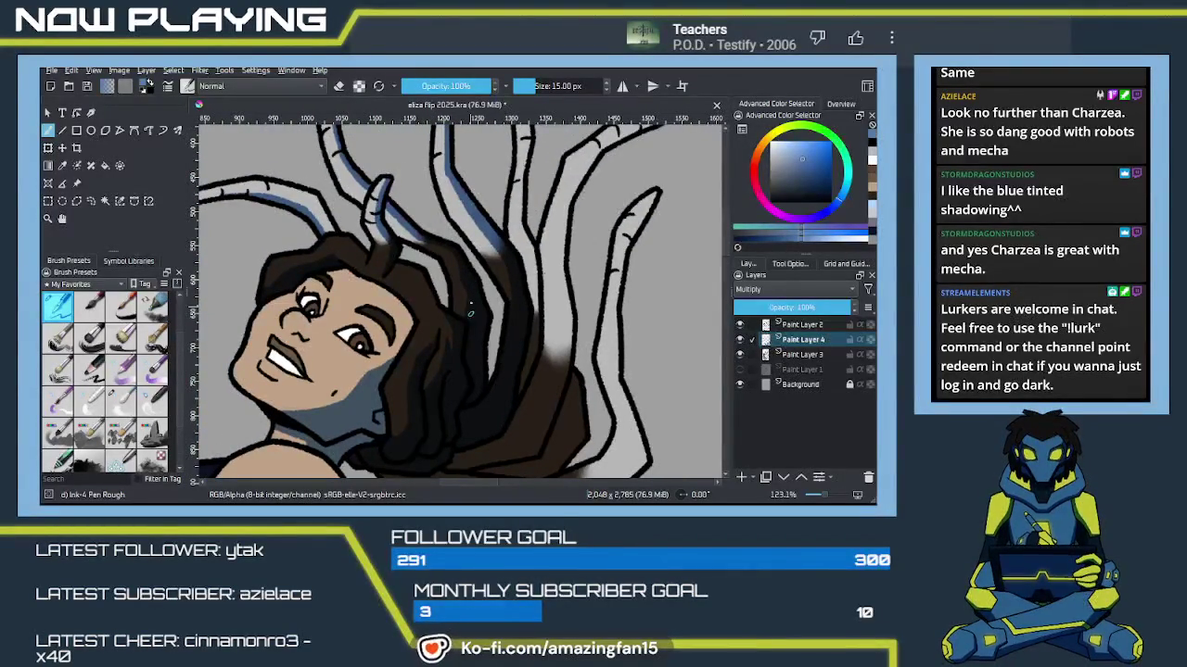
left_click_drag(468, 320, 473, 176)
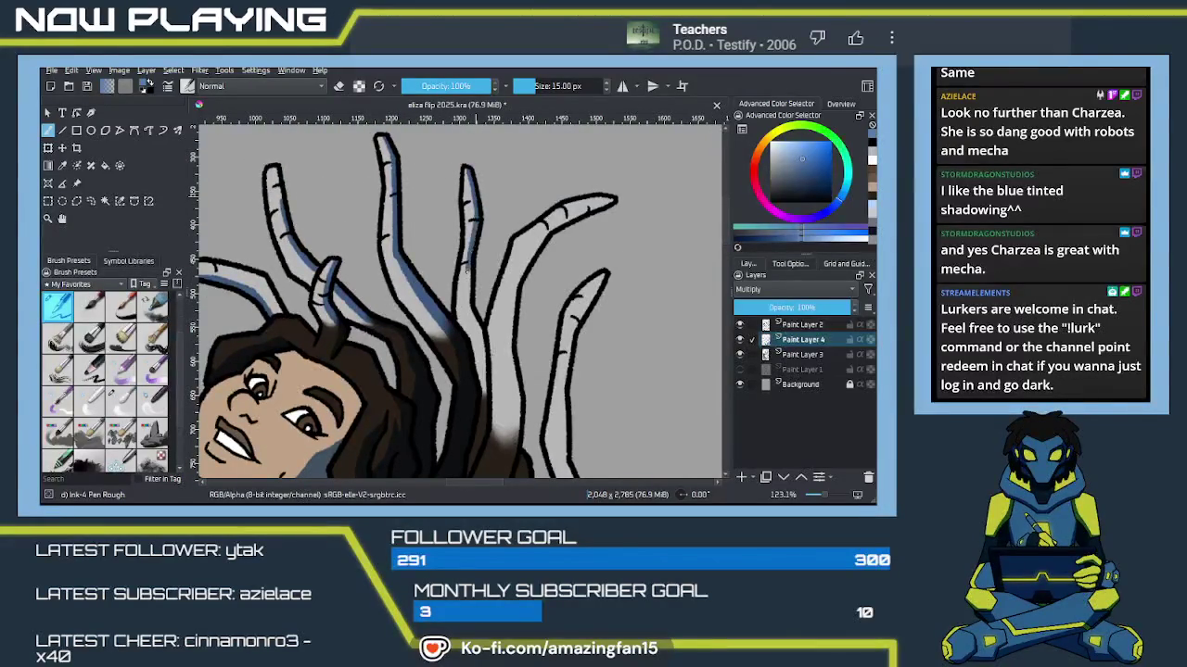
mouse_move(469, 271)
left_mouse_down()
mouse_move(462, 309)
mouse_move(468, 296)
left_mouse_up()
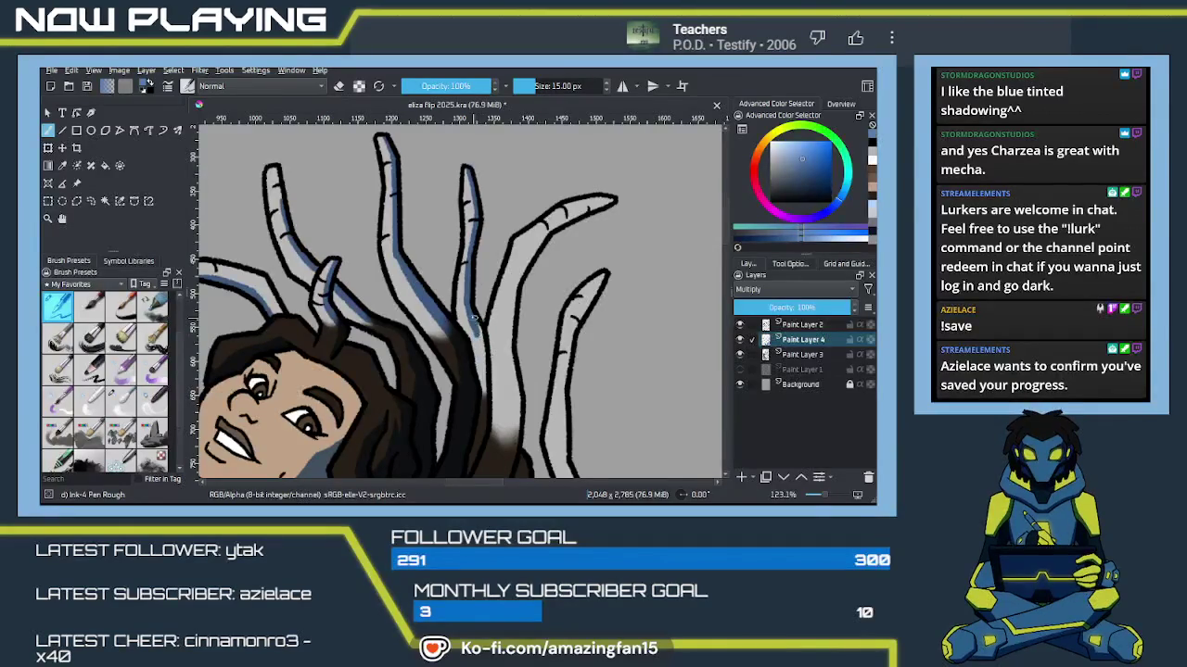
mouse_move(474, 324)
left_mouse_down()
mouse_move(480, 369)
mouse_move(478, 249)
left_mouse_up()
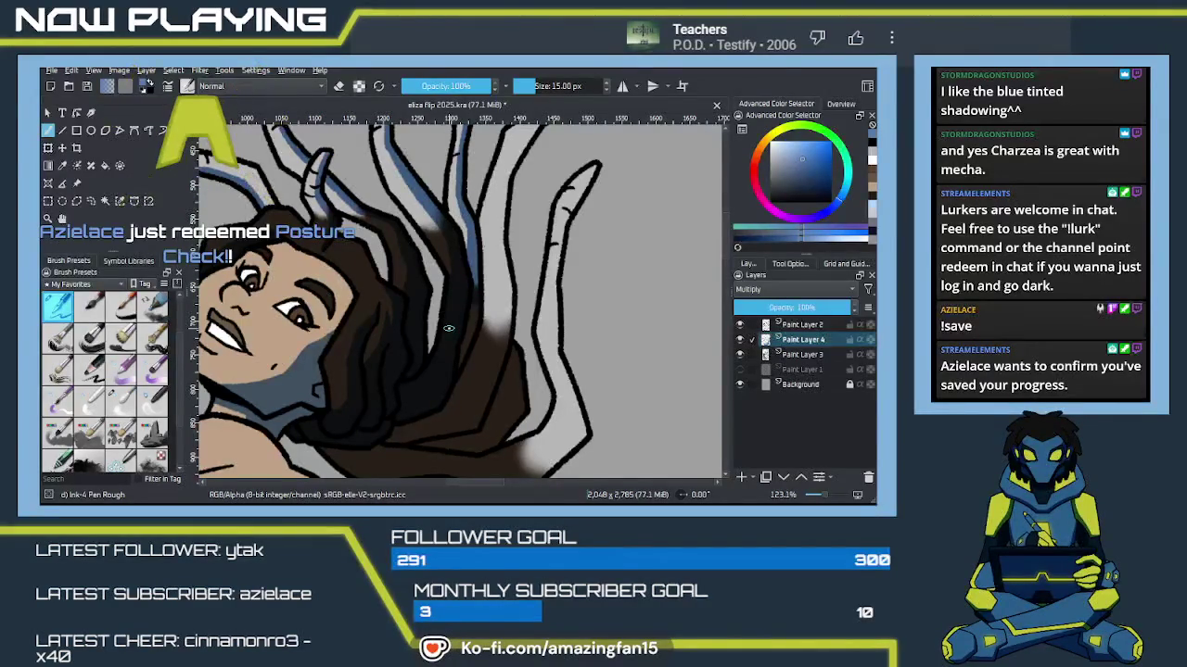
key("ctrl+s")
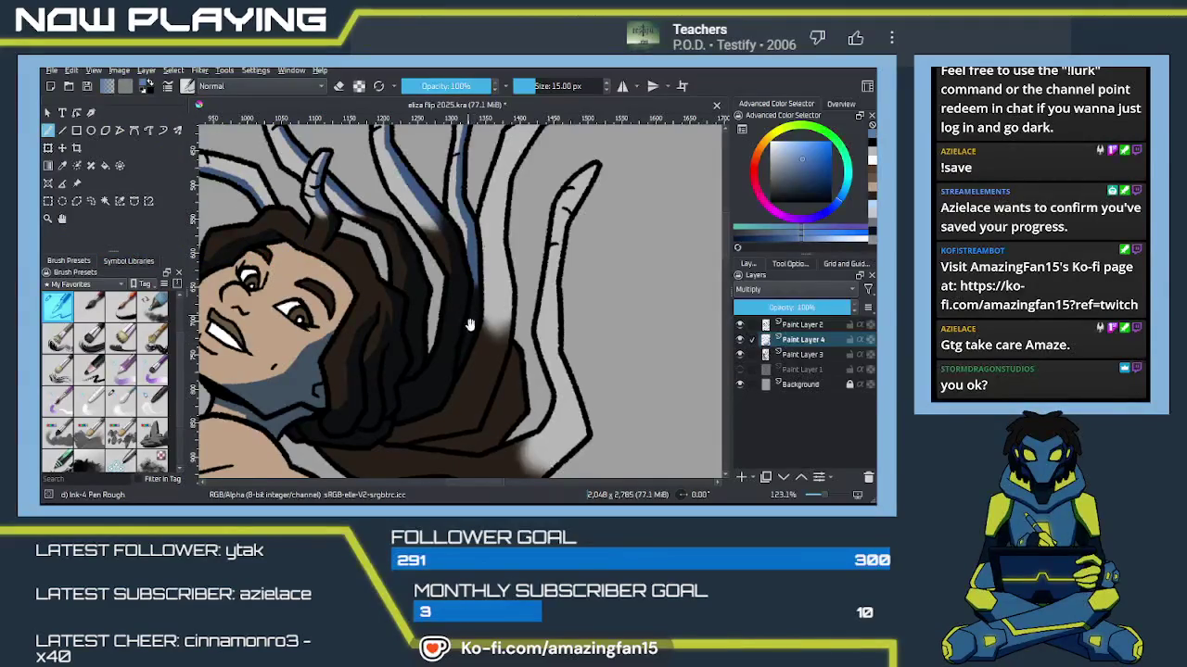
Step: Save the shaded drawing again and Alt+Tab to another application
left_click_drag(468, 320, 481, 343)
key("ctrl+s")
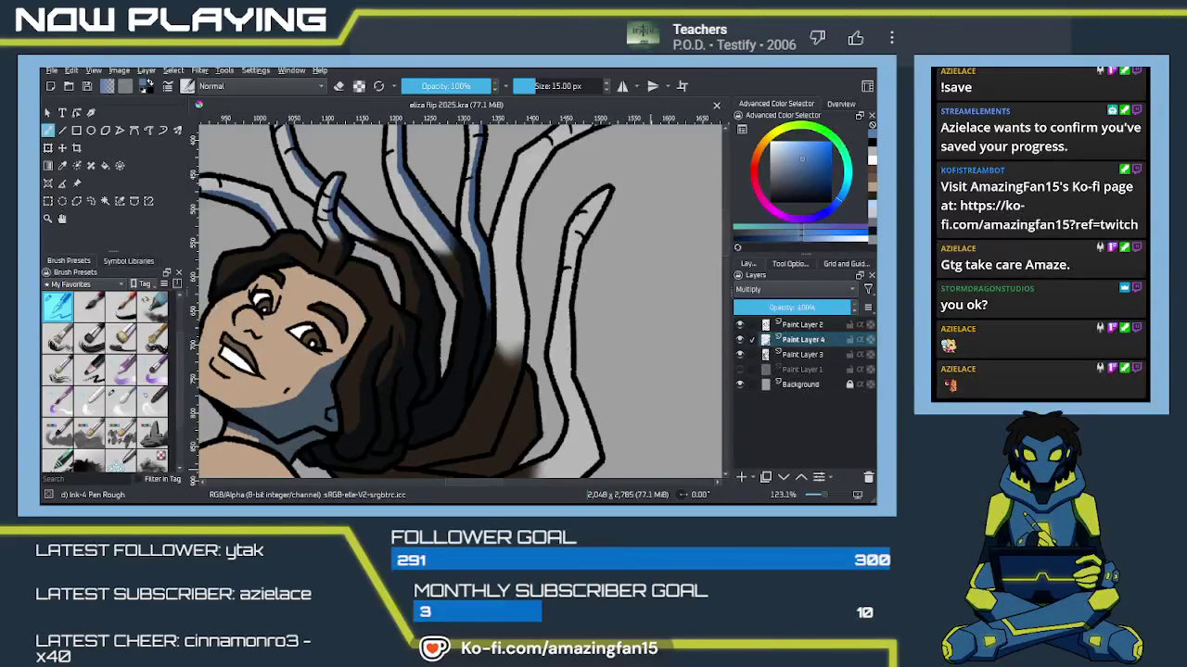
key("alt+Tab")
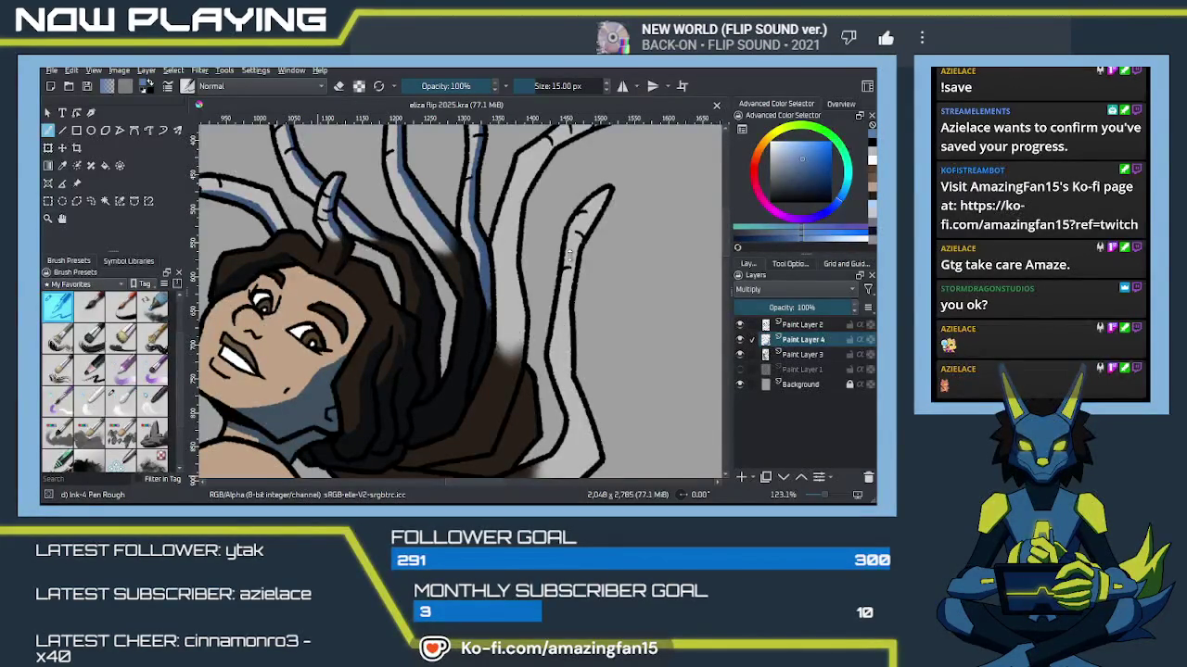
Step: Return to Krita, toggle the eraser off, and reselect Paint Layer 4 after visiting Paint Layer 2
left_click(556, 308)
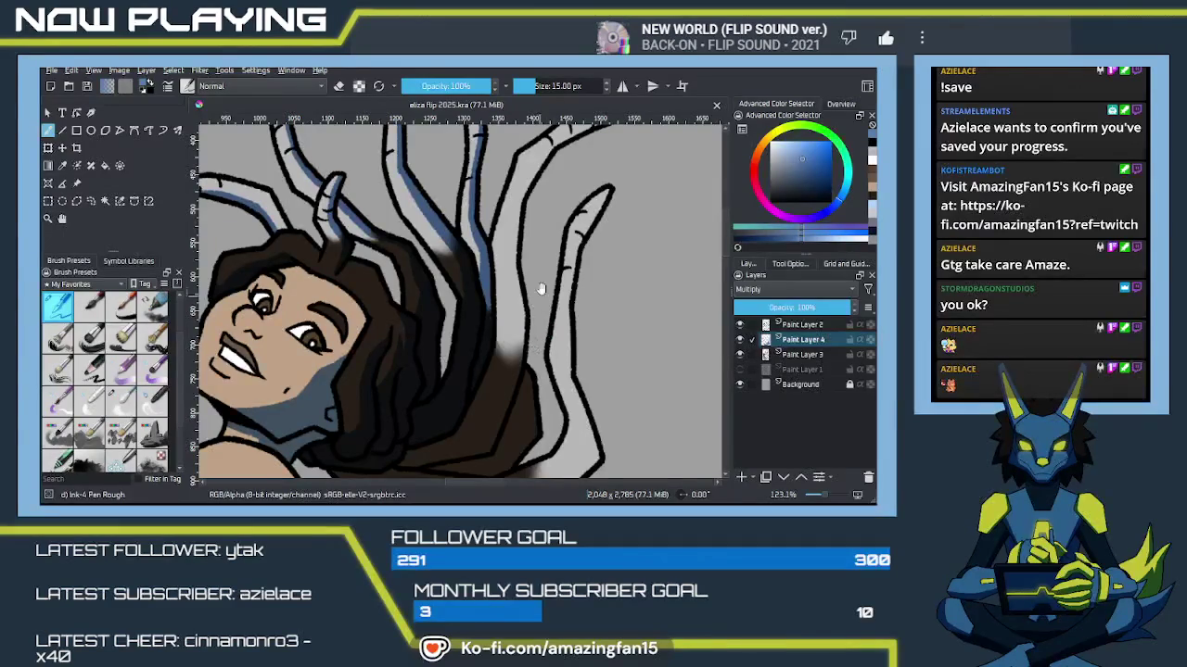
scroll(547, 334, "up", 4)
scroll(551, 324, "down", 1)
scroll(550, 321, "down", 2)
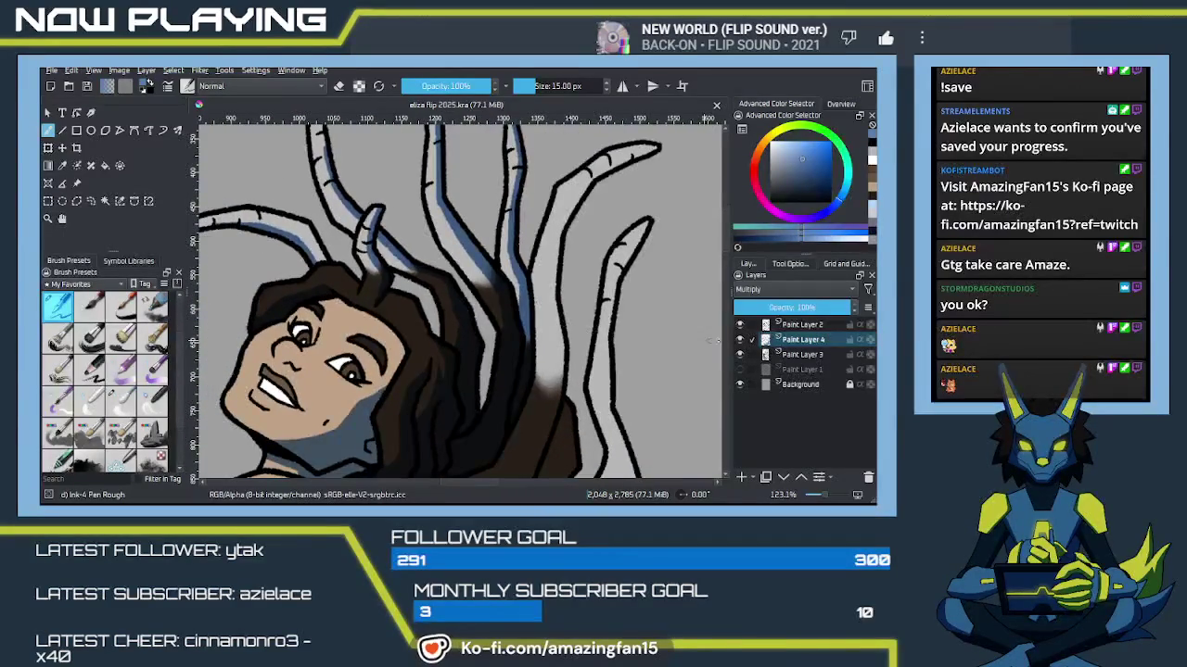
key("e")
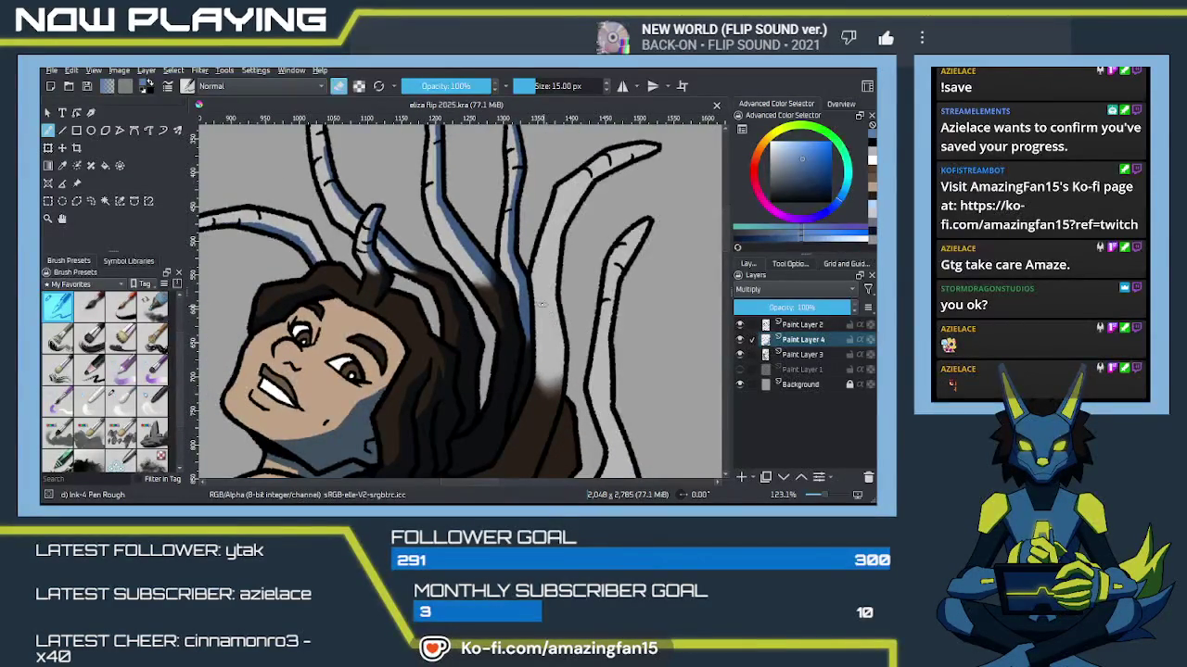
left_click(803, 324)
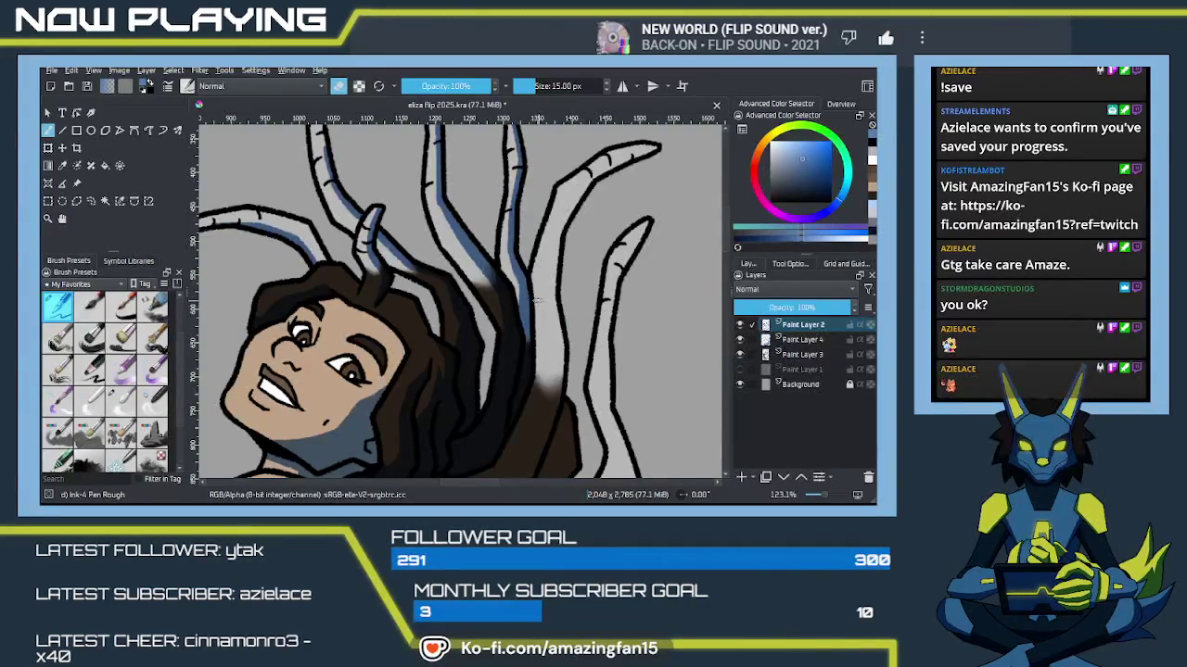
key("e")
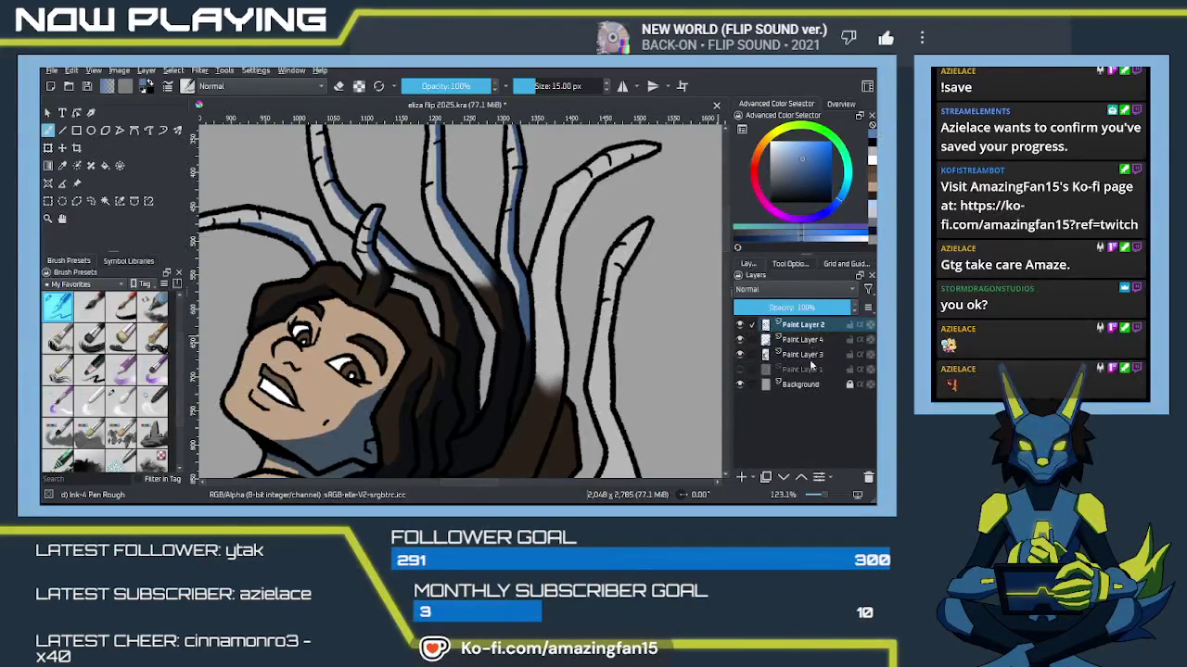
left_click(803, 339)
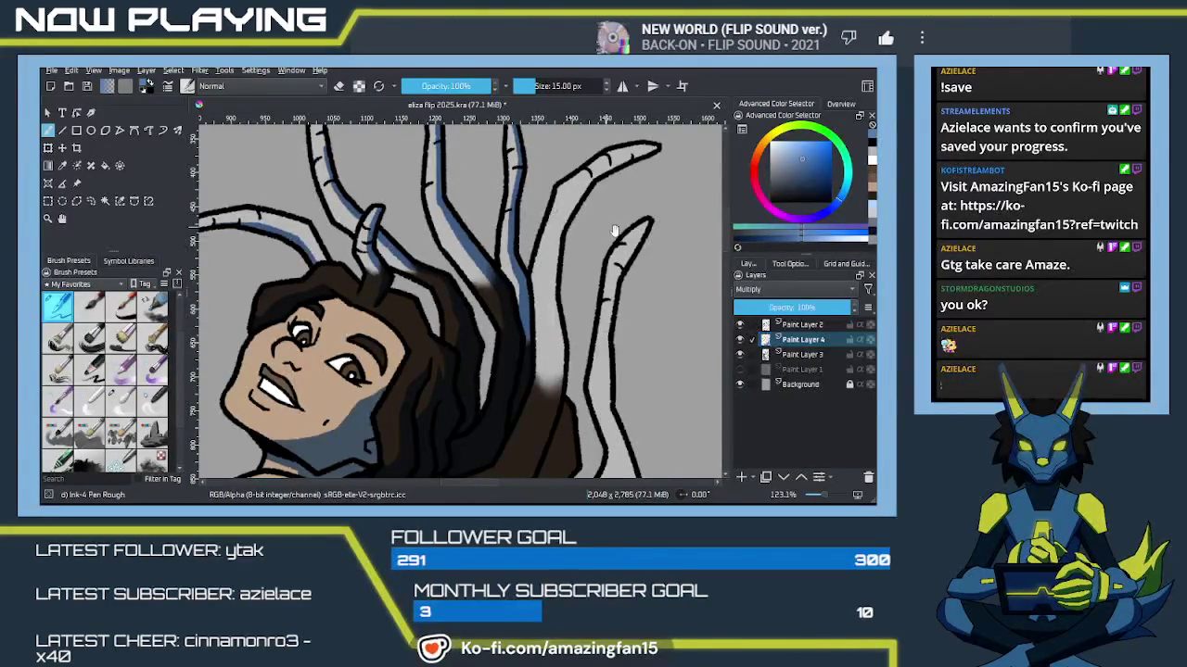
Step: Shade the right horn from its tip and extend the blue shading down beside the hair
left_click_drag(603, 224, 590, 276)
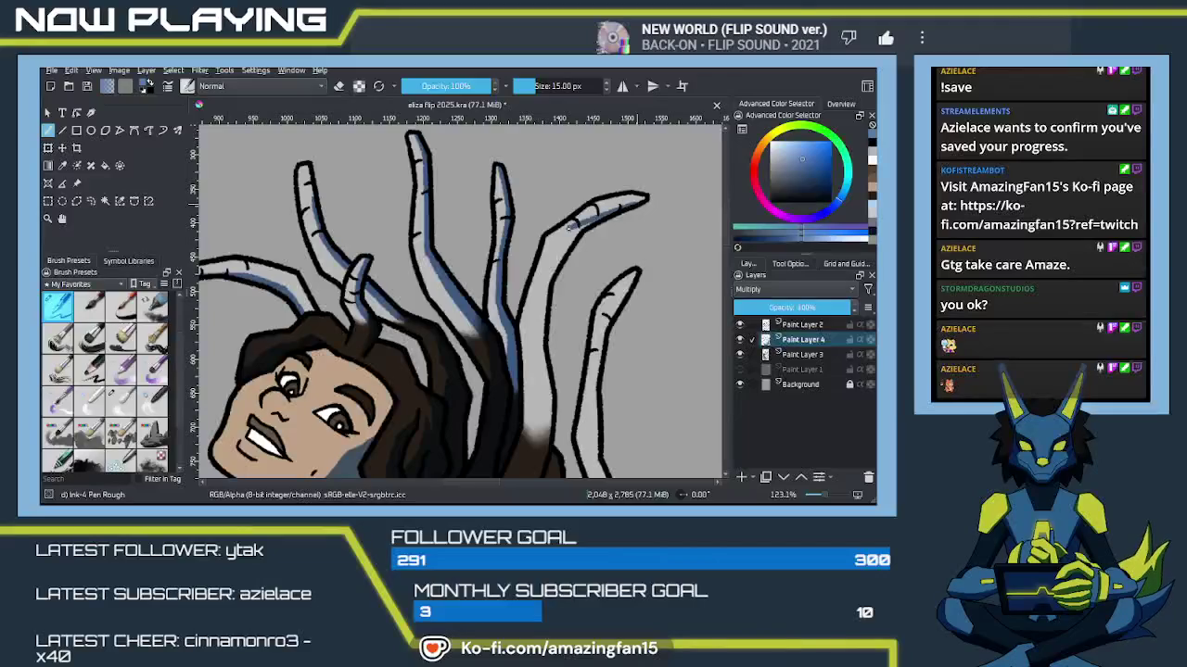
mouse_move(569, 228)
left_mouse_down()
mouse_move(636, 204)
mouse_move(565, 234)
mouse_move(547, 291)
left_mouse_up()
key("ctrl+z")
mouse_move(634, 205)
left_mouse_down()
mouse_move(573, 232)
mouse_move(545, 276)
left_mouse_up()
left_click_drag(535, 317, 530, 194)
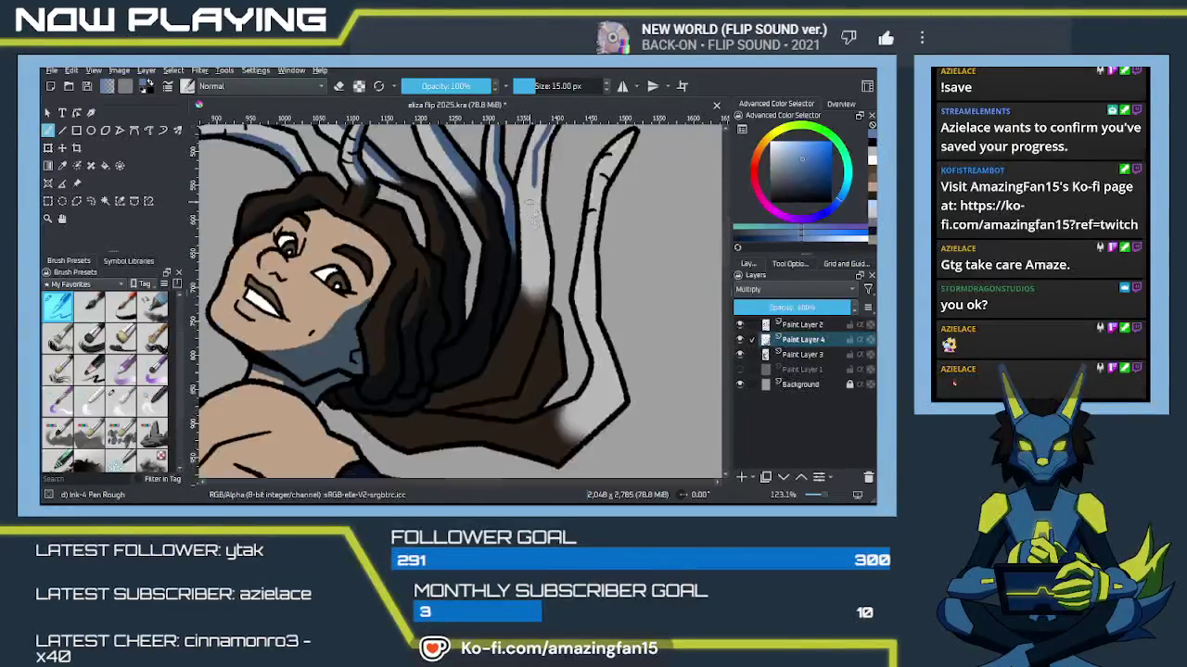
mouse_move(531, 246)
left_mouse_down()
mouse_move(508, 351)
mouse_move(515, 263)
mouse_move(519, 303)
mouse_move(498, 335)
left_mouse_up()
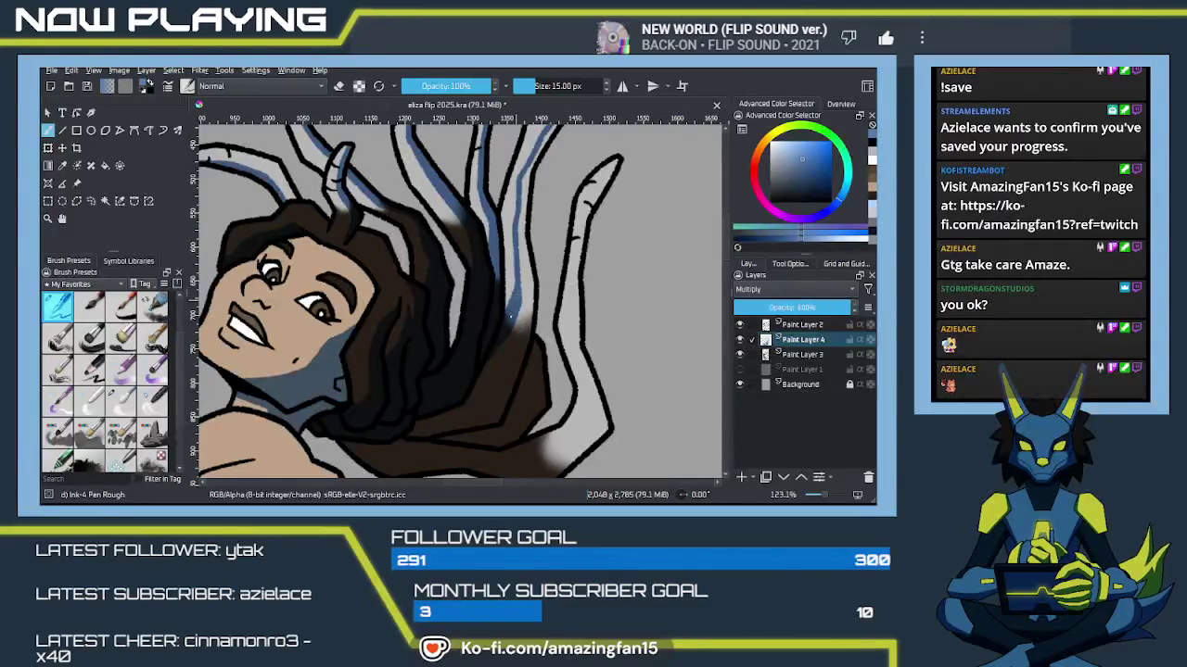
Step: Fill three brown hair regions darker and touch up the strand tip
key("f")
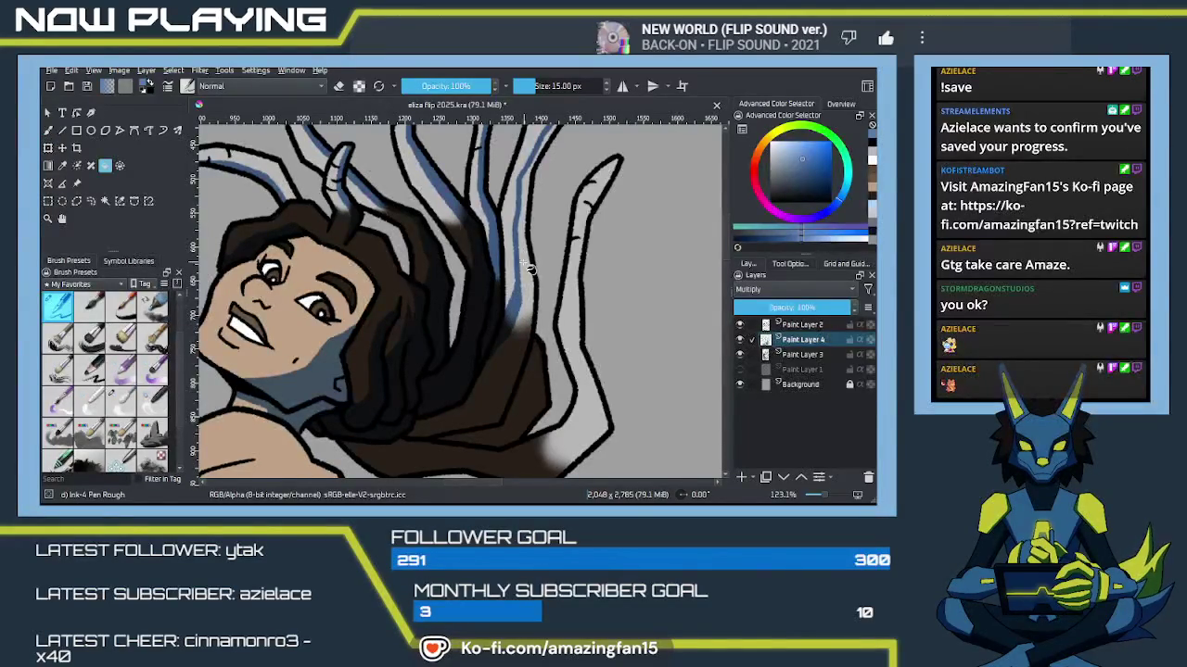
left_click(524, 323)
left_click(508, 375)
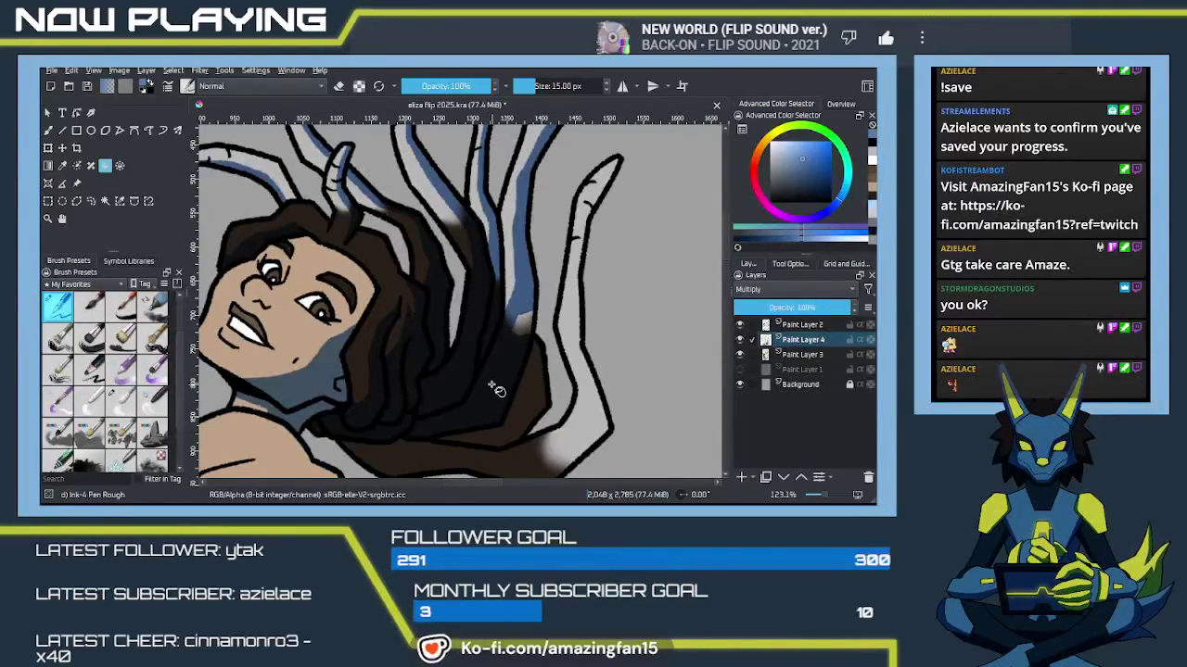
key("b")
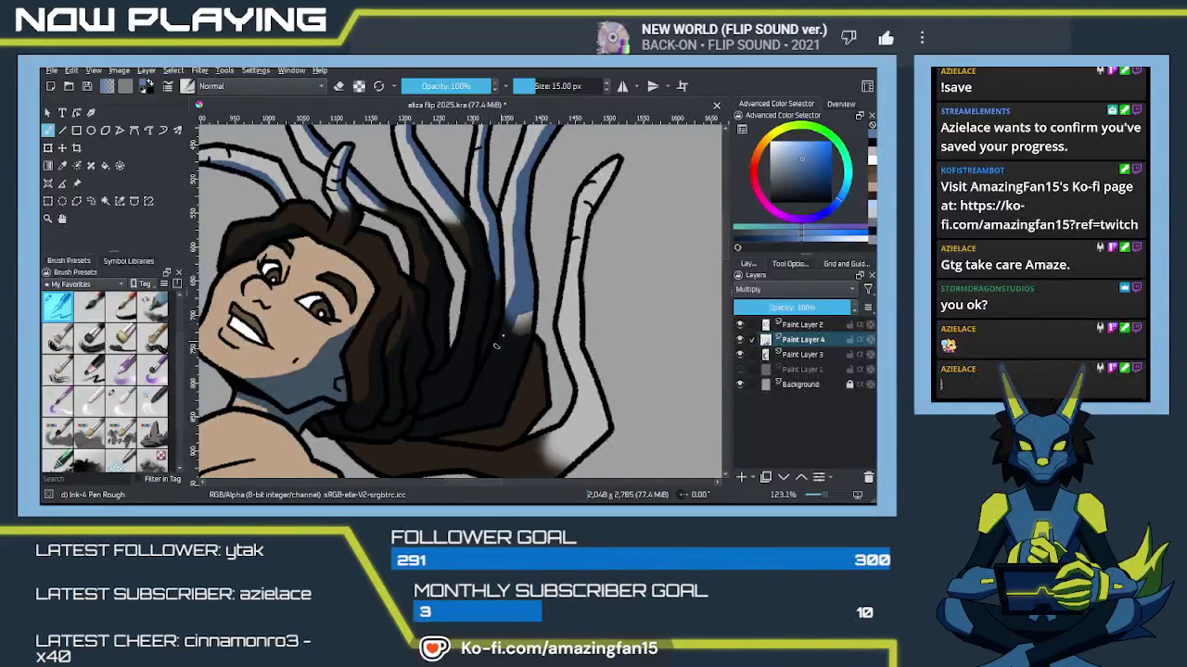
left_click_drag(521, 325, 524, 345)
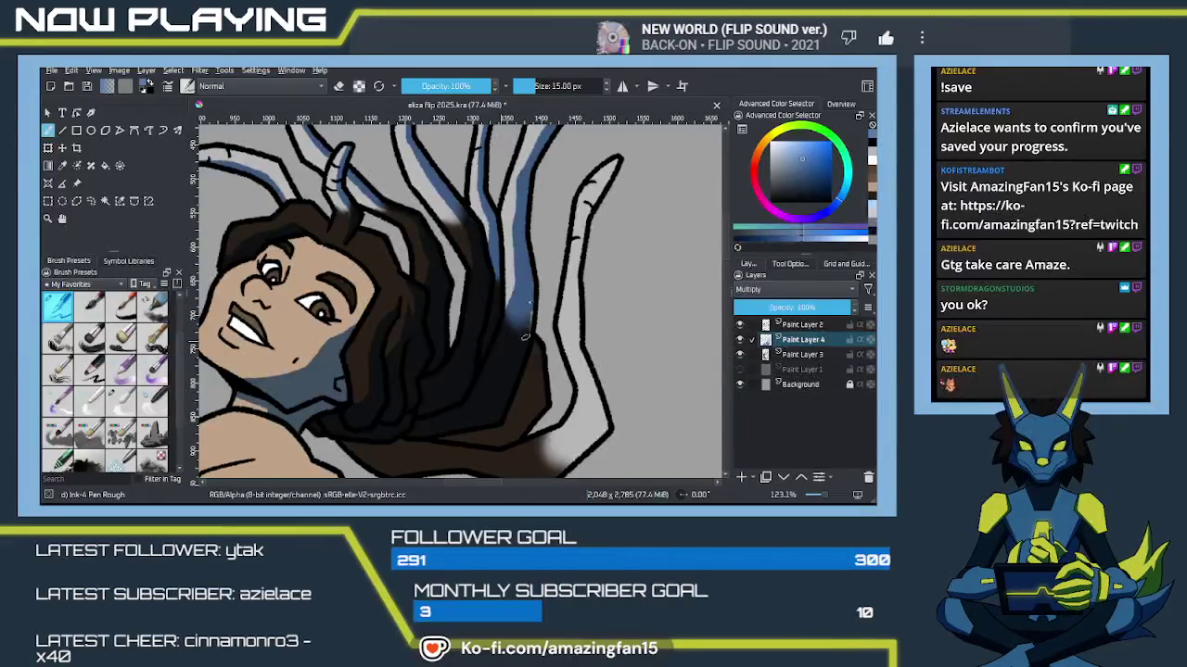
key("f")
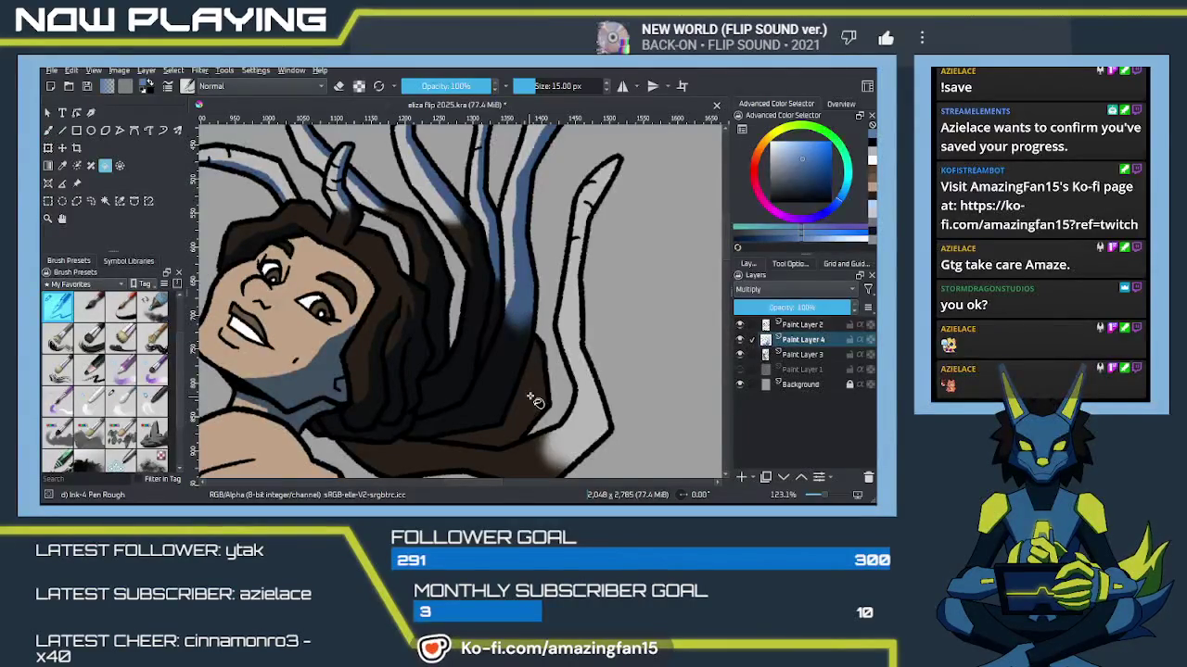
left_click(520, 424)
key("b")
Step: Trace and darken the line along the tentacle tip and its left edge
left_click_drag(566, 365, 557, 262)
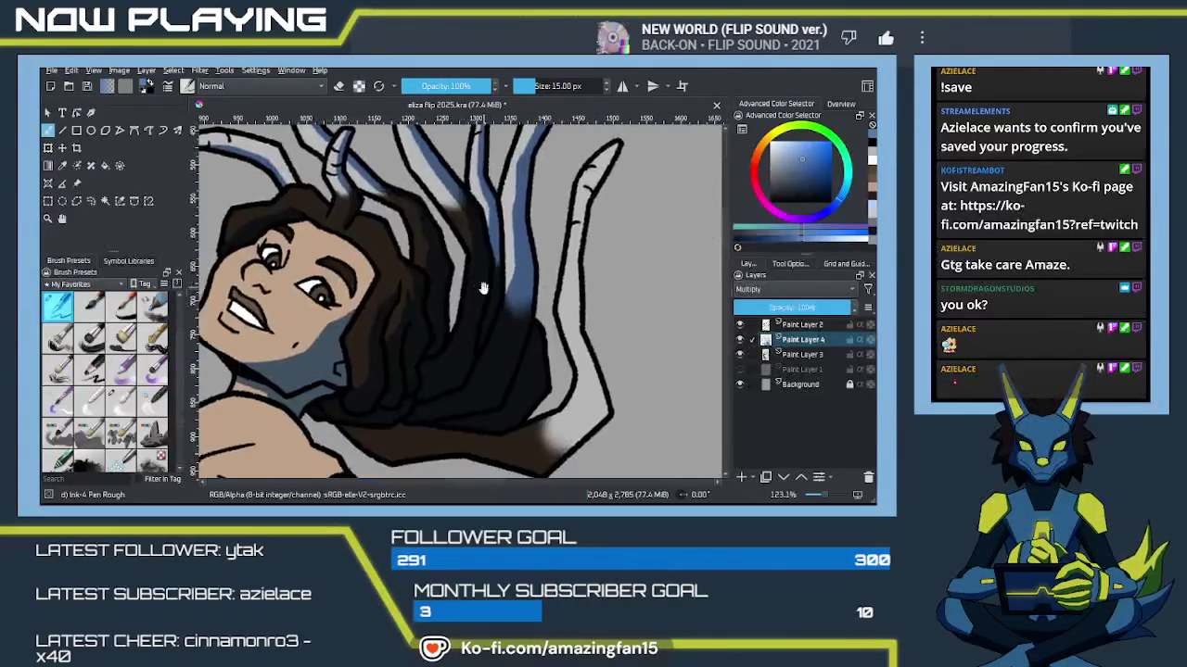
left_click_drag(603, 183, 575, 227)
key("ctrl+z")
left_click_drag(605, 181, 564, 272)
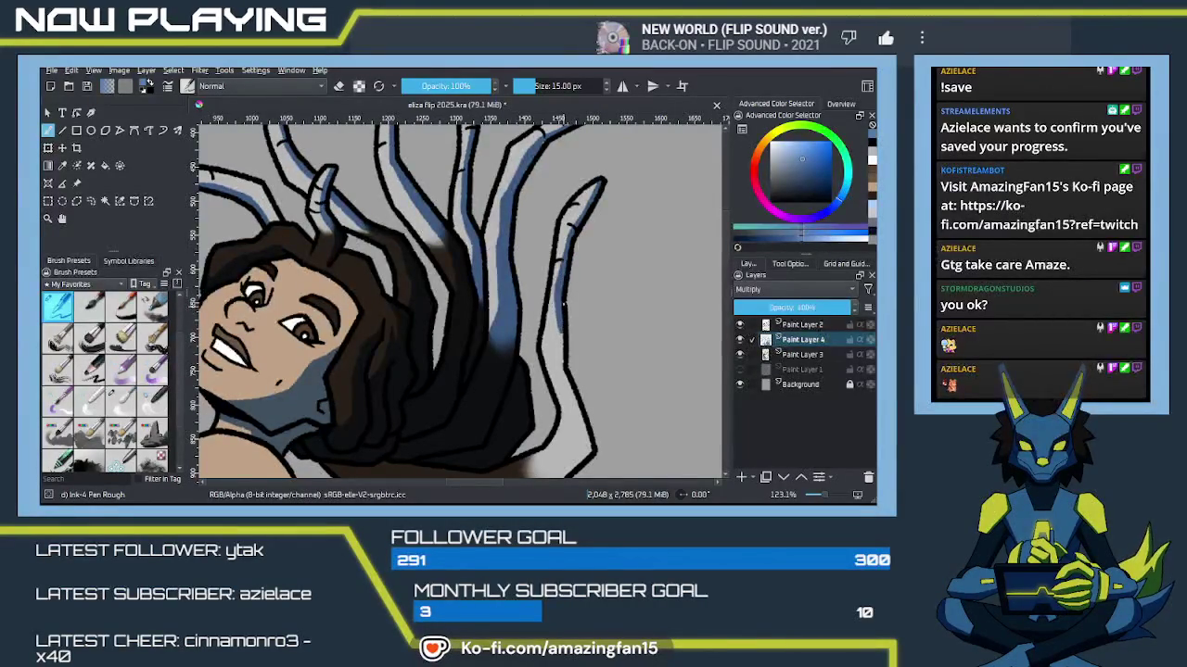
left_click_drag(558, 282, 558, 362)
left_click_drag(374, 220, 495, 165)
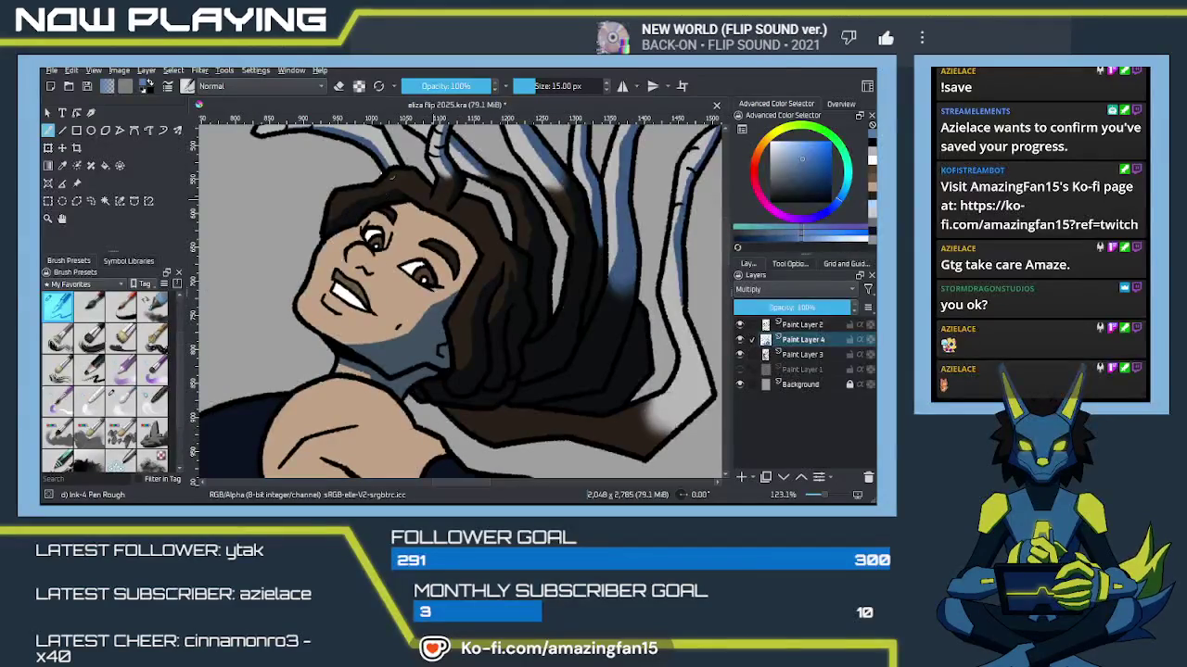
left_click_drag(674, 348, 591, 306)
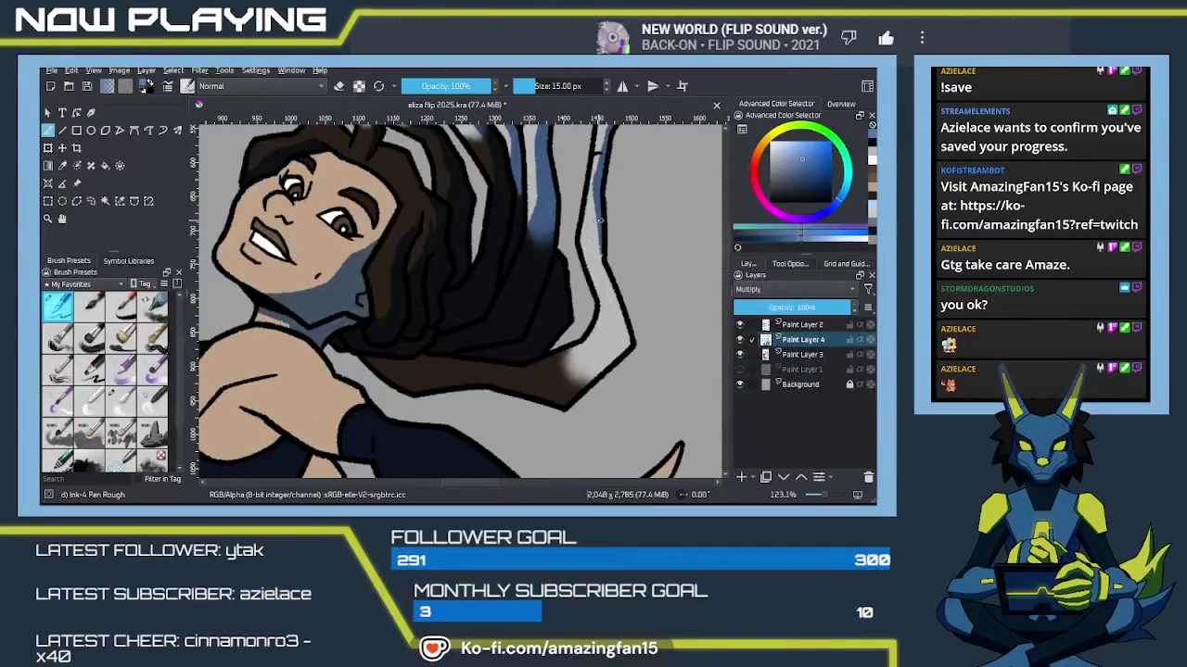
Step: Shade the tentacle's inner edge, fill the hair region and lower gap, and cover the hair tip blue
left_click_drag(599, 213, 589, 247)
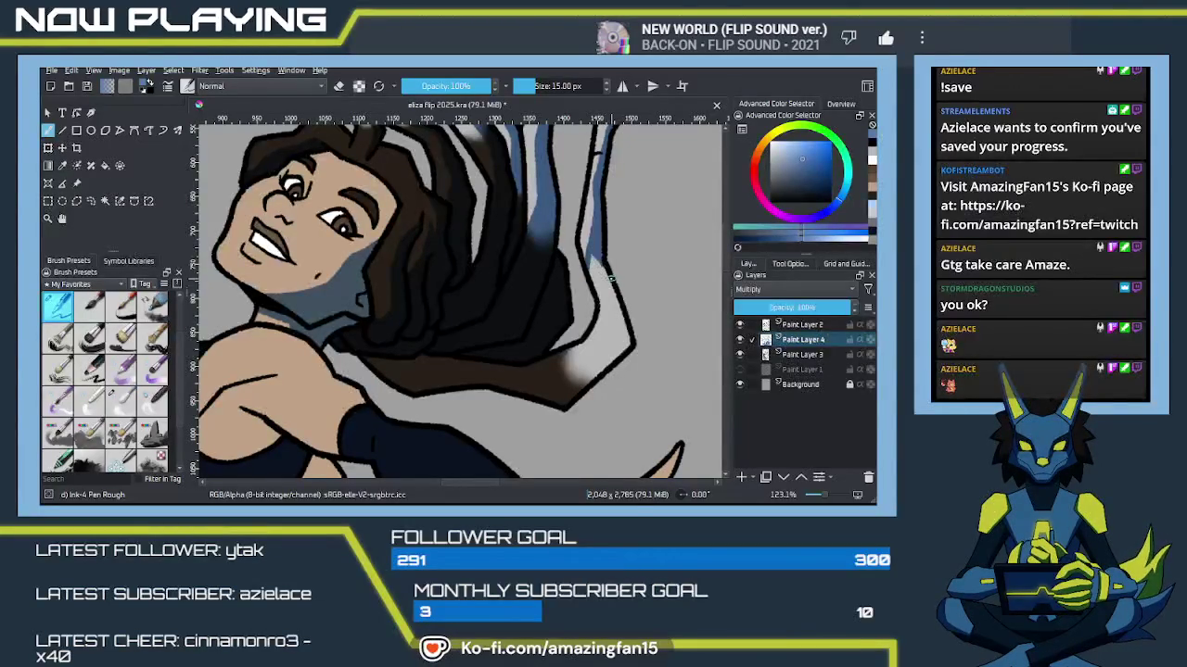
key("f")
left_click(609, 344)
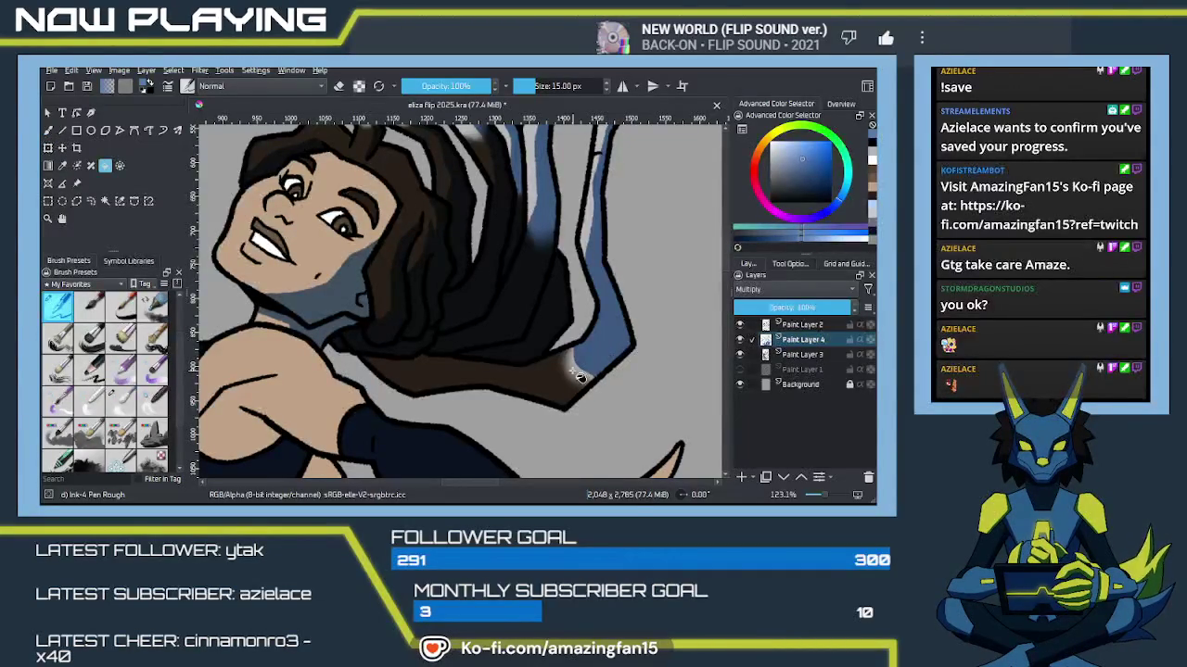
left_click(445, 387)
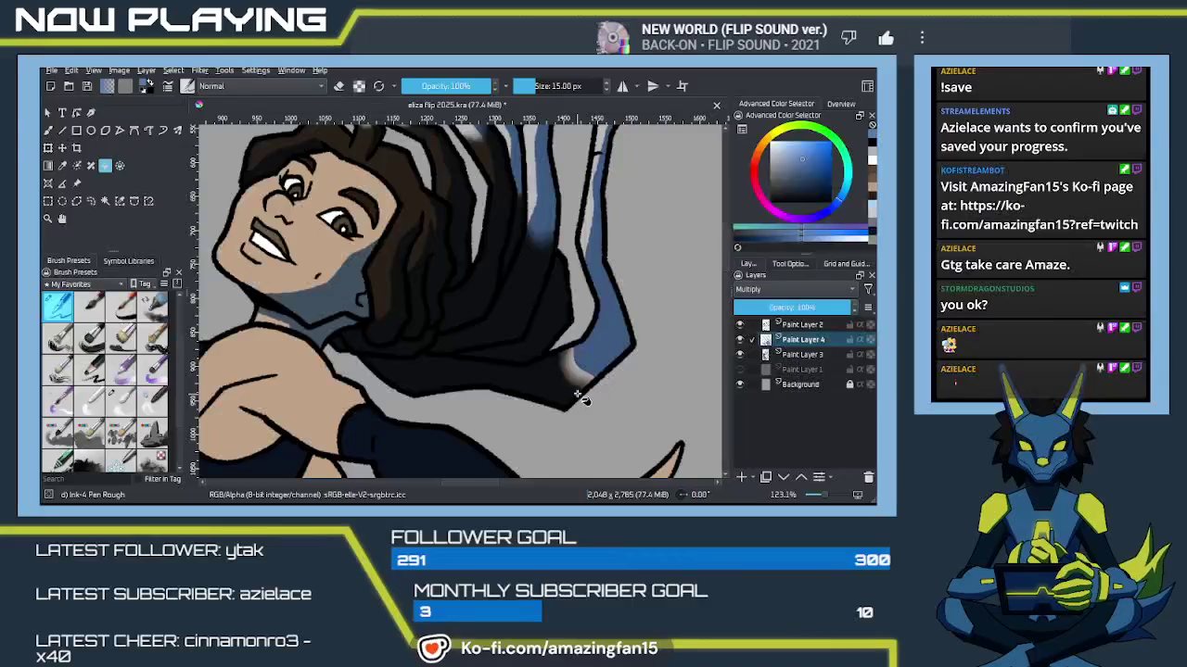
key("b")
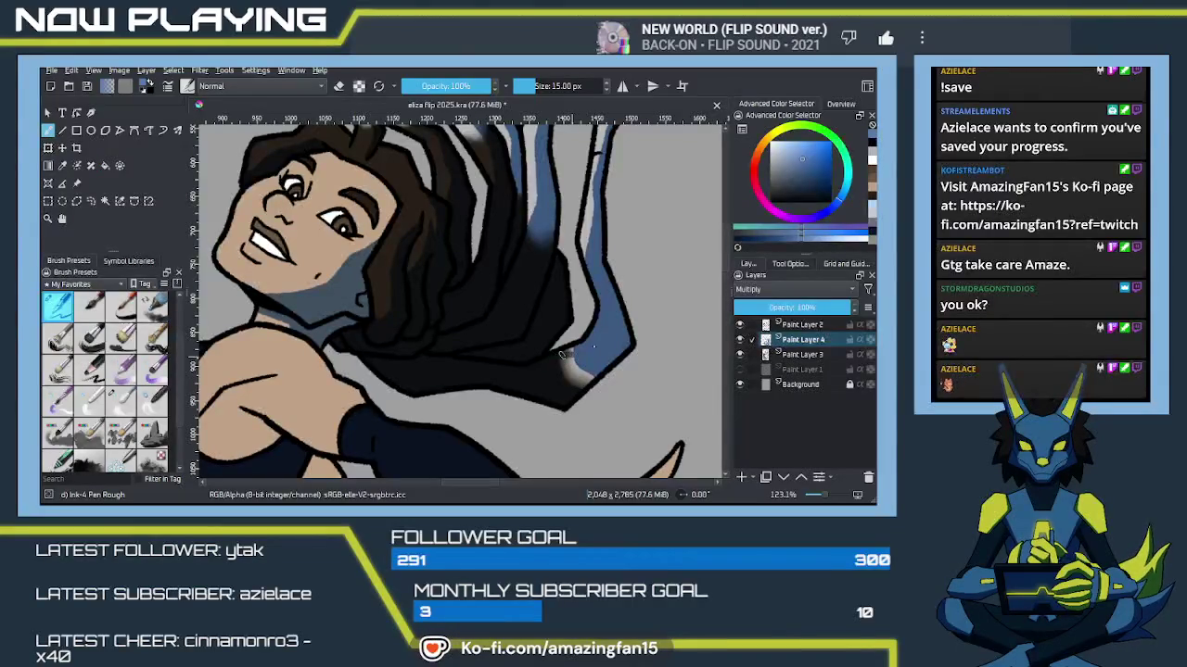
mouse_move(579, 378)
left_mouse_down()
mouse_move(576, 390)
mouse_move(601, 373)
left_mouse_up()
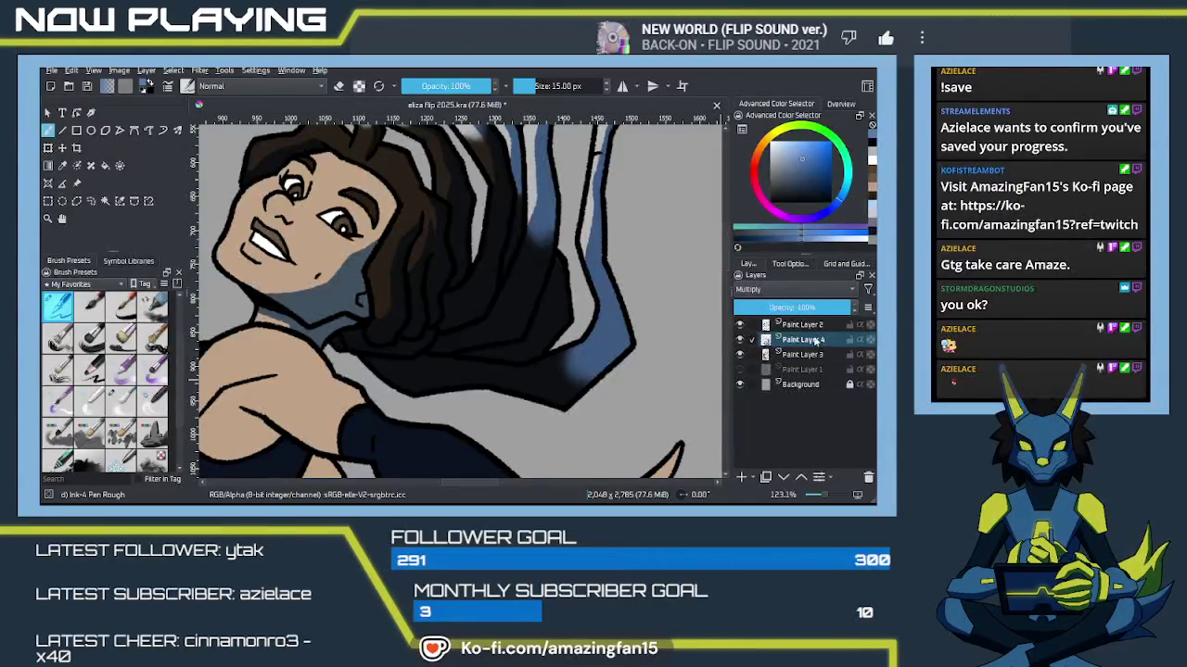
left_click(797, 325)
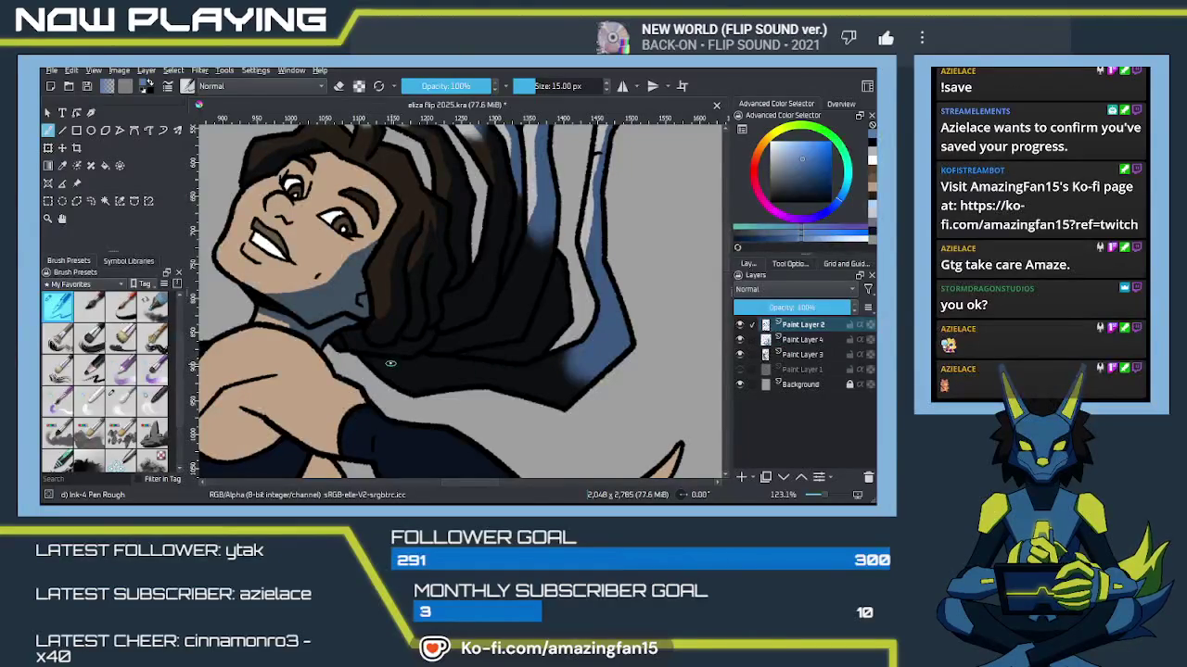
key("Page_Down")
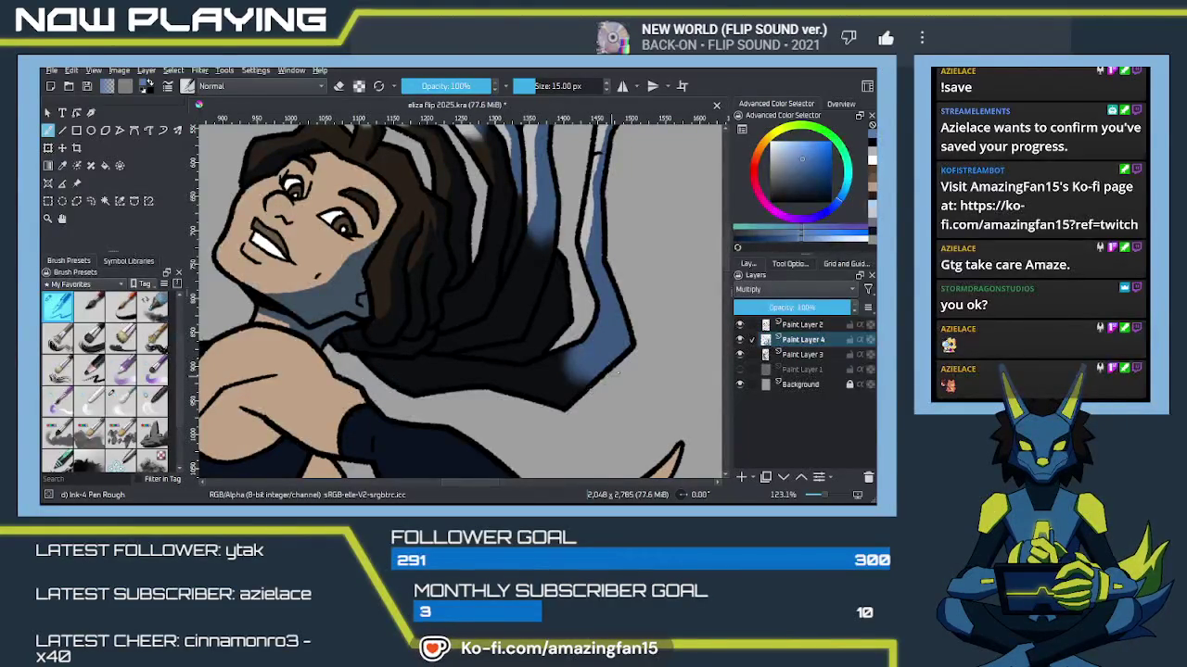
left_click(809, 326)
key("p")
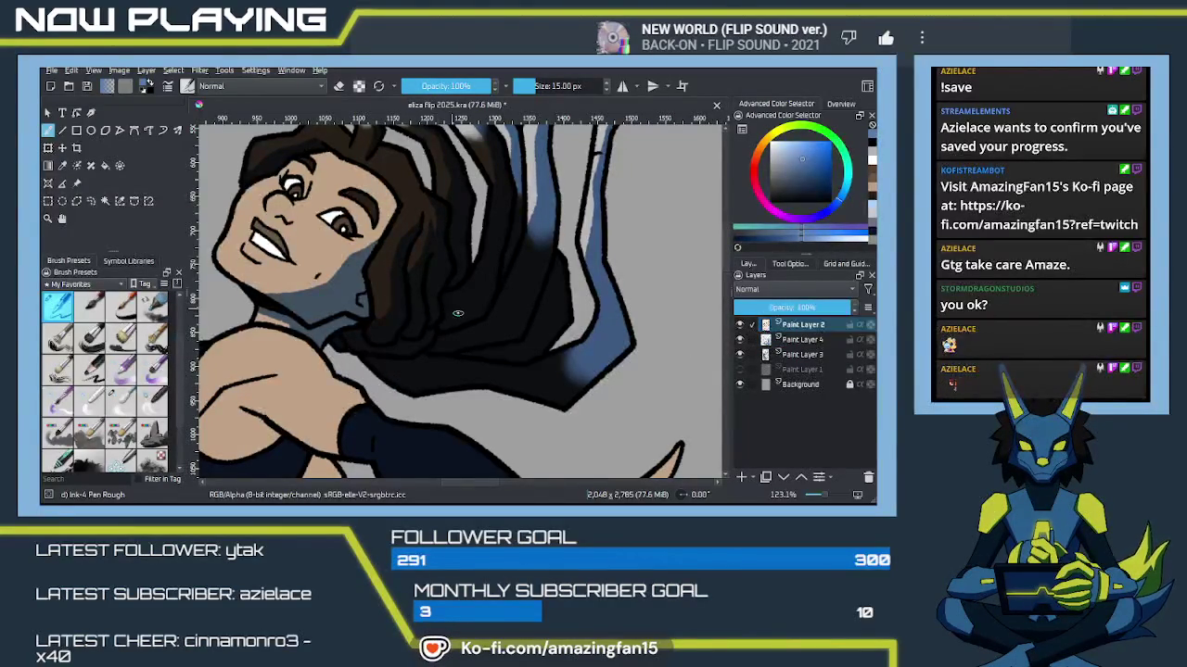
left_click(480, 350)
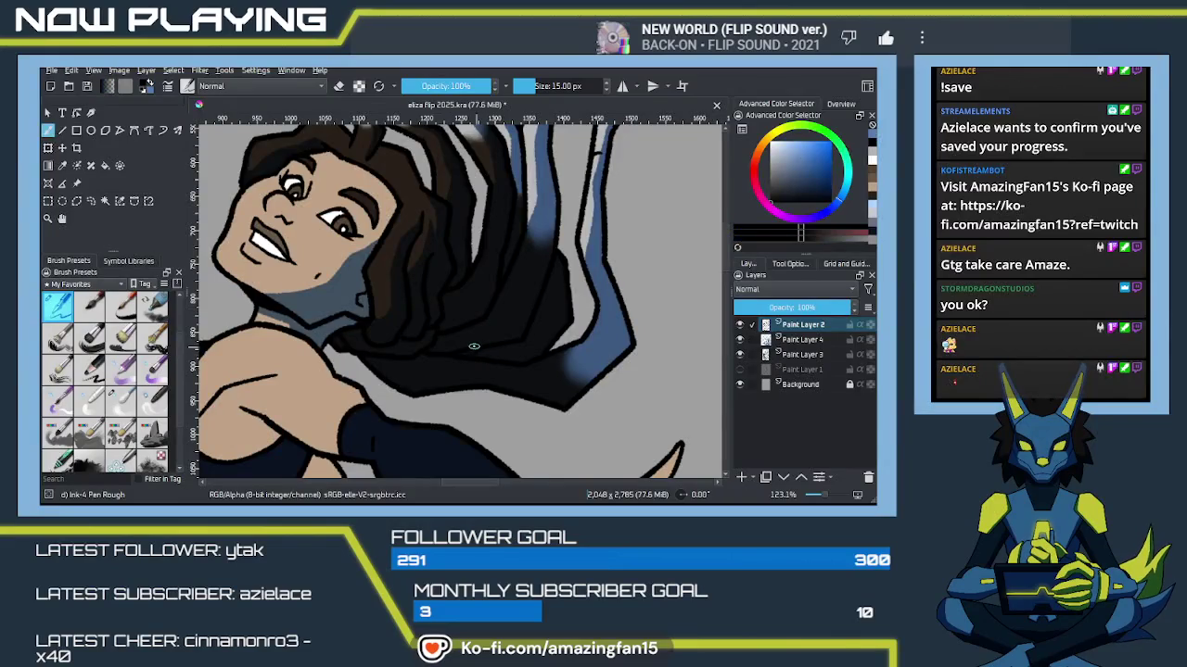
left_click(410, 184)
key("b")
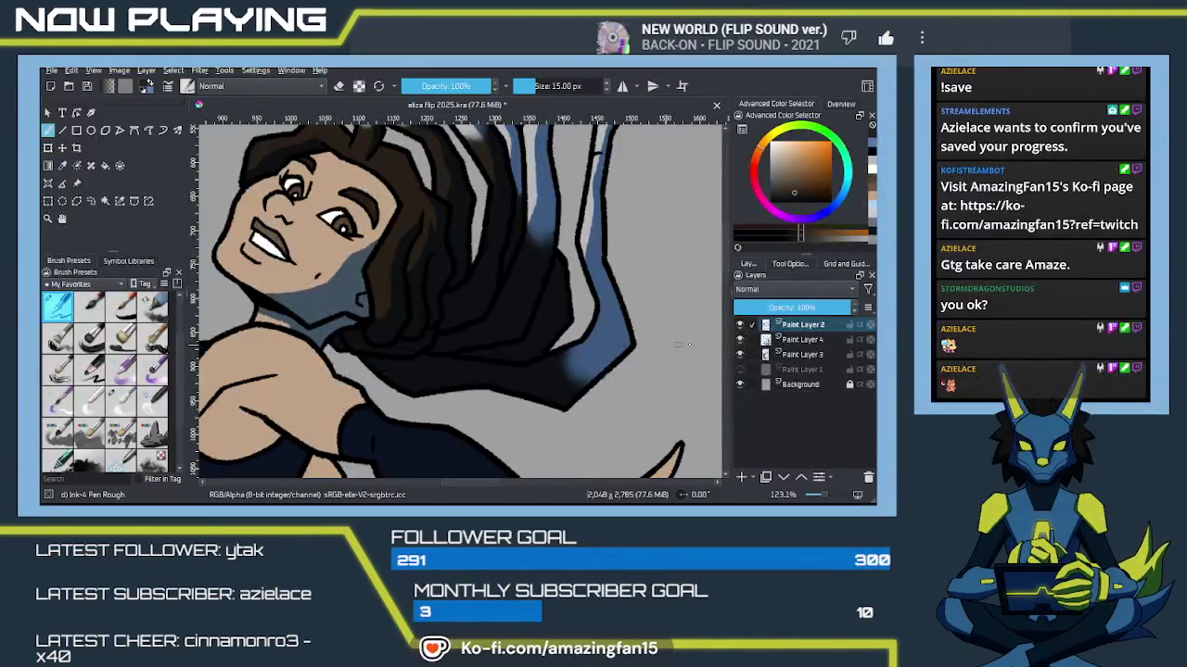
key("Page_Down")
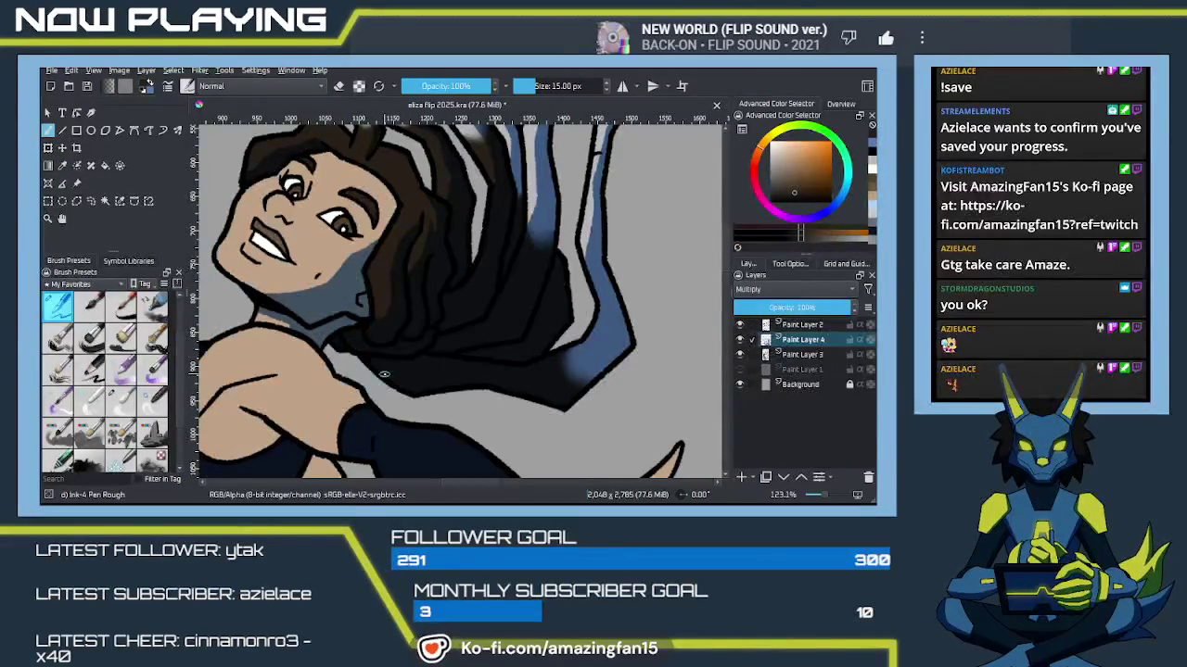
left_click(786, 355)
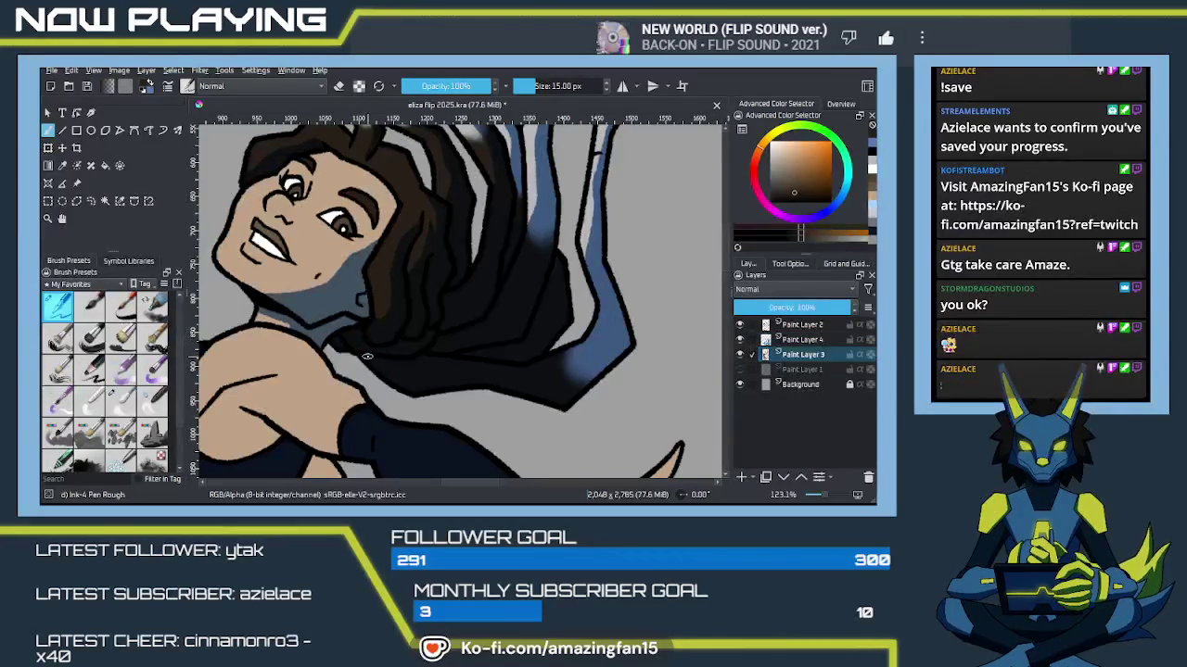
left_click(803, 339)
left_click(536, 350, "ctrl")
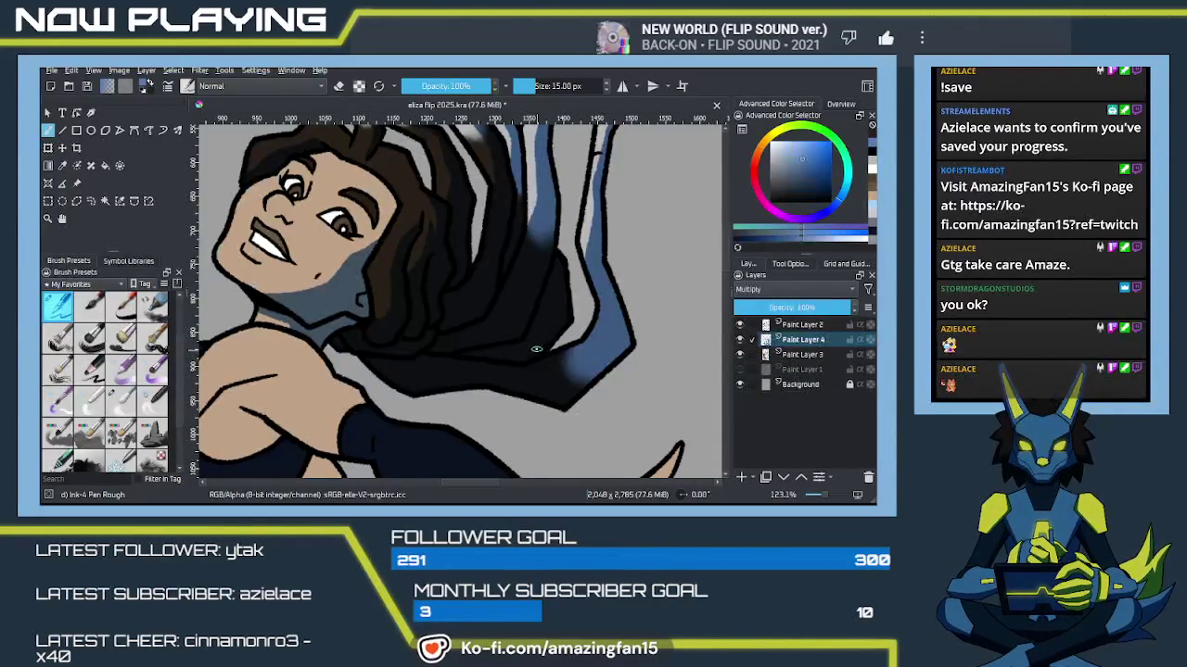
scroll(536, 350, "down", 1)
scroll(547, 343, "down", 1)
scroll(557, 339, "down", 1)
scroll(566, 334, "down", 1)
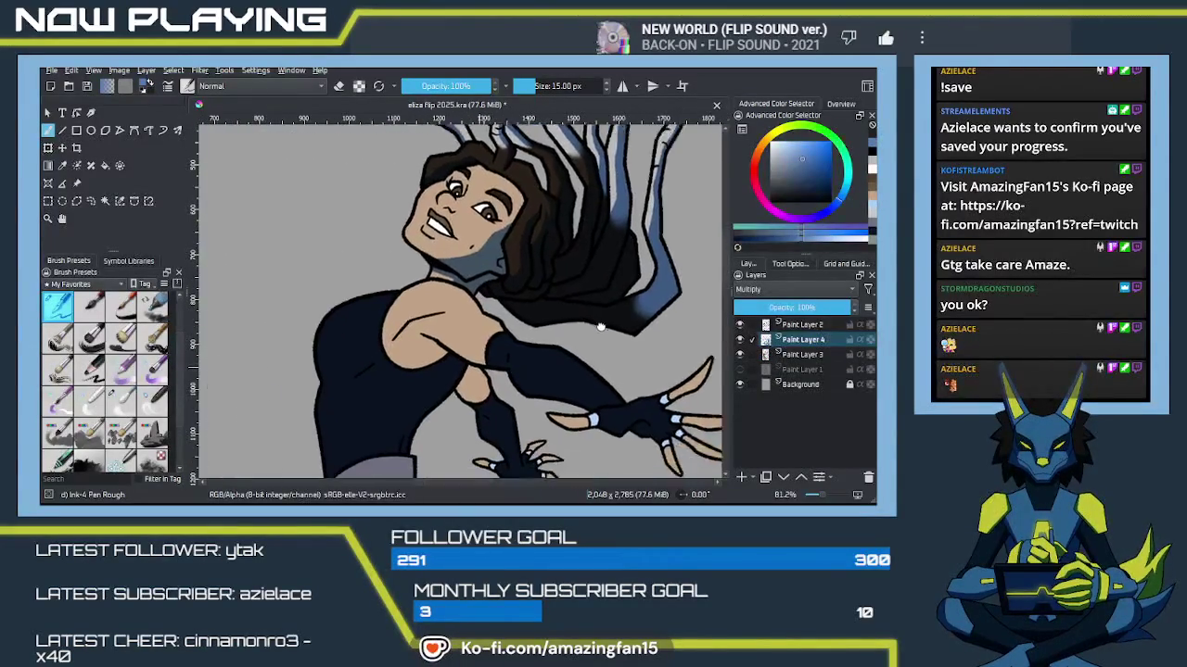
Step: Centre the leaping figure in view and save the document
left_click_drag(566, 334, 545, 352)
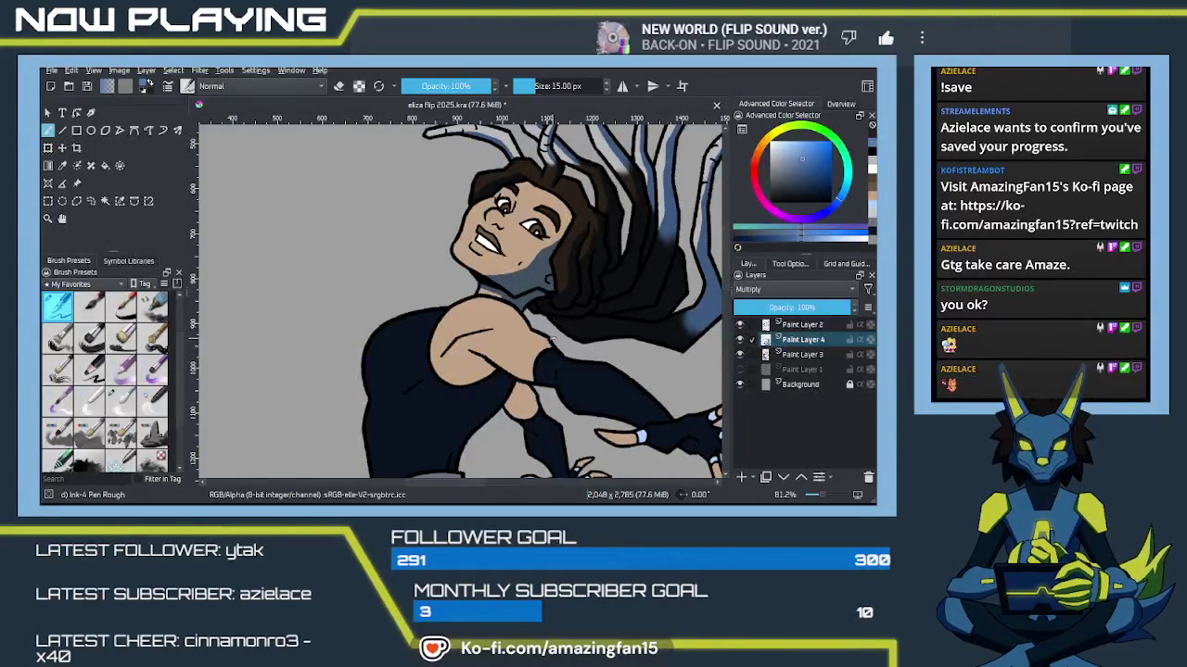
key("ctrl+s")
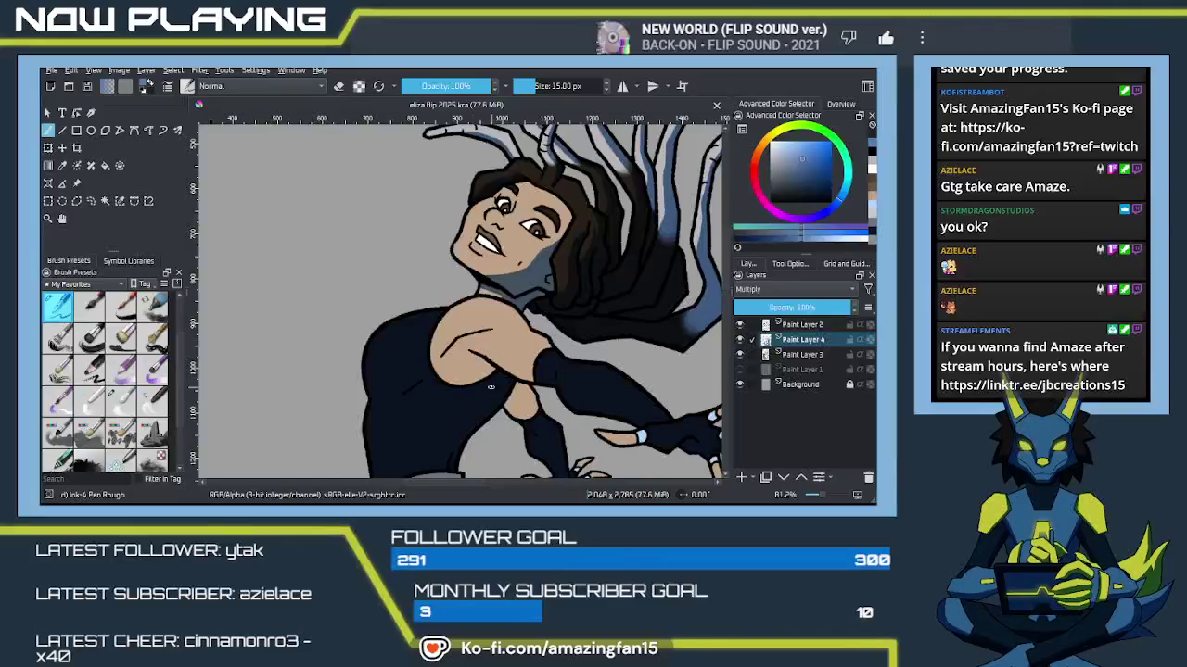
mouse_move(510, 406)
left_mouse_down()
mouse_move(554, 349)
mouse_move(535, 322)
mouse_move(547, 366)
left_mouse_up()
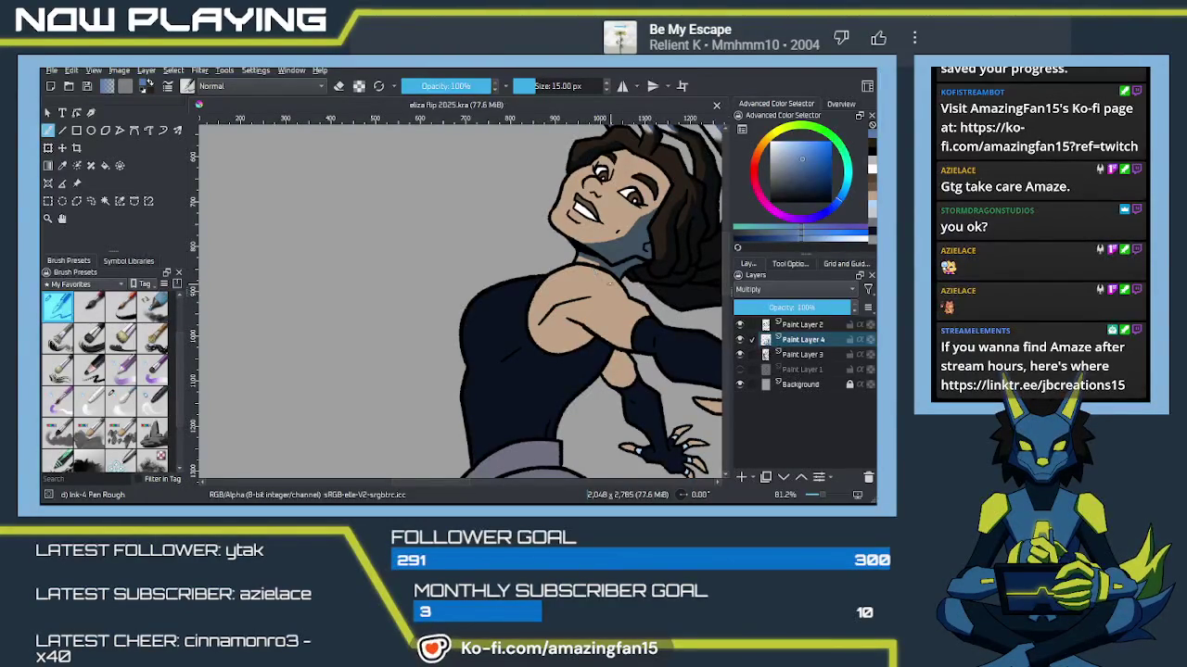
Step: Paint short blue-grey shadow strokes on the shoulder and the dark top, redoing one stroke
left_click_drag(614, 293, 610, 297)
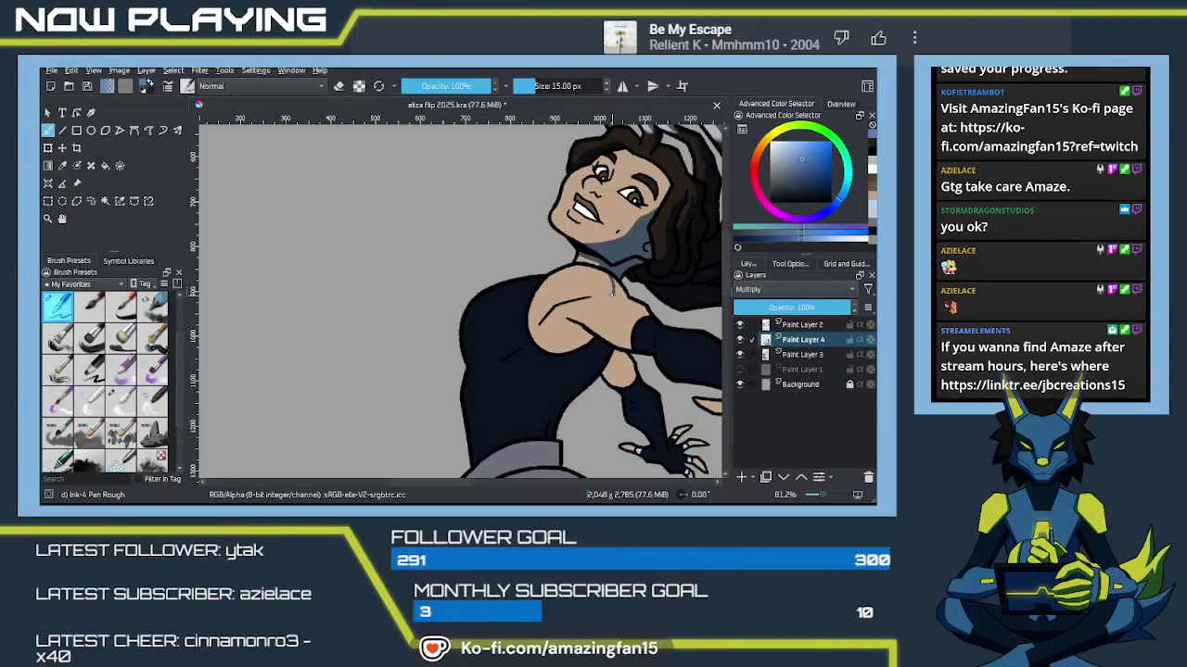
mouse_move(612, 293)
left_mouse_down()
mouse_move(587, 288)
mouse_move(590, 298)
left_mouse_up()
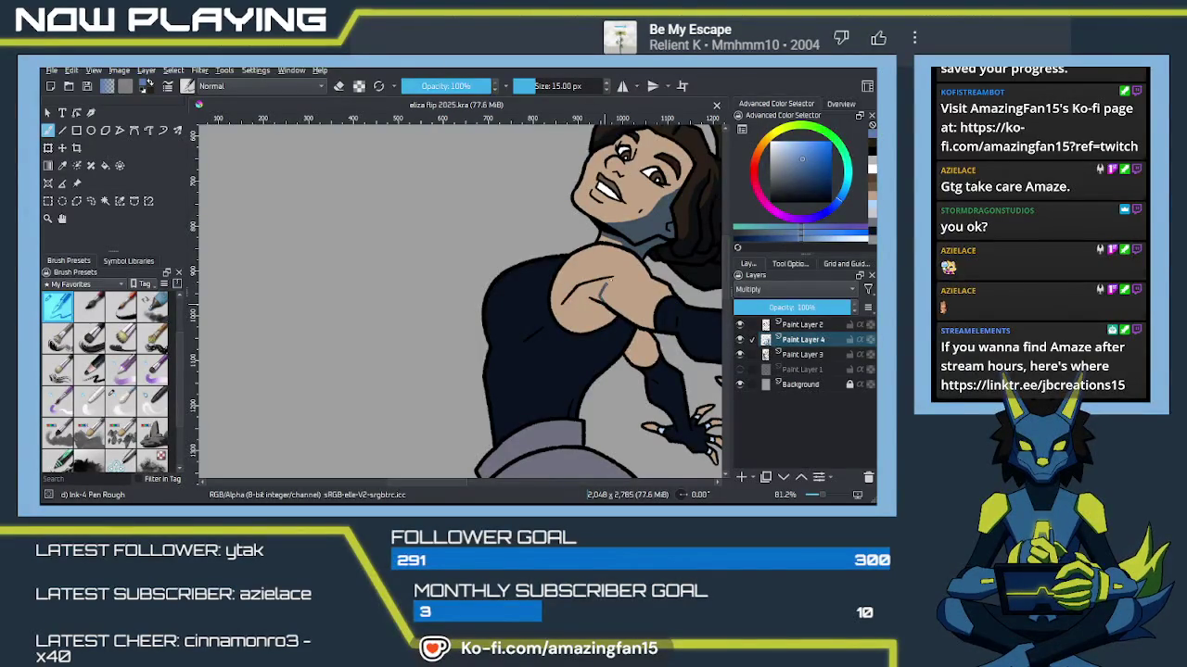
left_click_drag(598, 294, 613, 278)
key("ctrl+z")
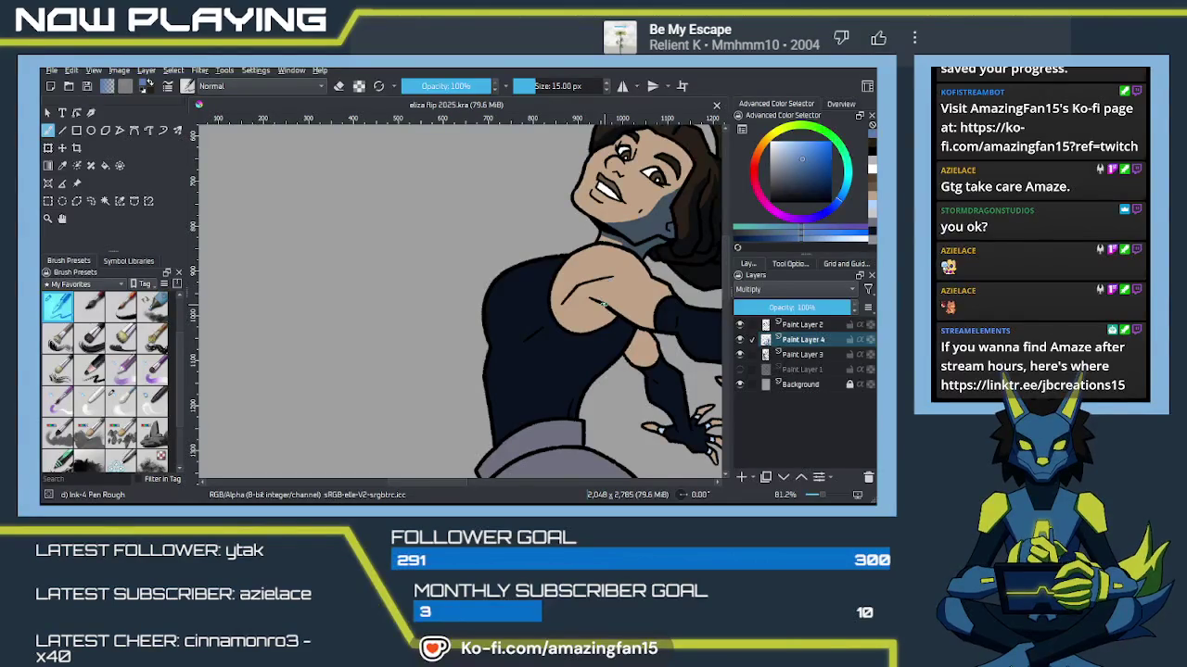
left_click_drag(598, 295, 613, 277)
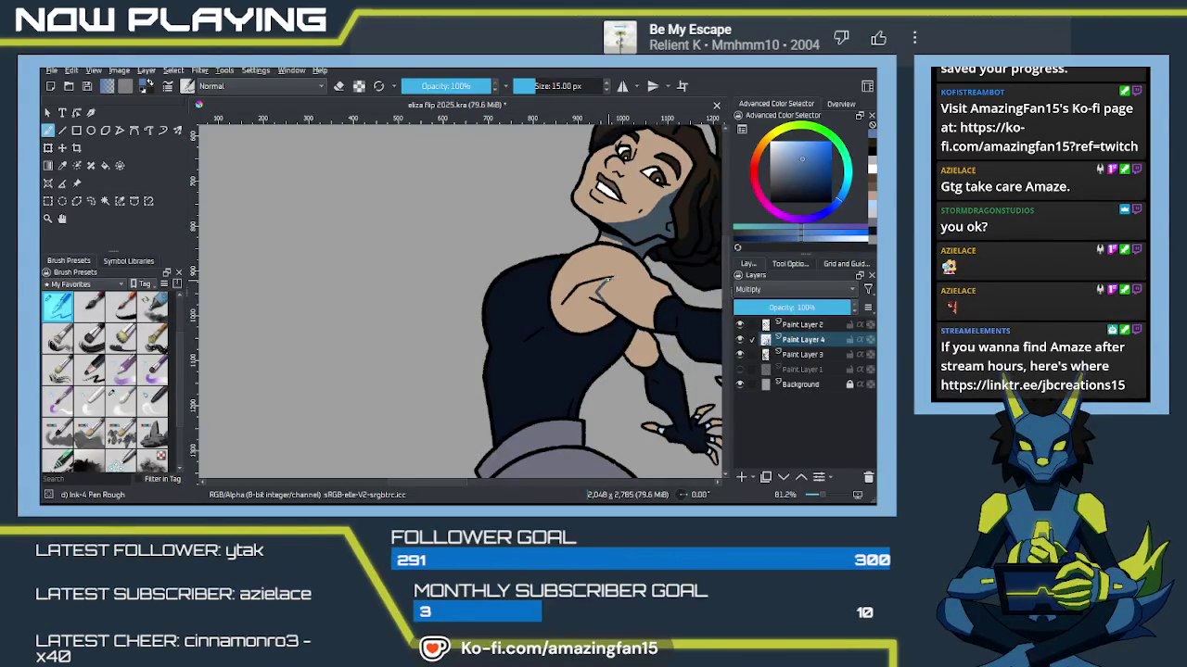
left_click_drag(571, 334, 592, 324)
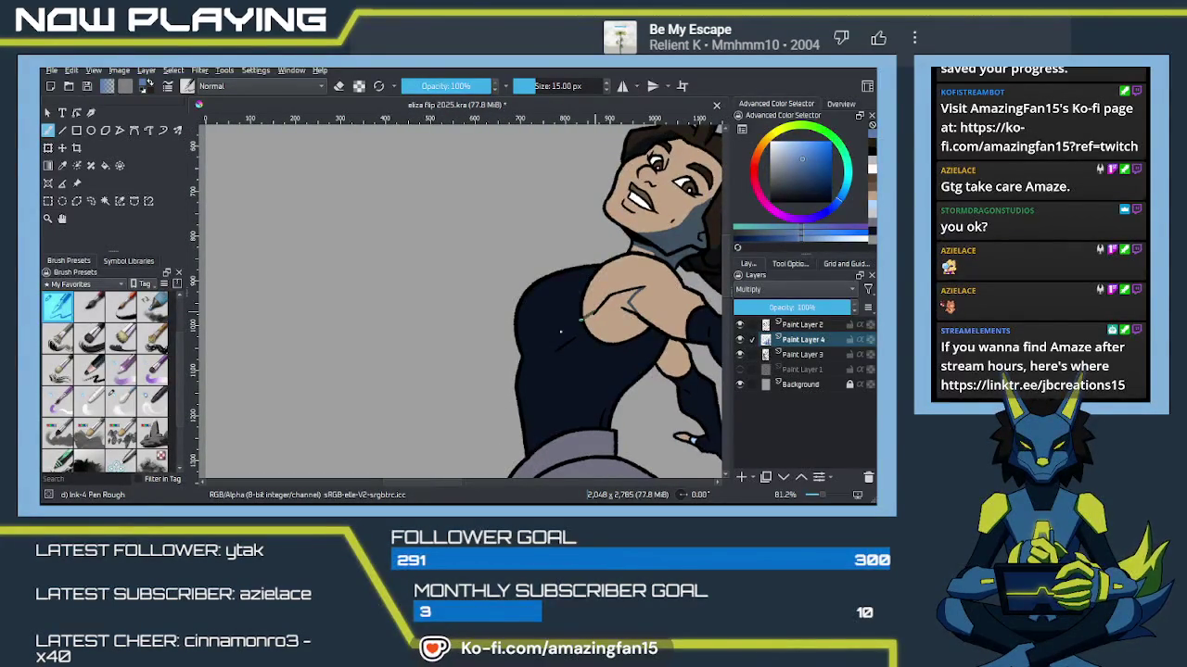
mouse_move(552, 340)
left_mouse_down()
mouse_move(530, 341)
mouse_move(527, 355)
left_mouse_up()
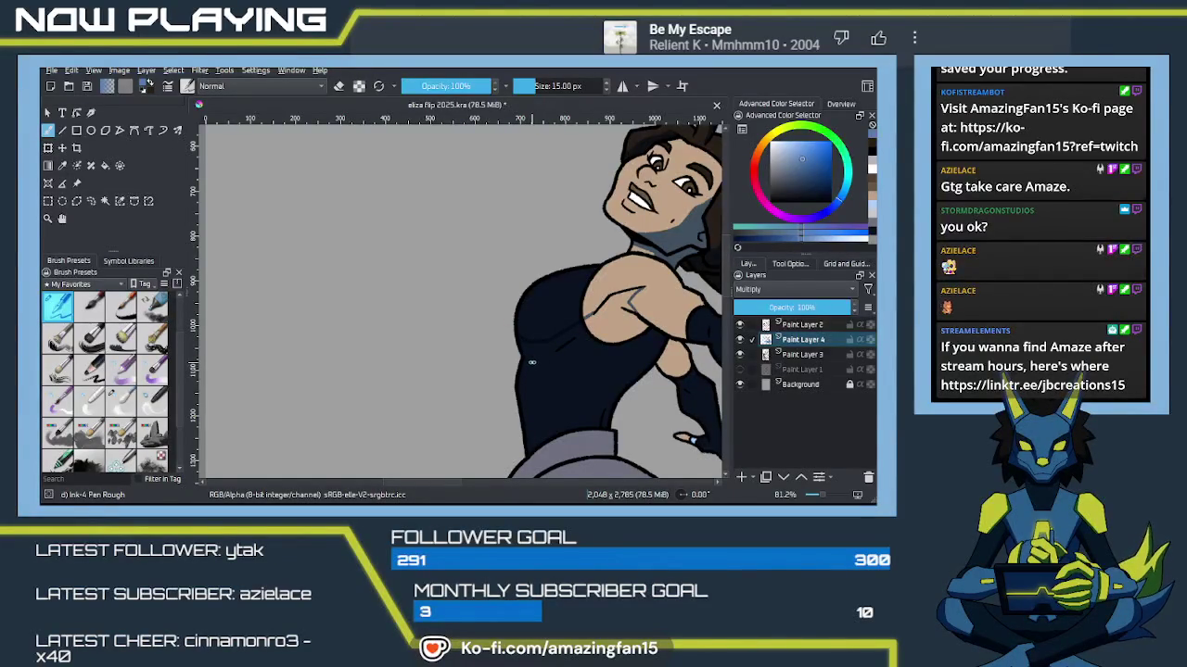
left_click_drag(531, 362, 498, 325)
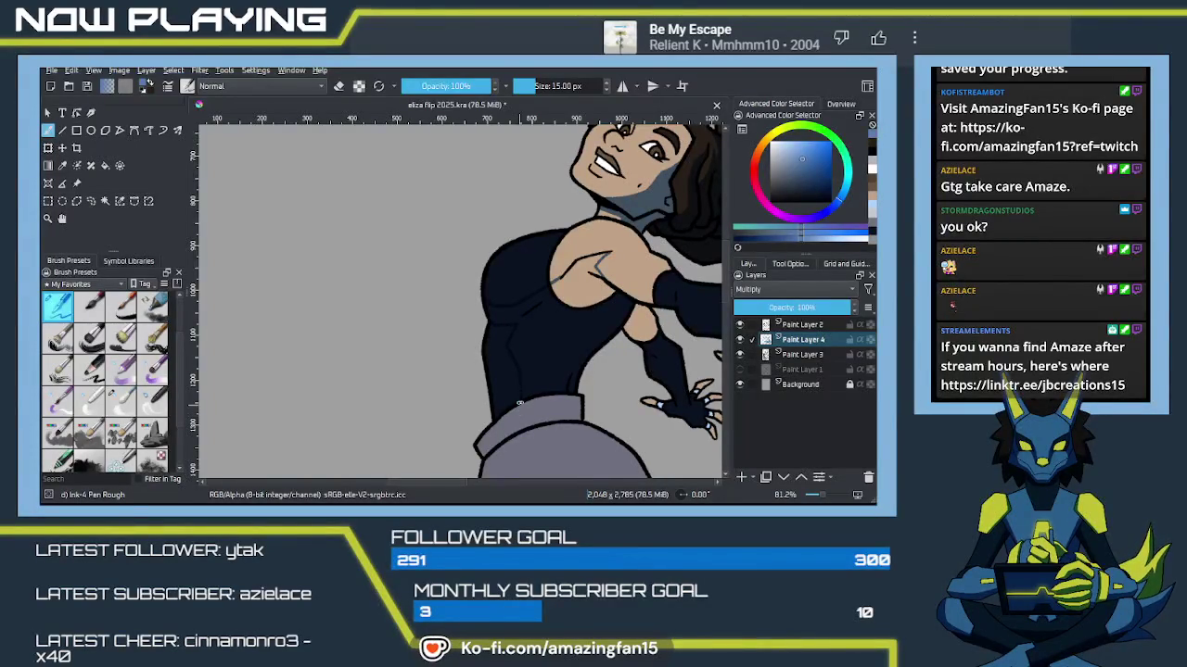
left_click_drag(517, 405, 479, 401)
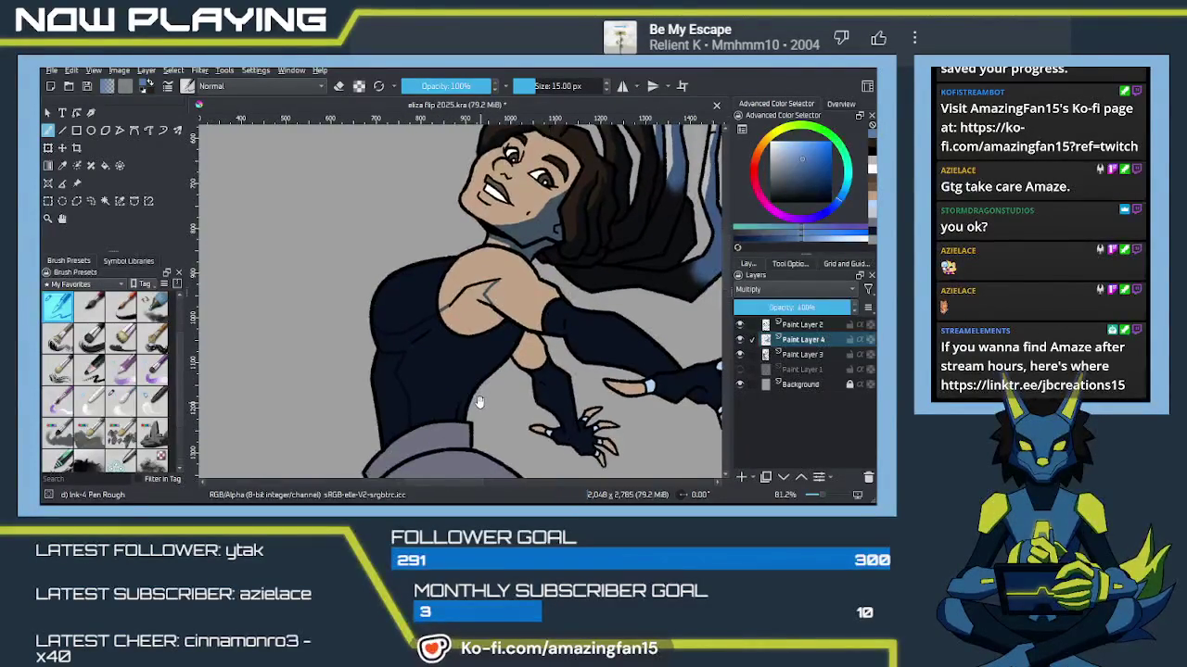
Step: Bucket-fill the torso and shoulder with blue-grey multiply shading
key("f")
left_click(468, 373)
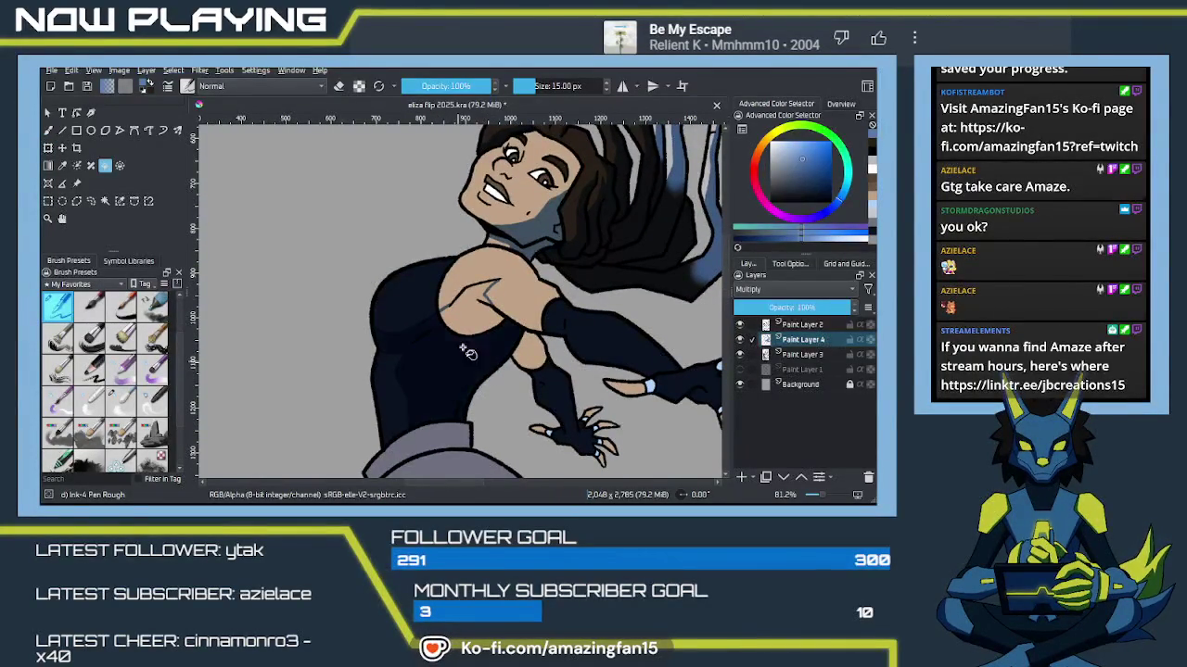
left_click(477, 323)
left_click_drag(470, 396, 496, 401)
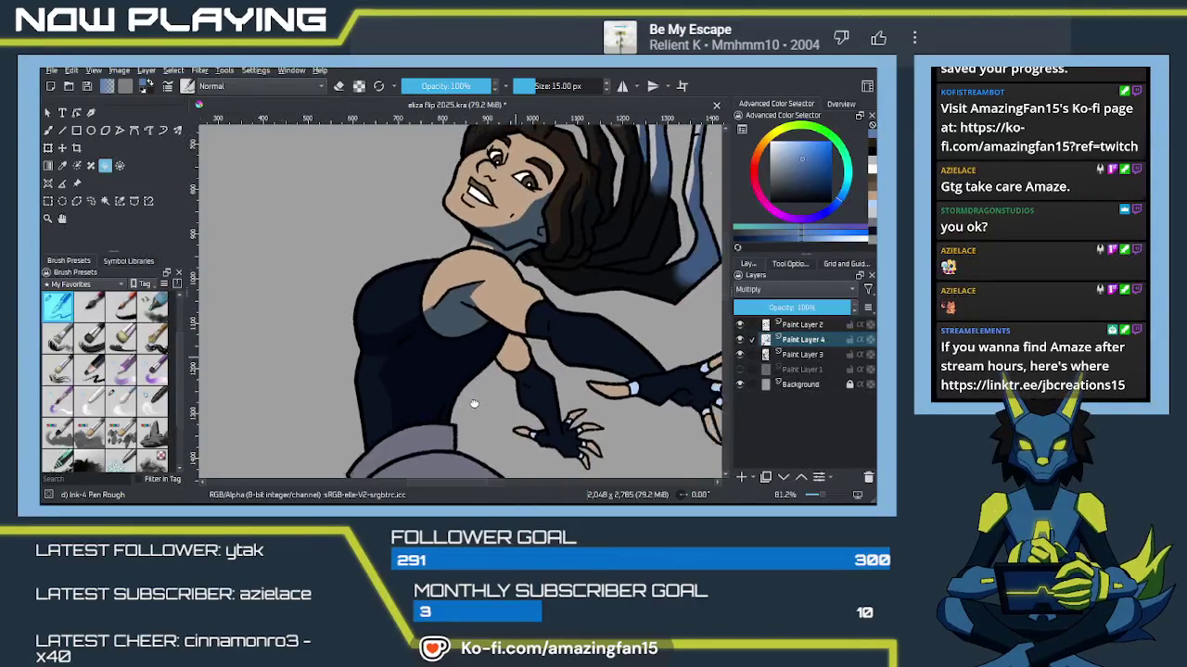
key("b")
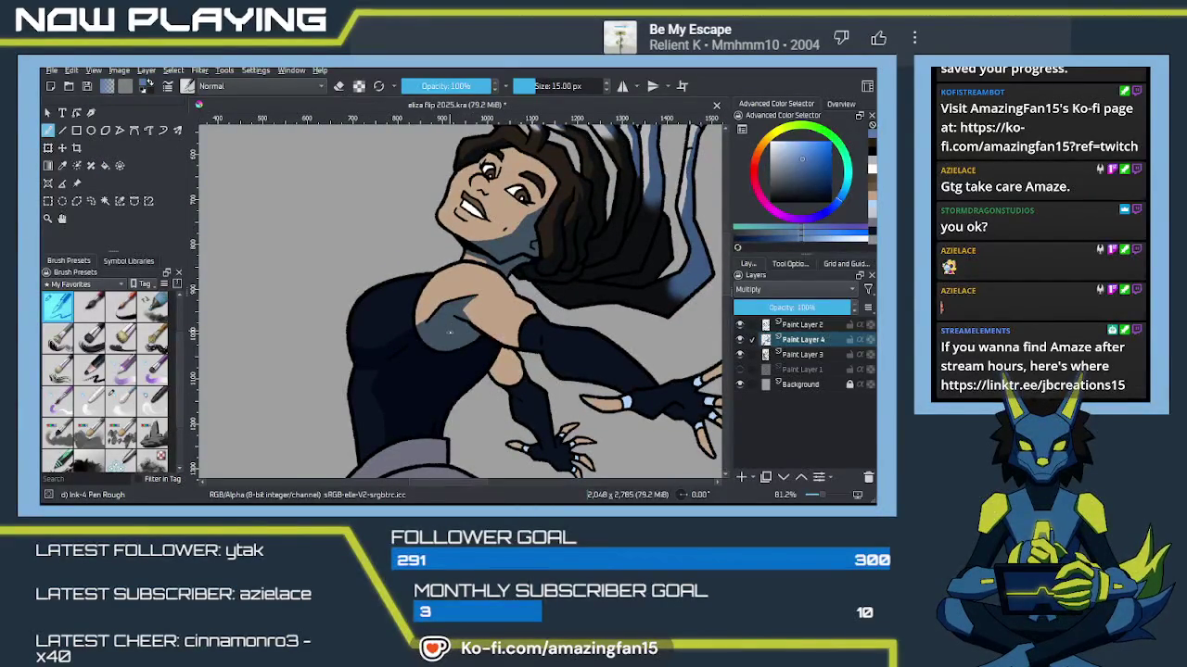
Step: Try dark-blue waistband and fold lines on the shorts, then undo them
scroll(466, 406, "down", 5)
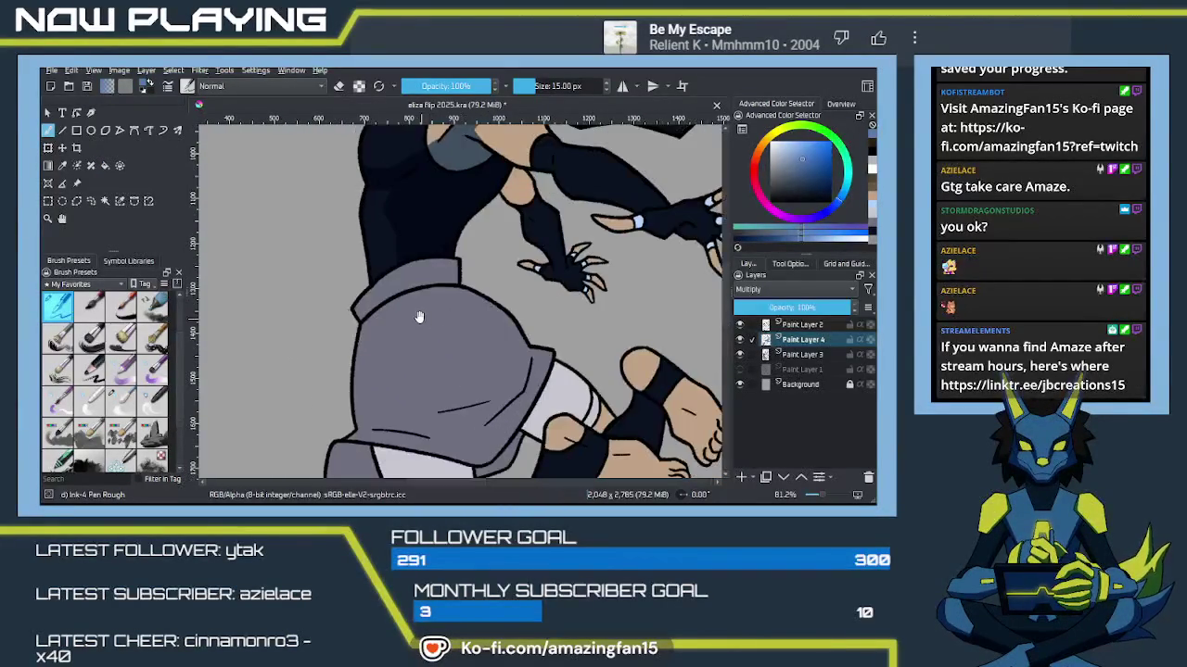
mouse_move(381, 280)
left_mouse_down()
mouse_move(380, 304)
mouse_move(428, 250)
left_mouse_up()
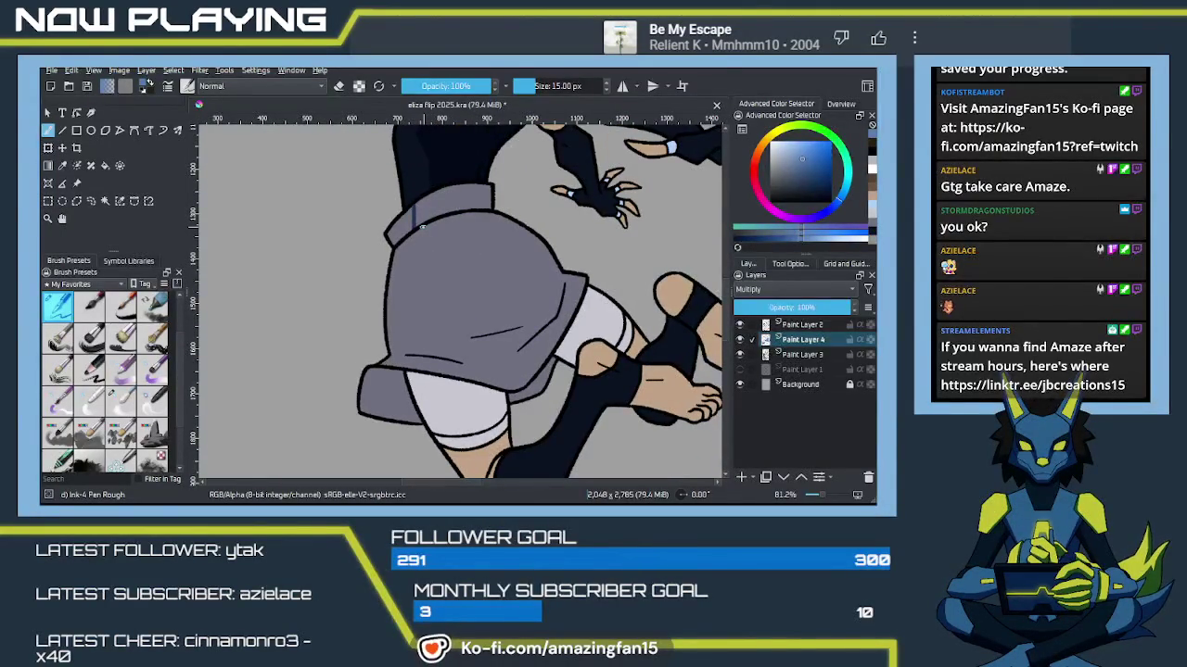
left_click_drag(453, 276, 450, 327)
key("ctrl+z")
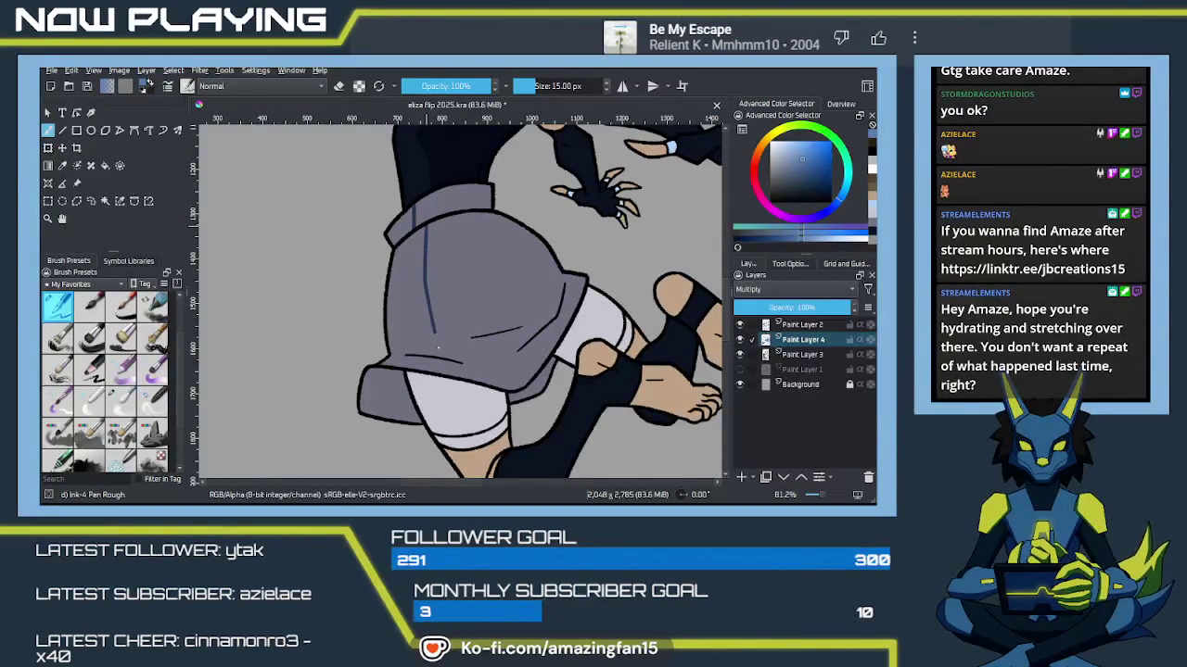
key("ctrl+z")
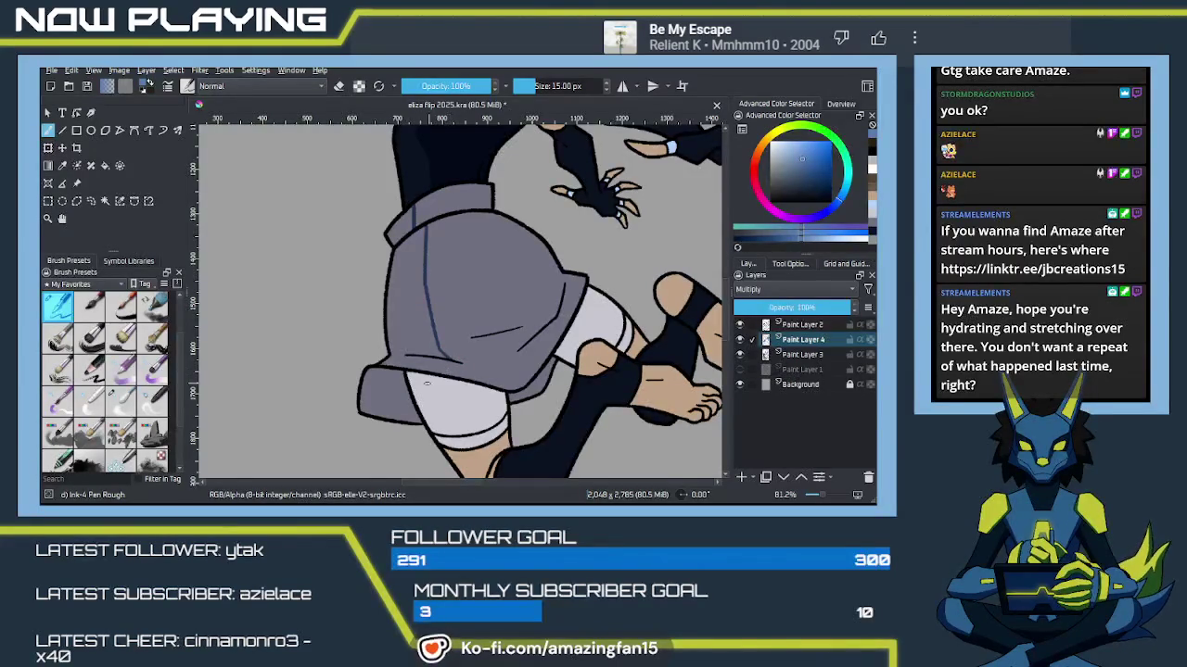
Step: Fill the left and right cuffs of the shorts dark blue
key("f")
left_click(384, 405)
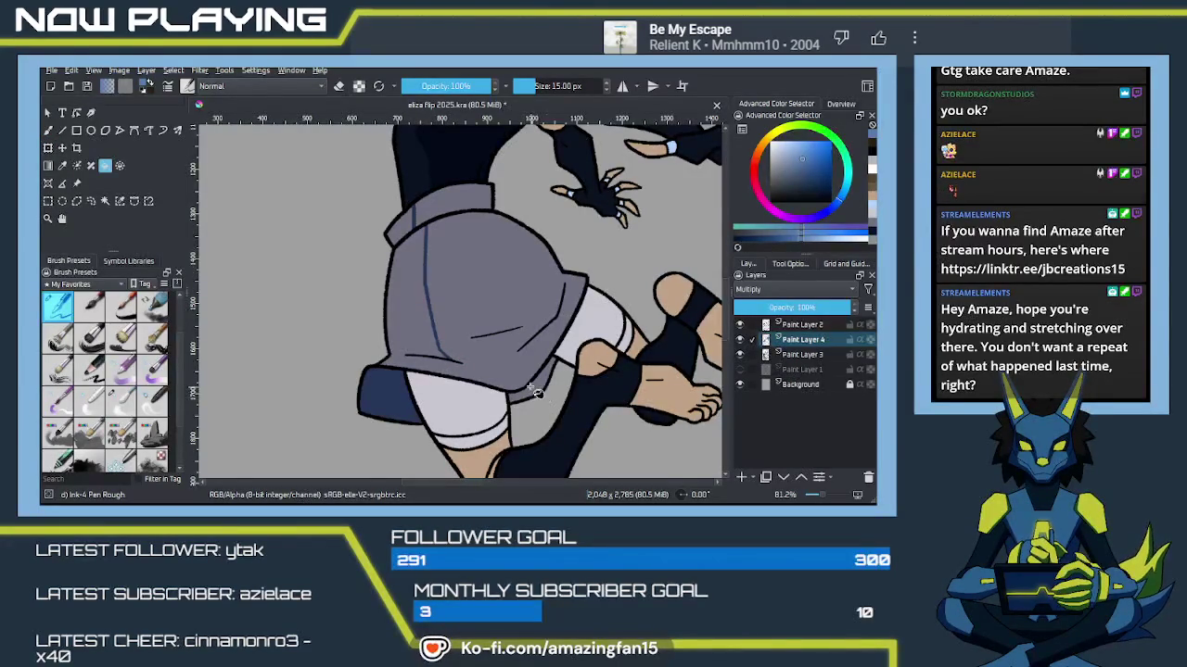
left_click(530, 388)
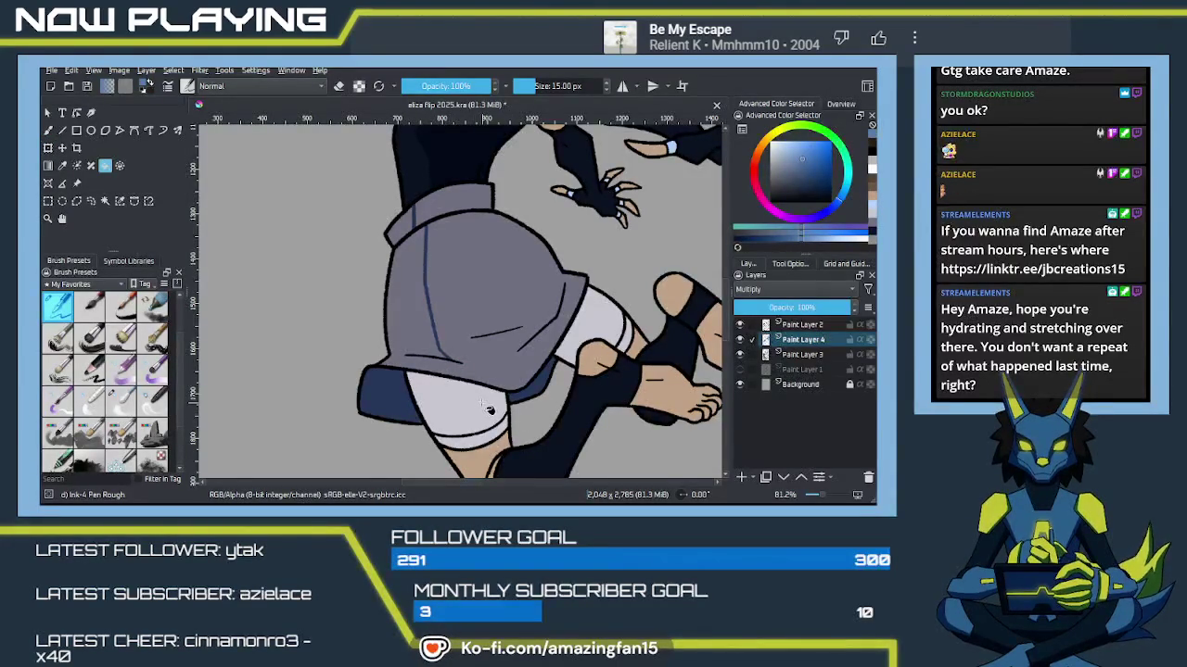
key("b")
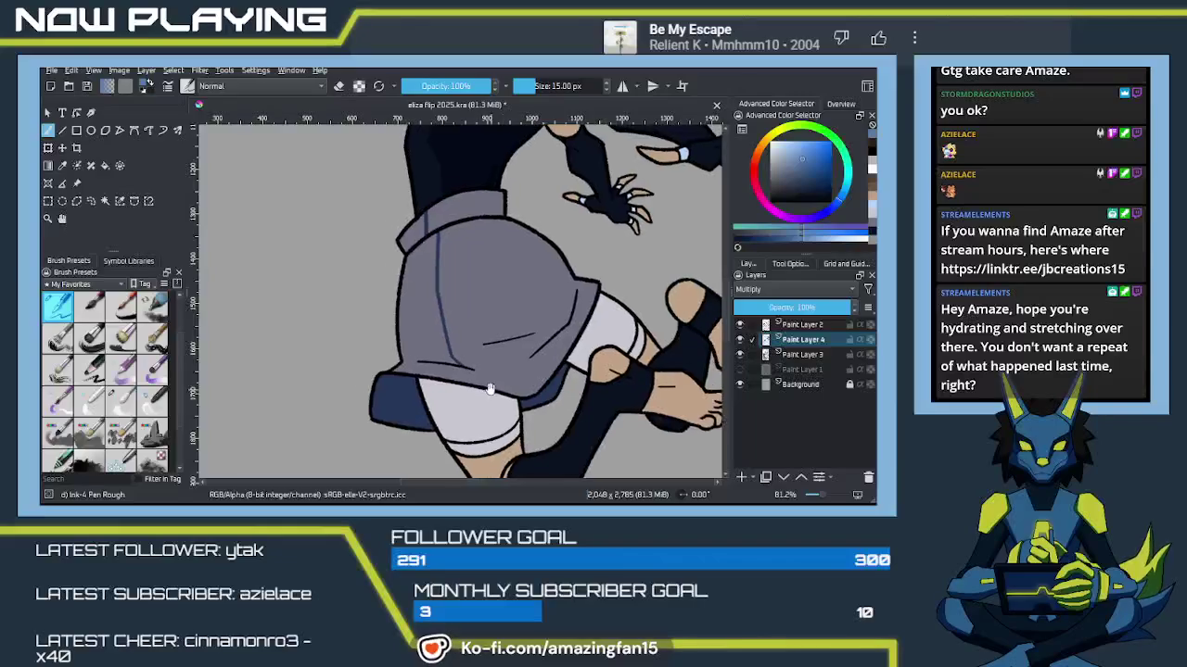
left_click_drag(503, 388, 528, 413)
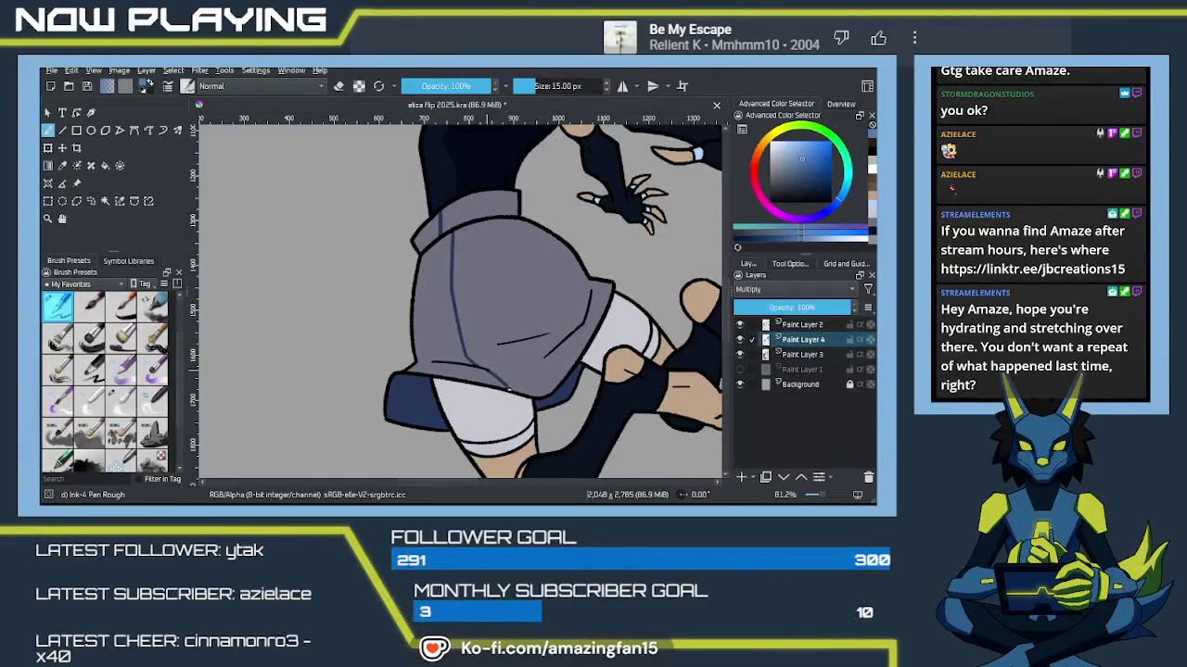
Step: Fill the main body of the shorts and the waistband dark blue
key("f")
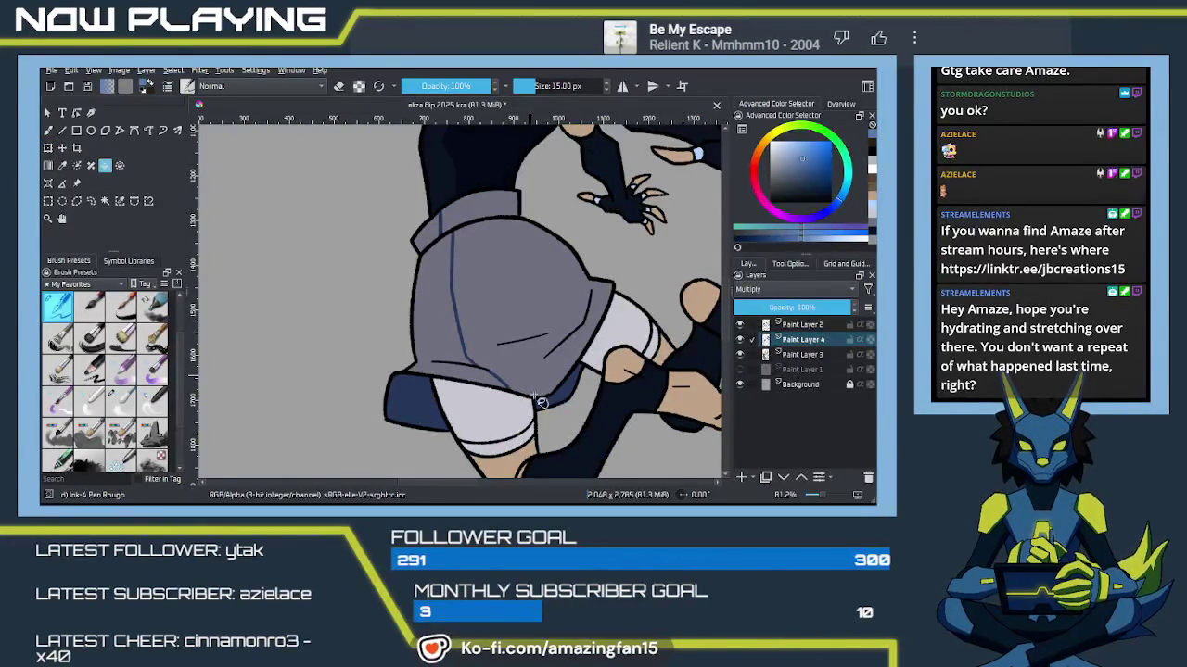
left_click(536, 390)
left_click(492, 214)
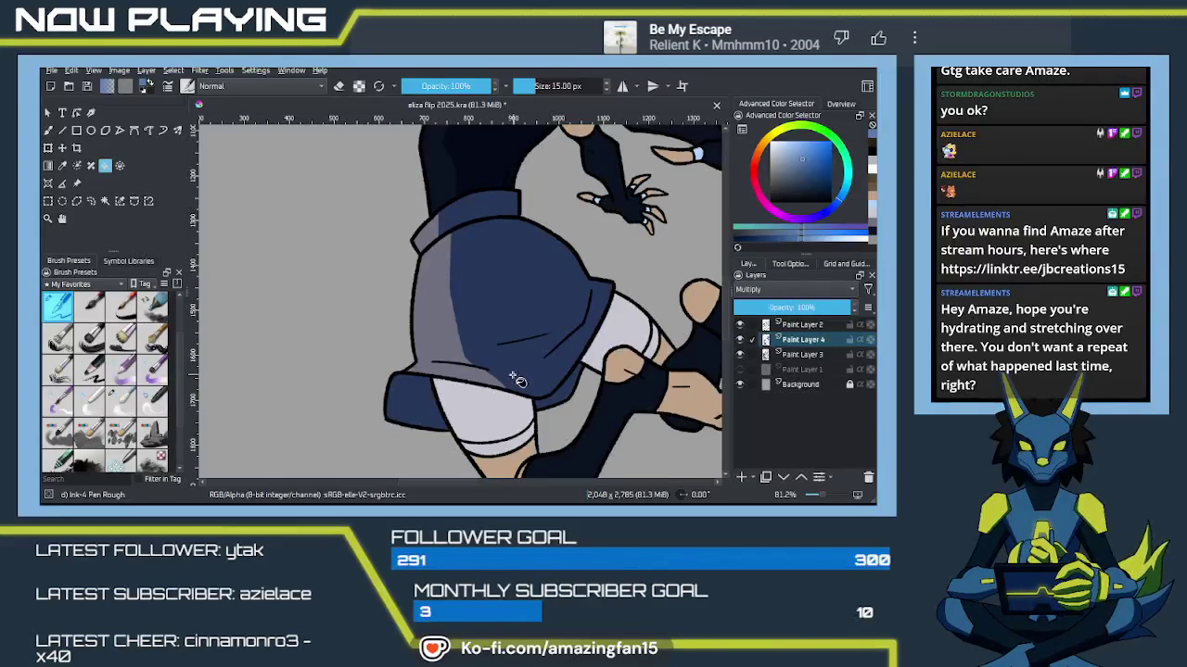
scroll(517, 380, "up", 5)
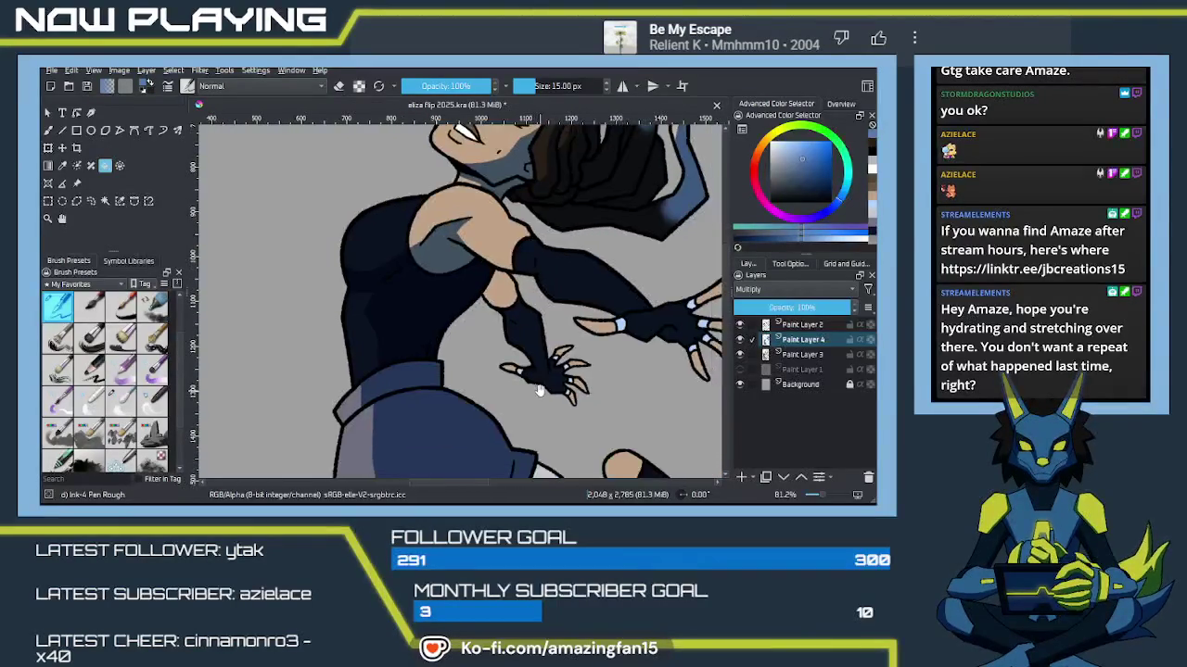
left_click_drag(539, 390, 513, 363)
key("b")
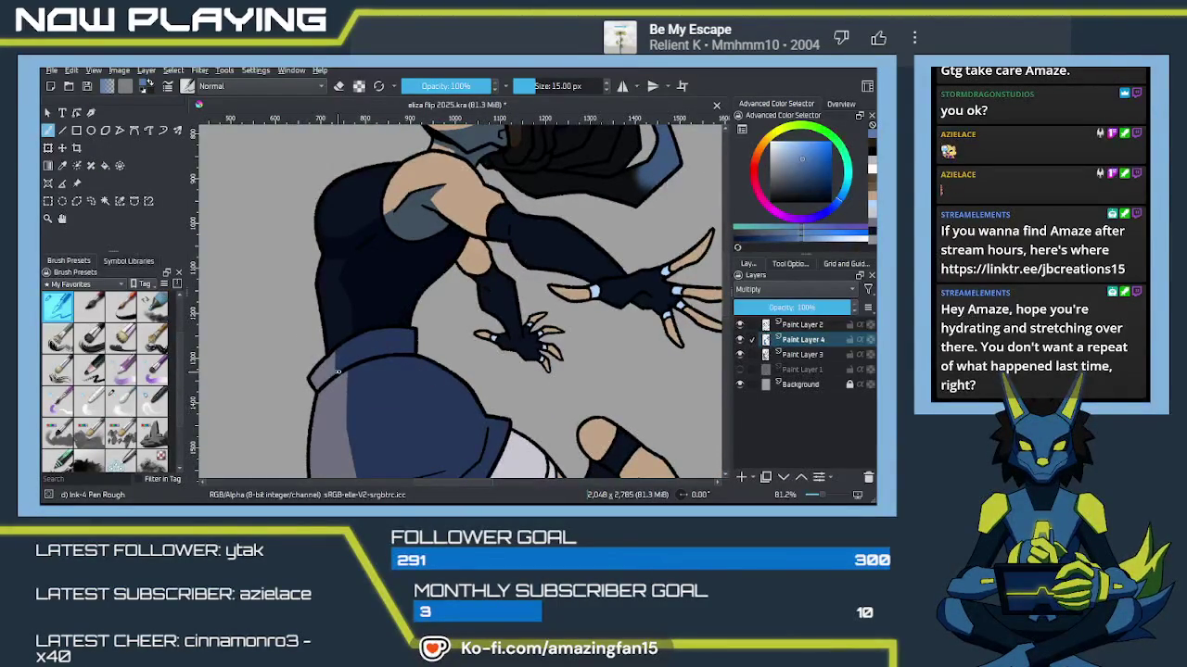
key("e")
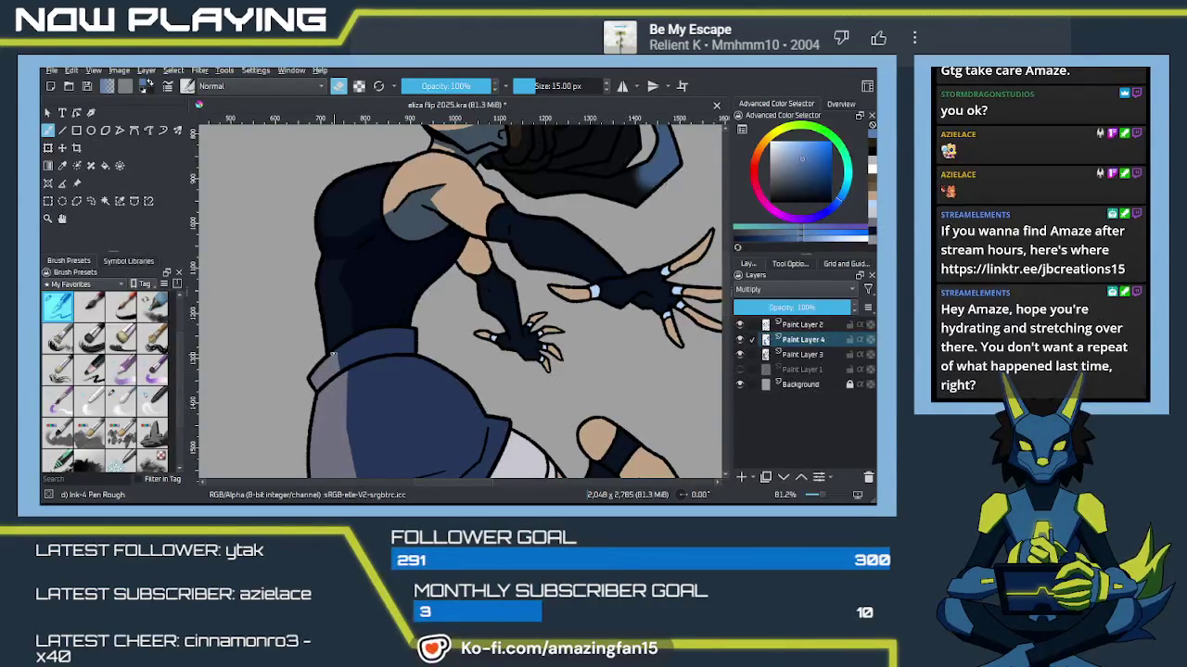
key("e")
mouse_move(563, 353)
left_mouse_down()
mouse_move(490, 418)
mouse_move(466, 383)
mouse_move(536, 426)
left_mouse_up()
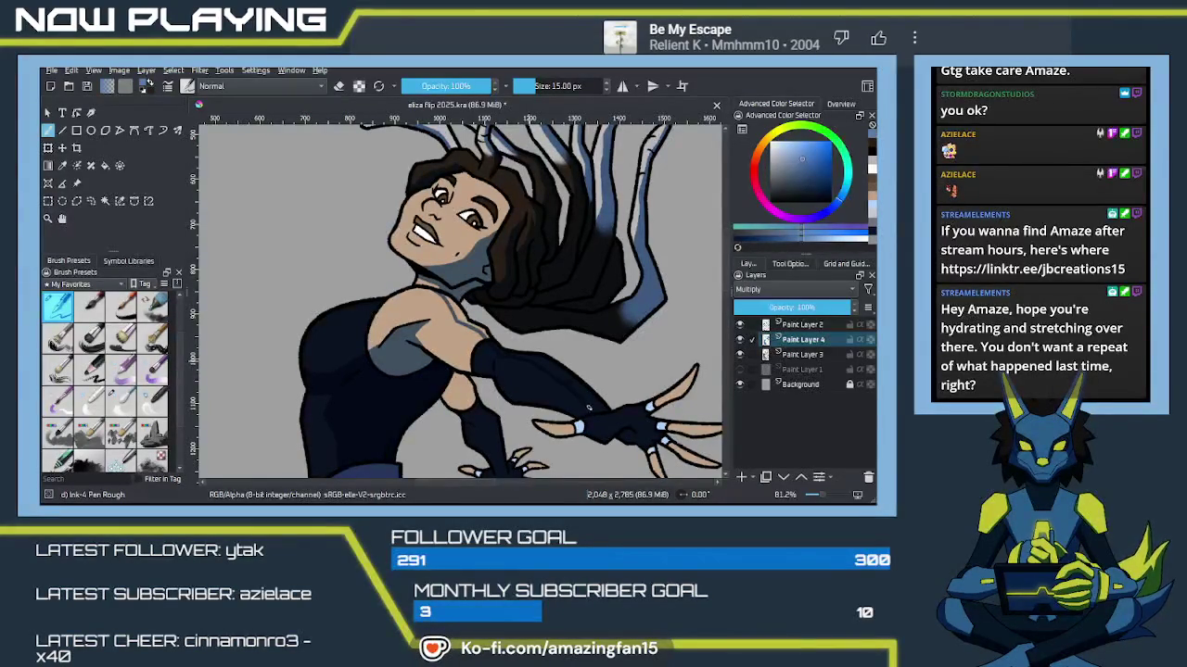
key("f")
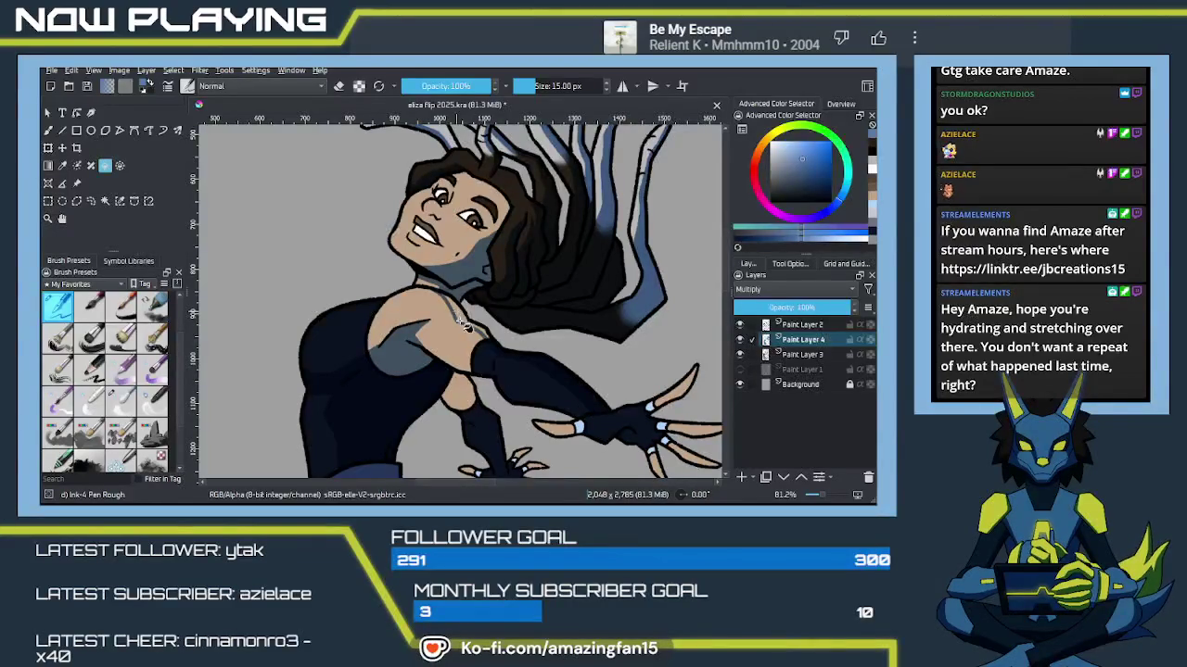
key("b")
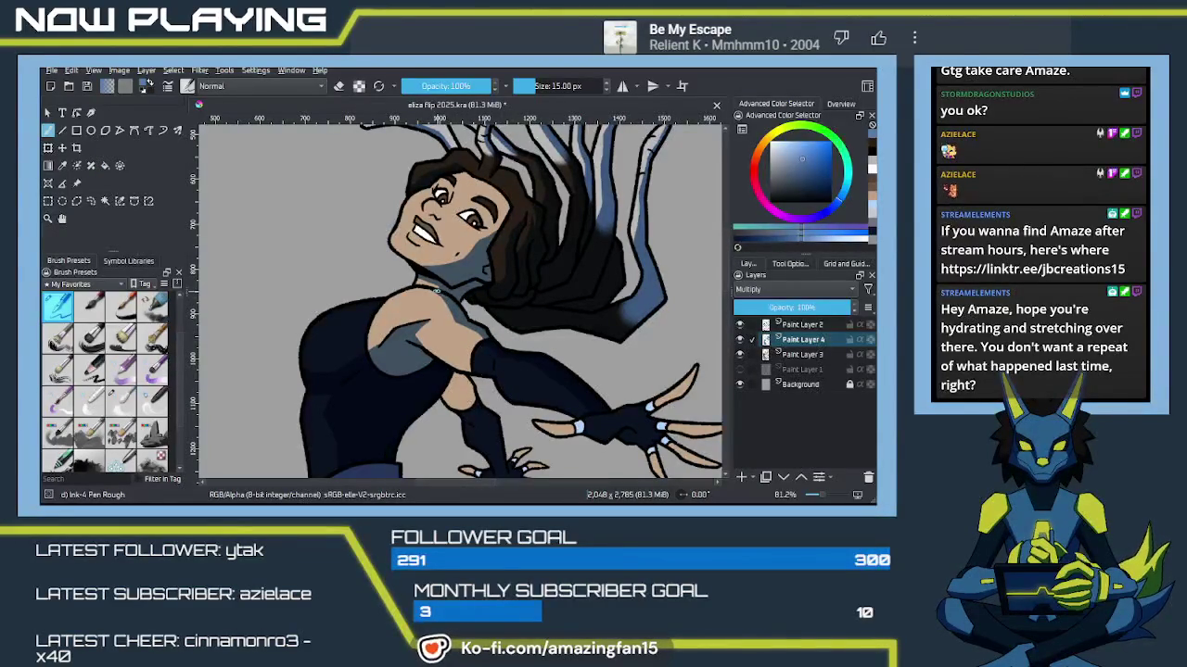
mouse_move(585, 394)
left_mouse_down()
mouse_move(517, 340)
mouse_move(492, 278)
left_mouse_up()
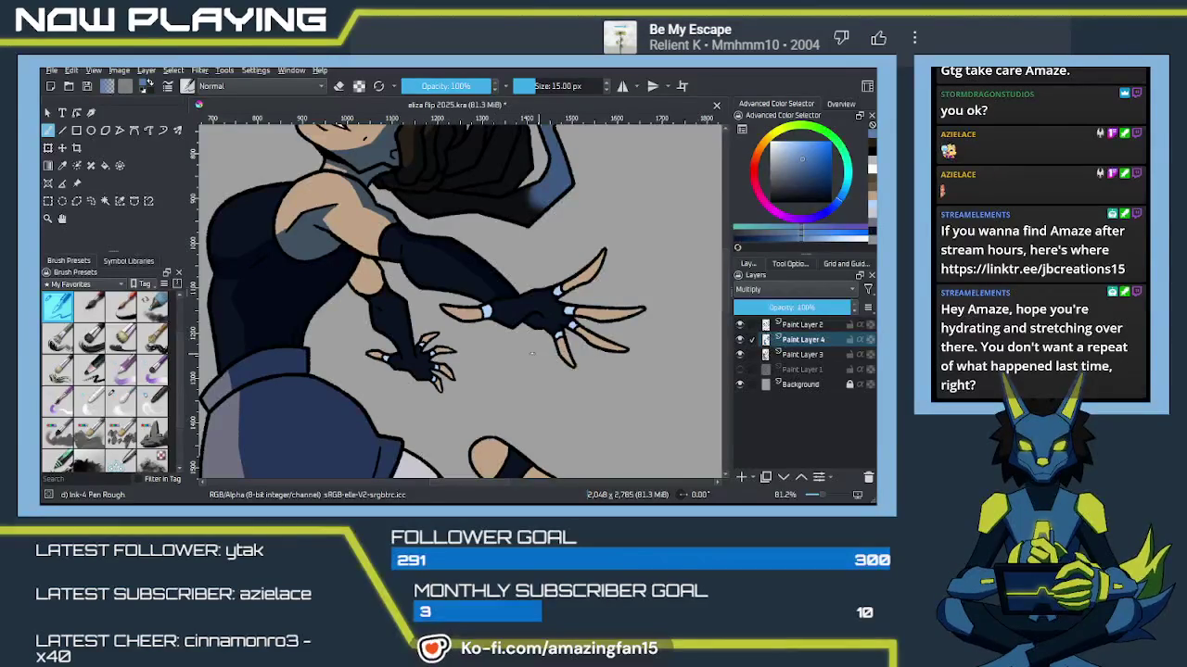
scroll(532, 311, "up", 2)
Step: Zoom in on the outstretched hand and shade along the tops of two fingers
scroll(551, 319, "up", 2)
mouse_move(398, 436)
left_mouse_down()
mouse_move(478, 360)
mouse_move(471, 367)
left_mouse_up()
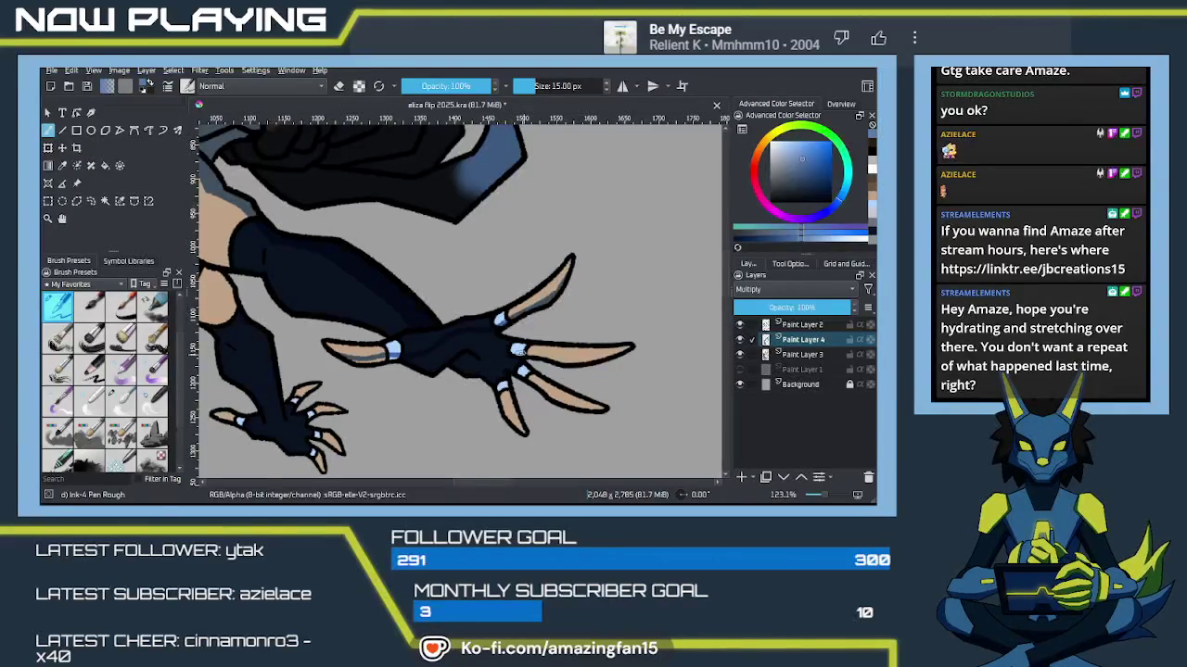
mouse_move(530, 349)
left_mouse_down()
mouse_move(614, 353)
mouse_move(584, 315)
left_mouse_up()
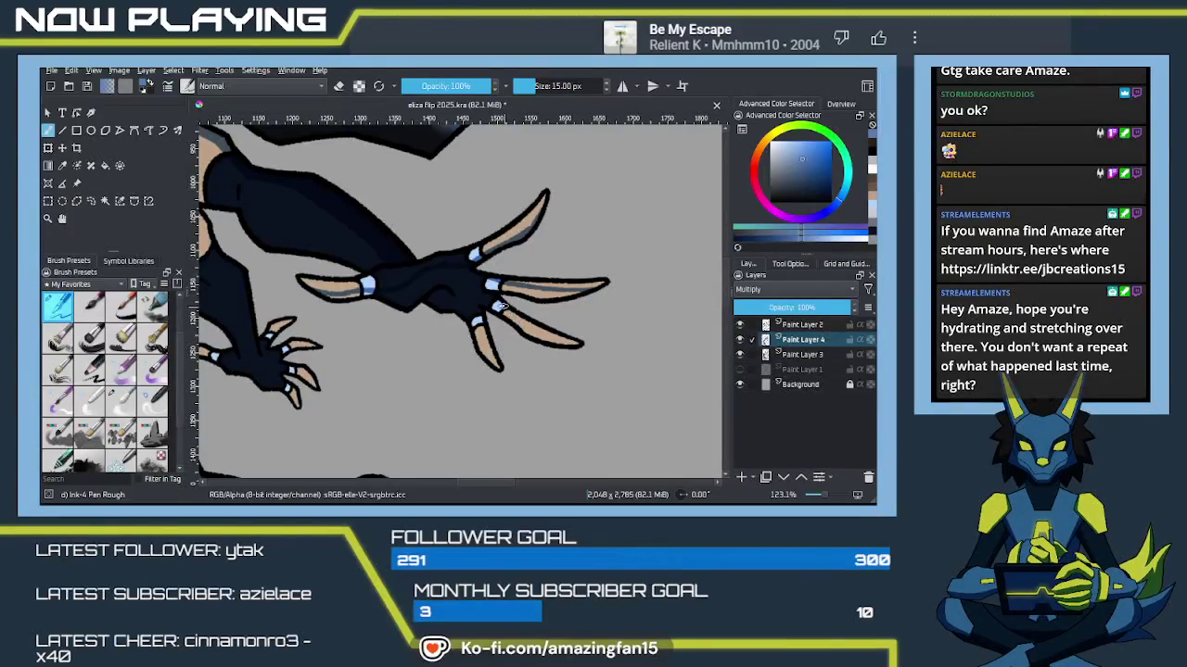
mouse_move(506, 313)
left_mouse_down()
mouse_move(538, 341)
mouse_move(581, 346)
left_mouse_up()
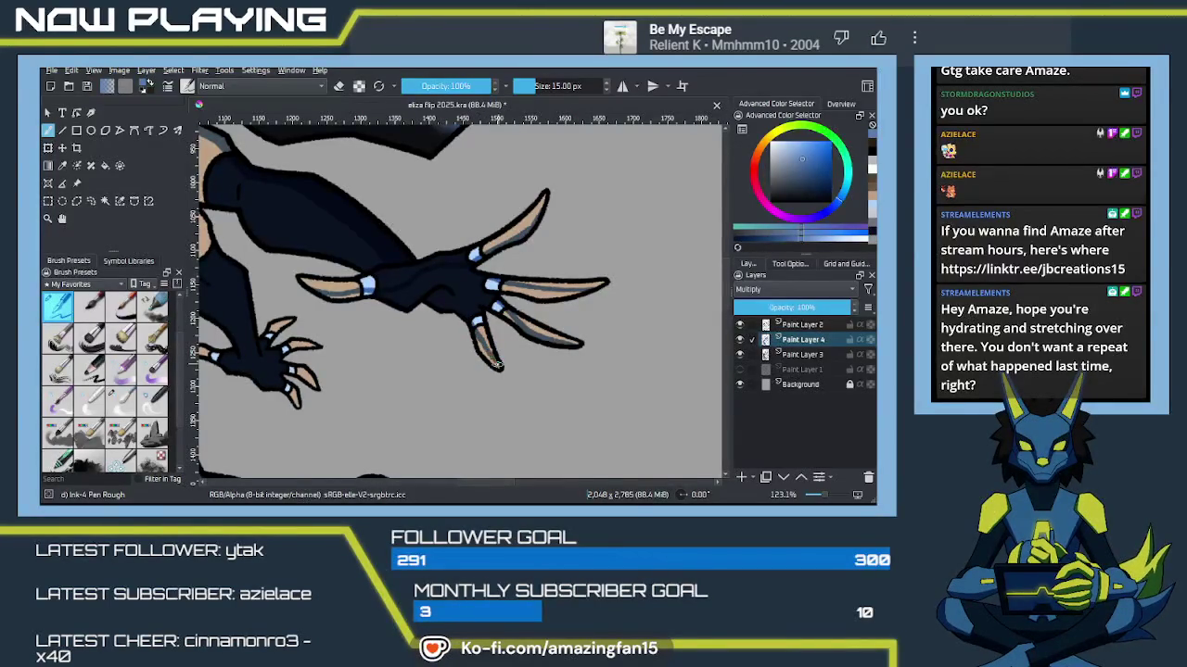
Step: Bucket-fill the claws and small gaps in the hand with shading, then save the drawing
key("f")
left_click(469, 300)
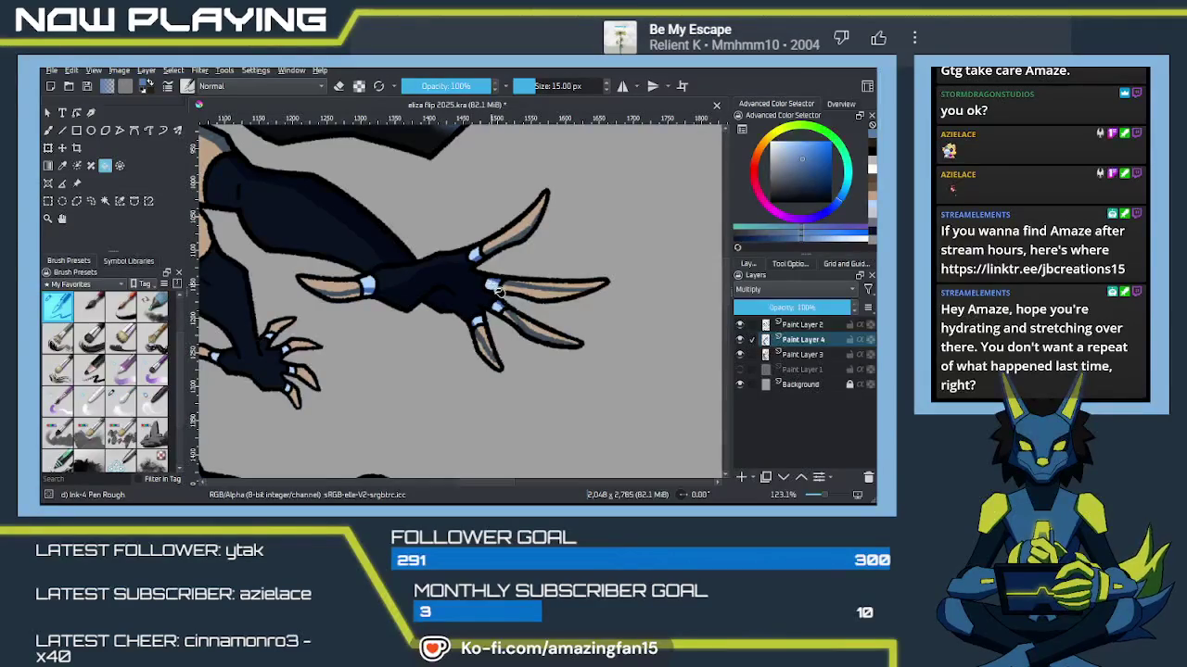
left_click(530, 297)
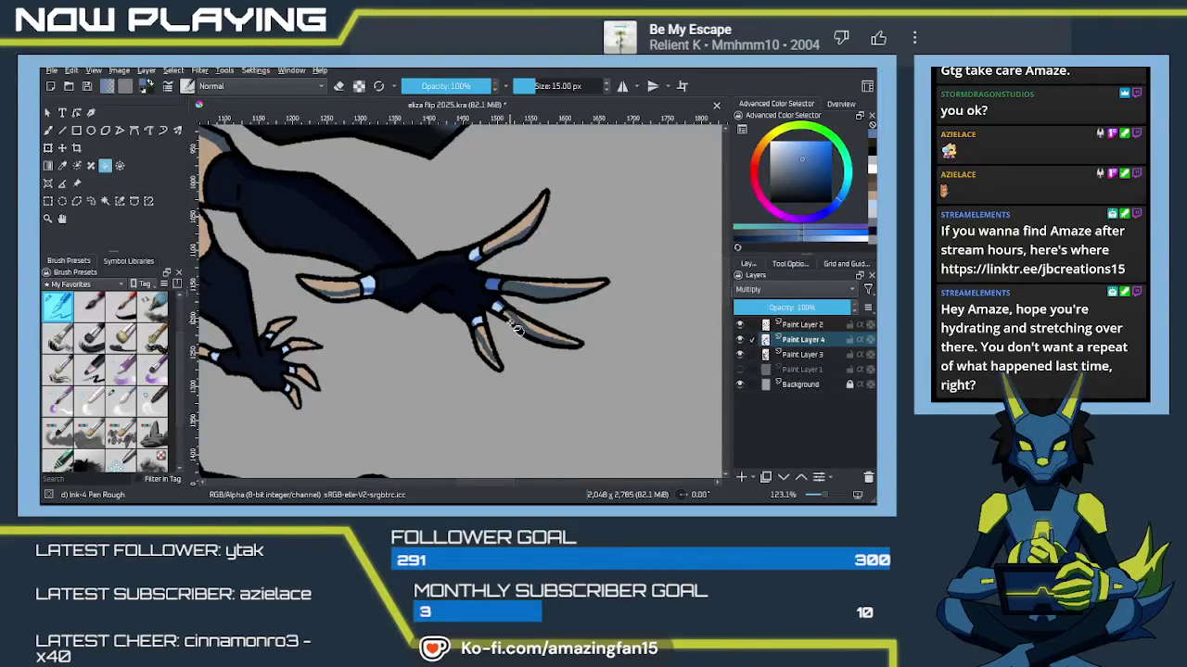
left_click(509, 320)
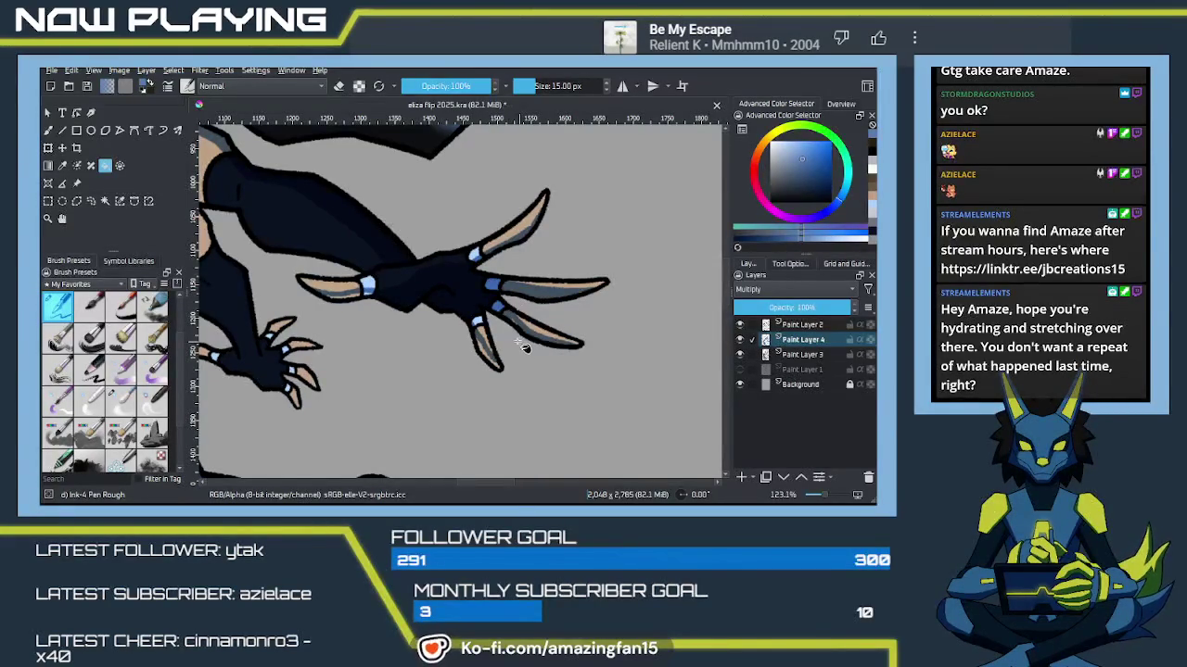
left_click(484, 341)
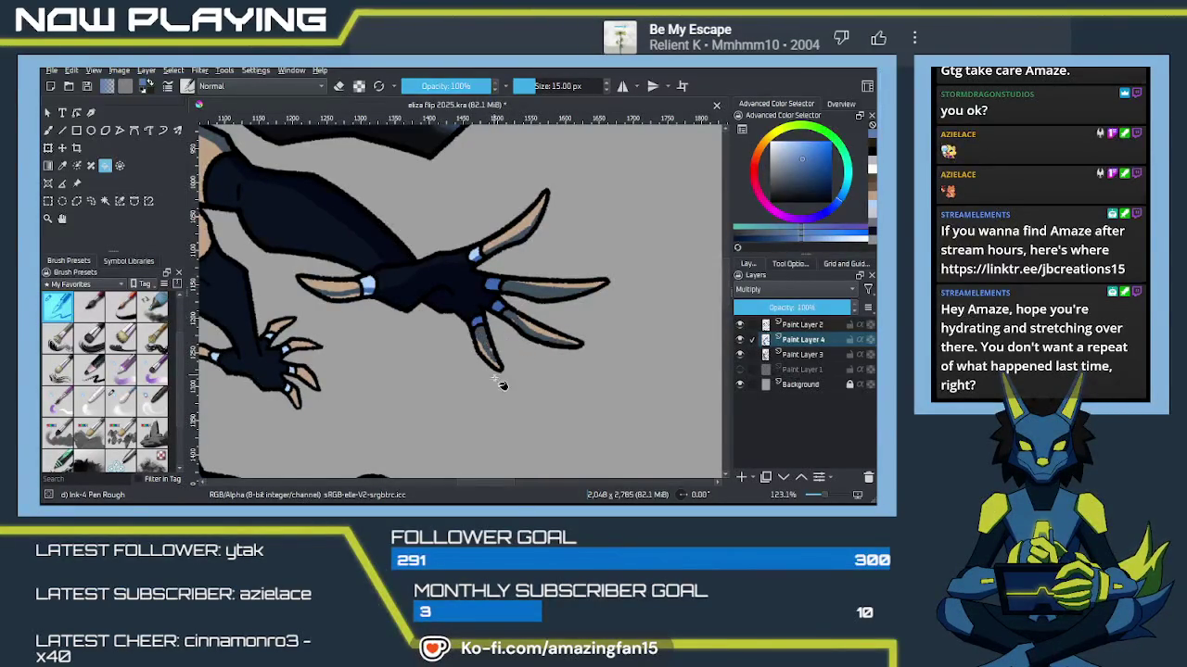
key("b")
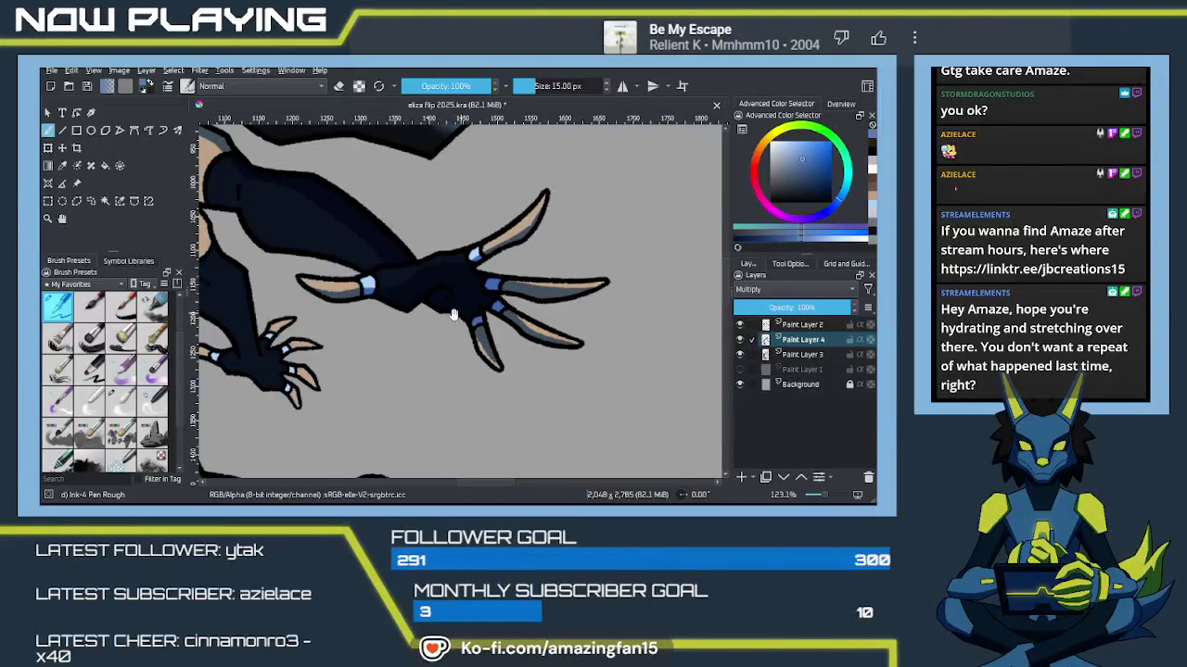
left_click_drag(454, 314, 560, 367)
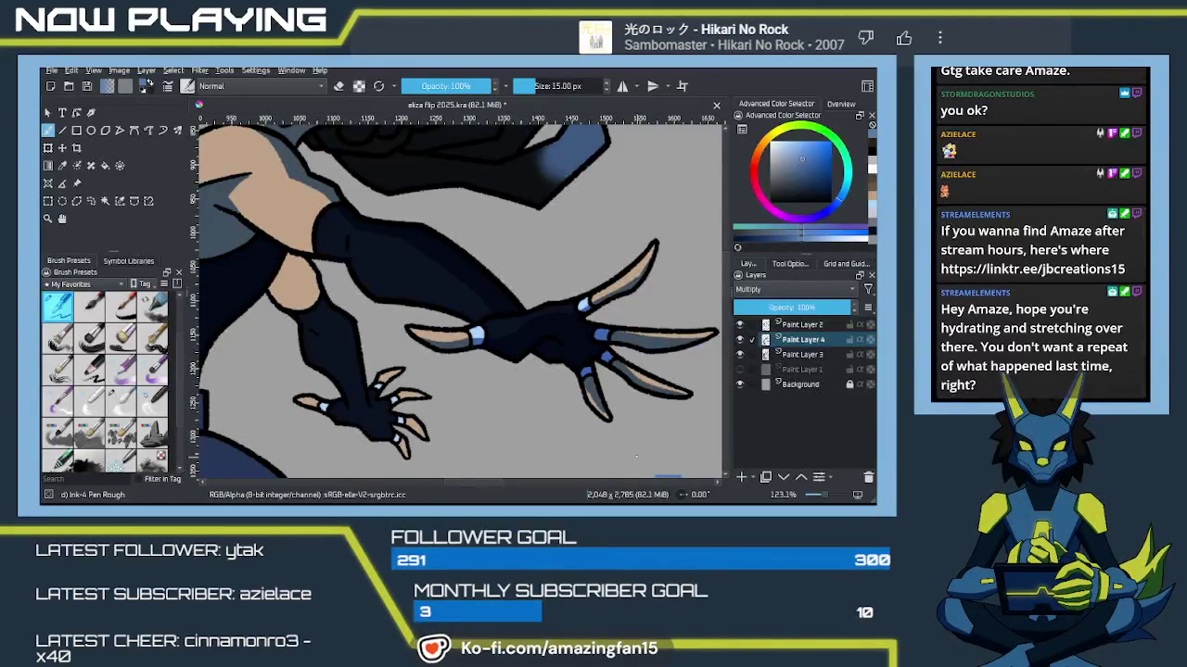
key("ctrl+s")
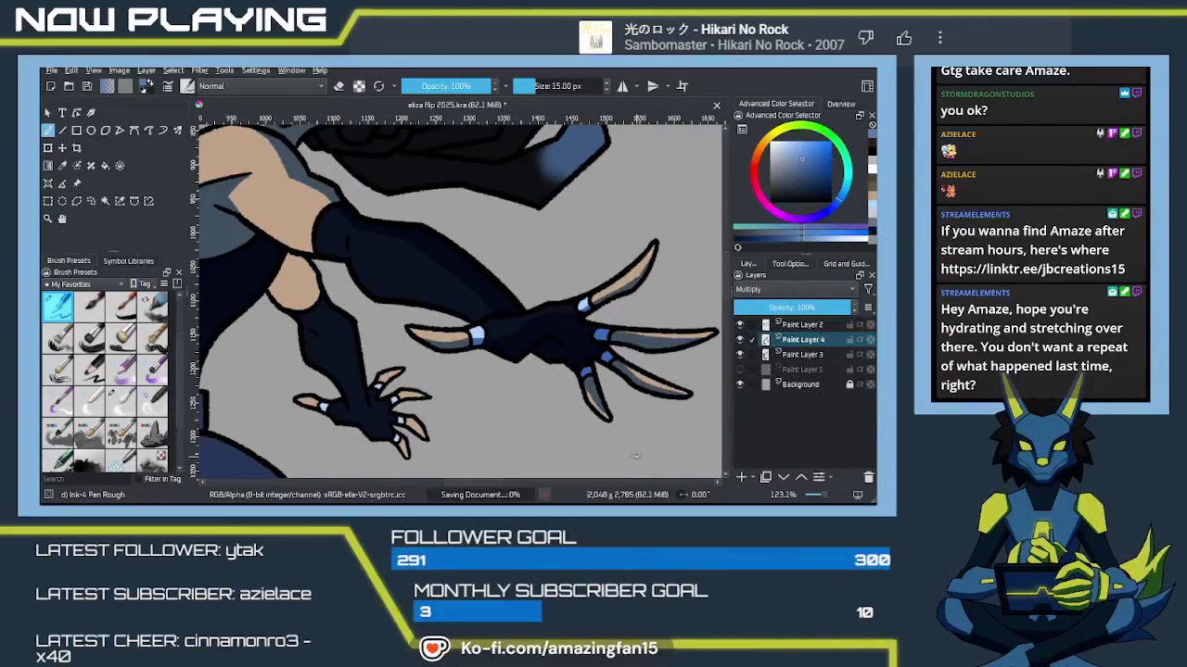
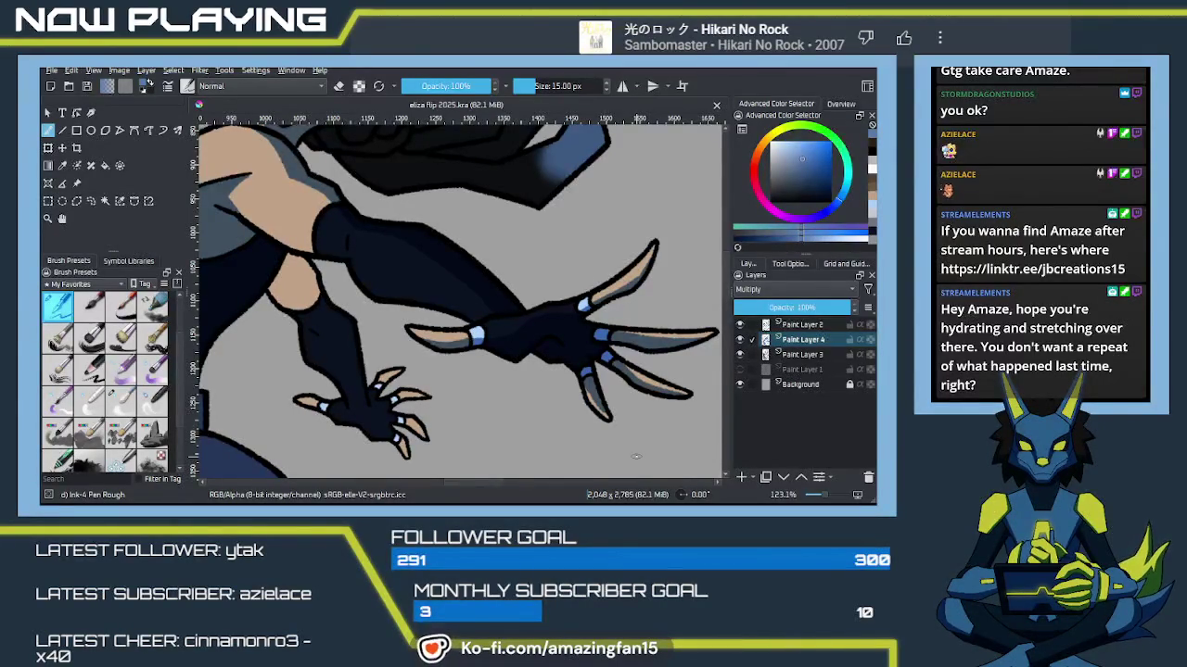
Step: Paint a dark navy stroke over the sleeve and frame the lower clawed hand
mouse_move(381, 290)
left_mouse_down()
mouse_move(480, 353)
mouse_move(499, 324)
left_mouse_up()
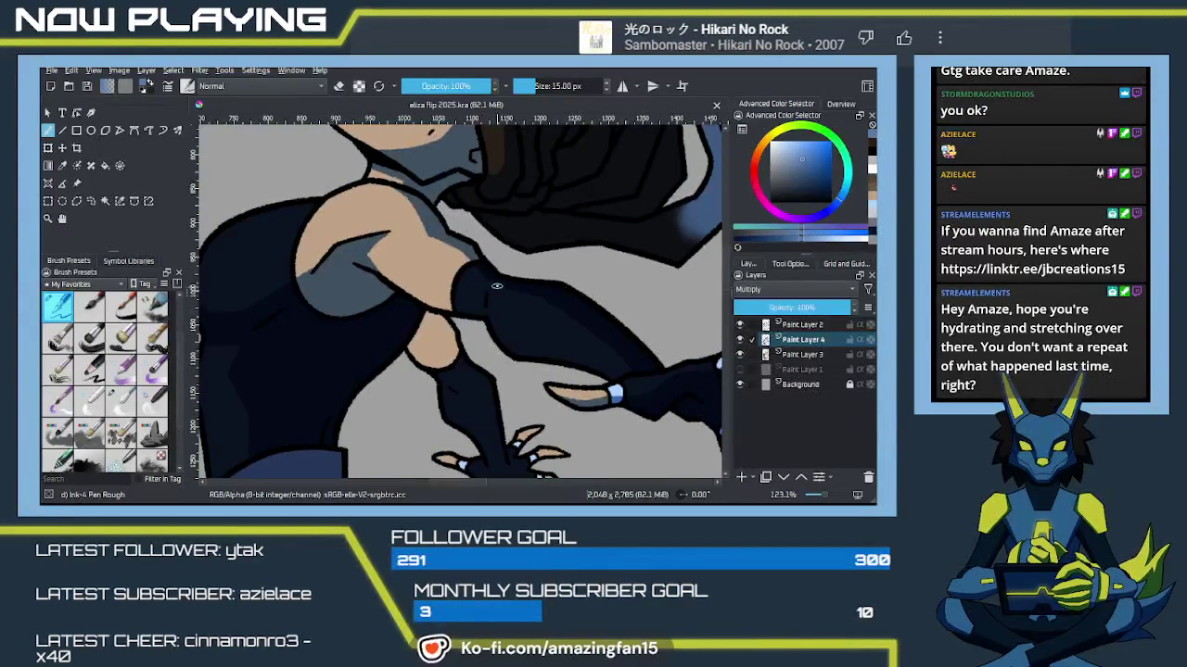
left_click_drag(505, 288, 491, 309)
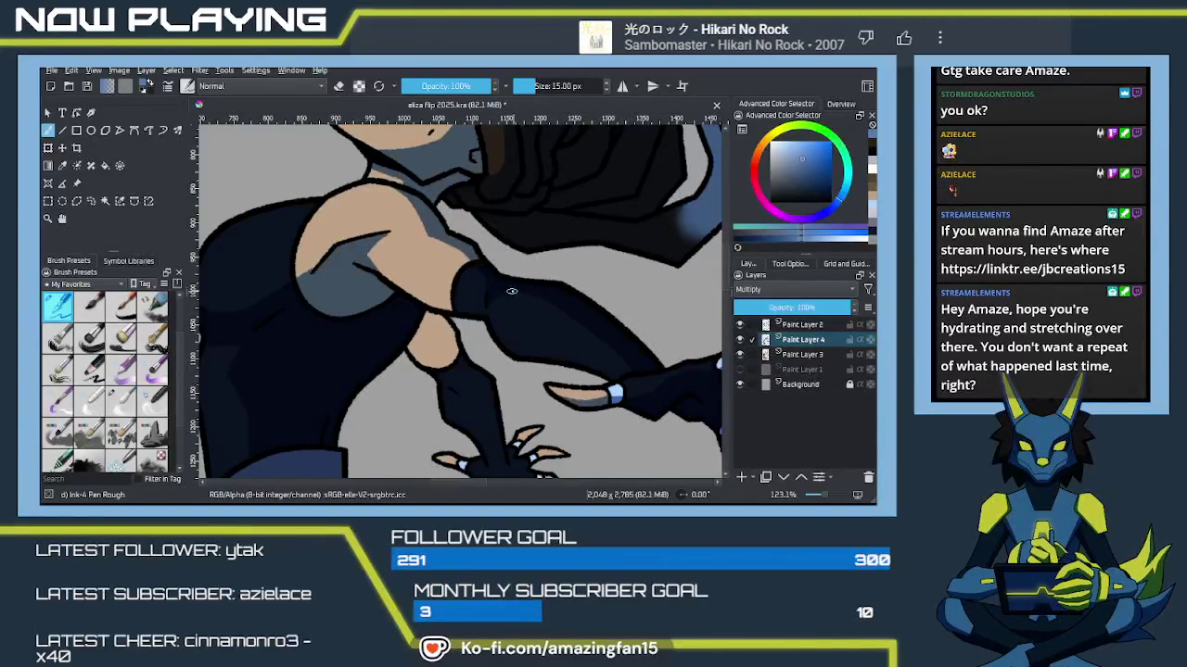
left_click_drag(508, 290, 500, 334)
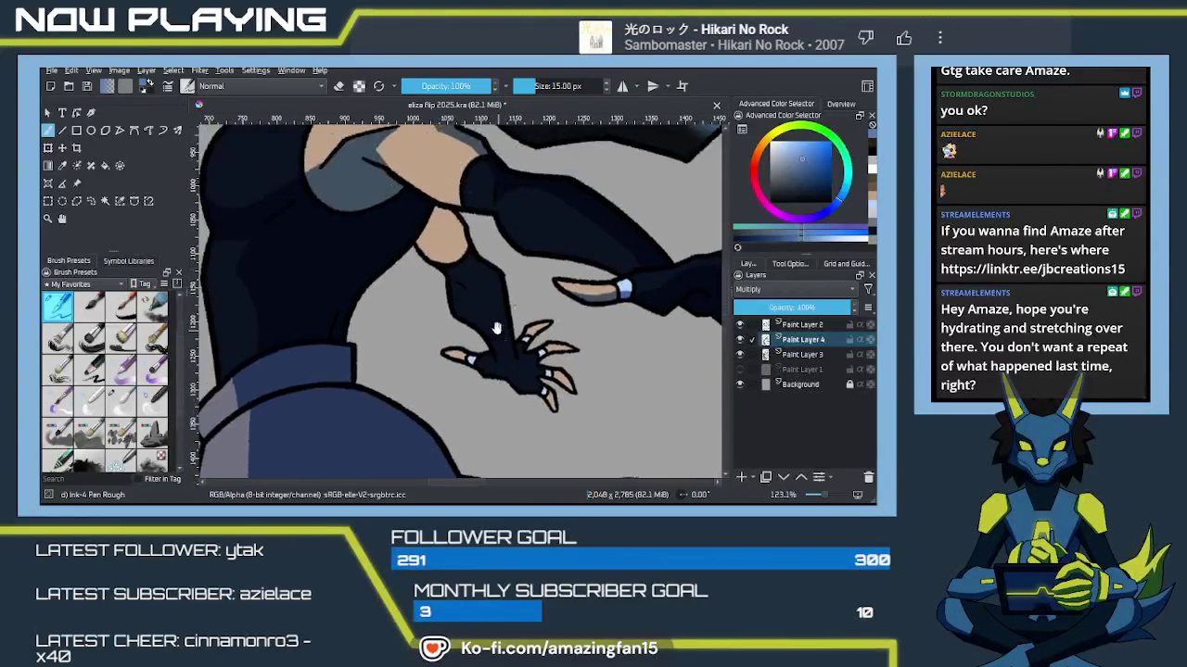
mouse_move(501, 333)
left_mouse_down()
mouse_move(522, 318)
mouse_move(490, 275)
mouse_move(476, 337)
mouse_move(495, 366)
mouse_move(449, 341)
left_mouse_up()
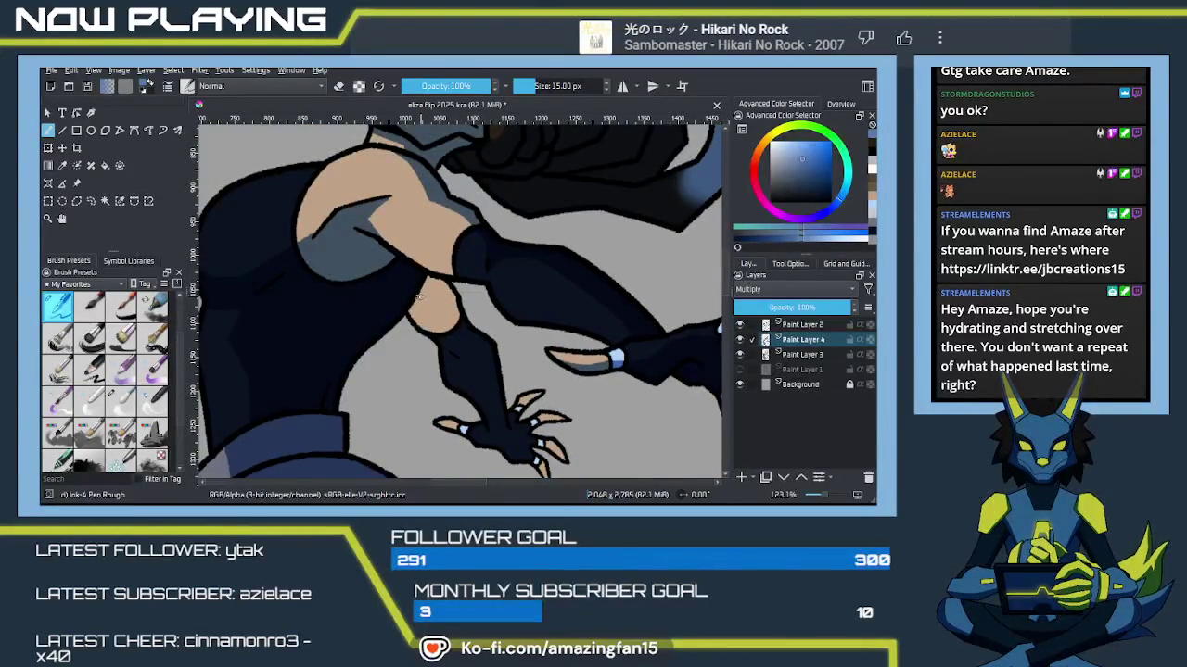
left_click_drag(429, 299, 412, 388)
scroll(412, 387, "down", 2)
scroll(422, 357, "down", 5)
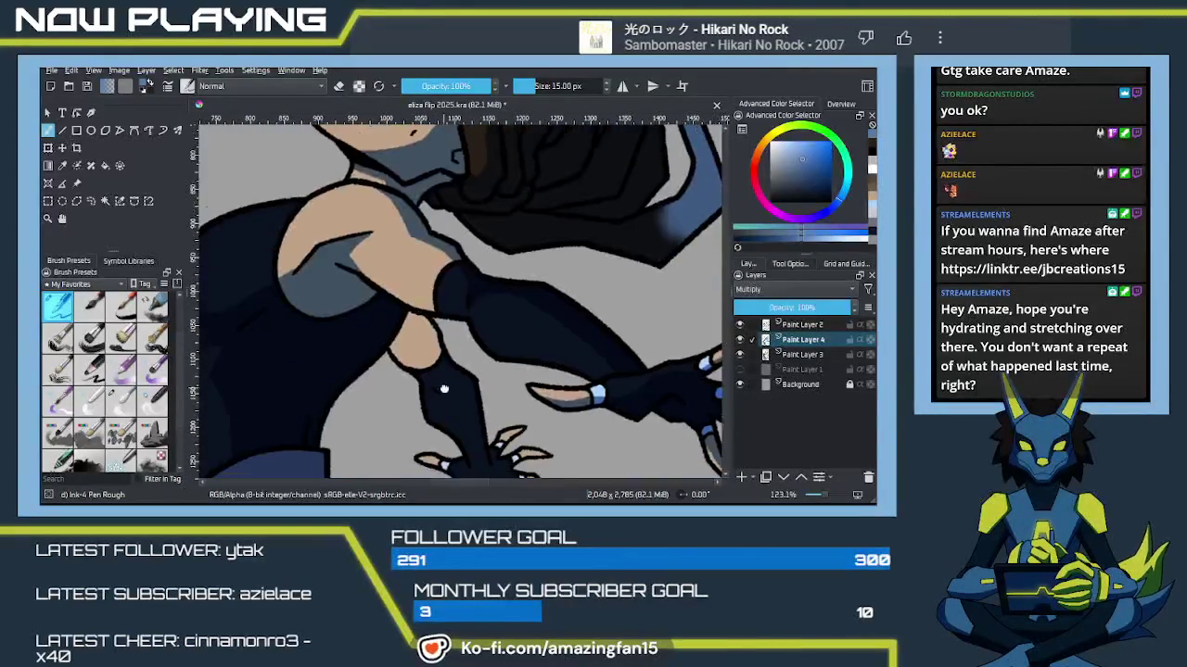
scroll(428, 332, "down", 2)
scroll(437, 336, "up", 1)
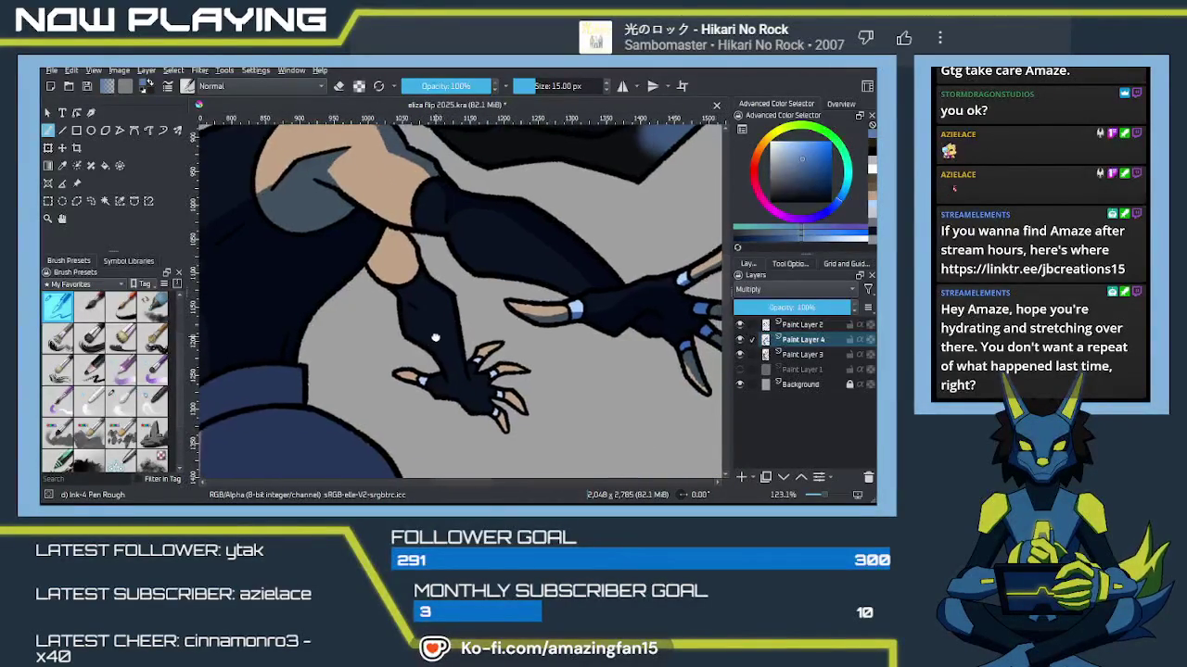
scroll(408, 278, "up", 1)
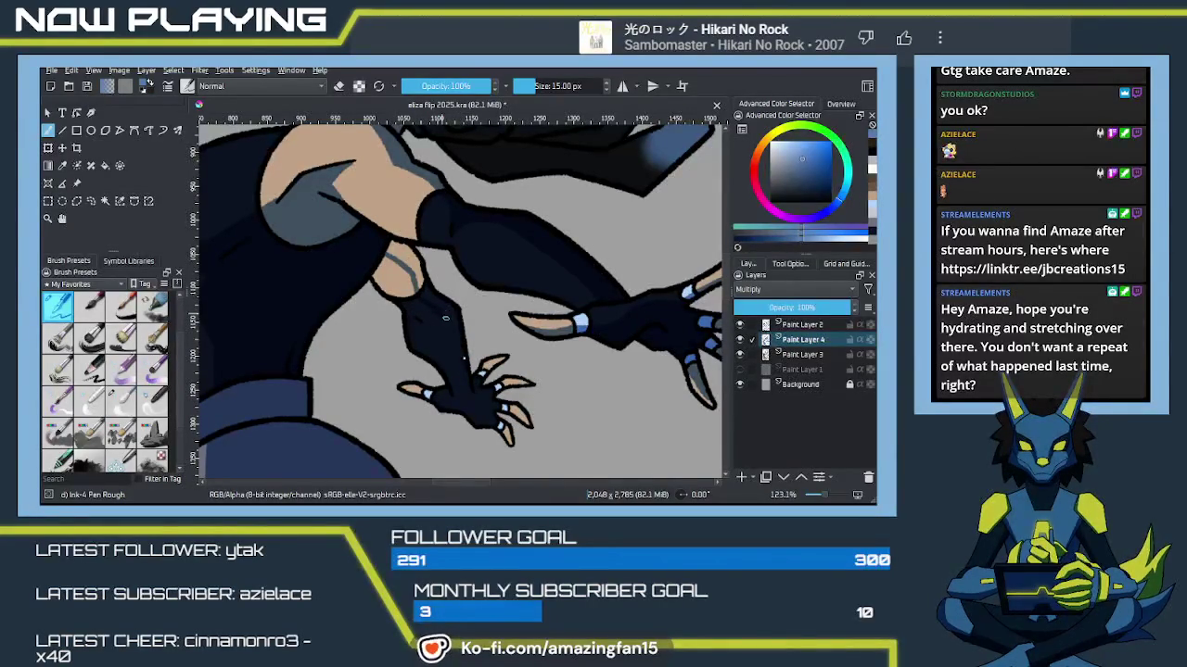
Step: Fill the remaining light patch on the lower forearm with dark navy
key("f")
left_click(408, 267)
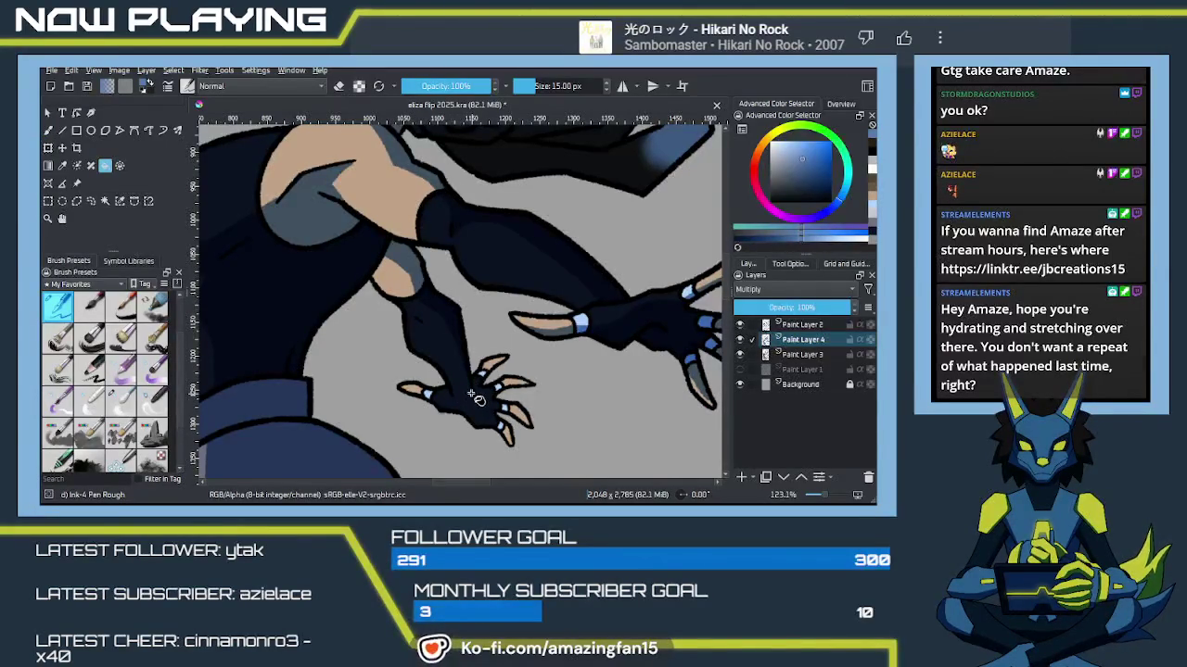
key("b")
left_click_drag(475, 406, 447, 296)
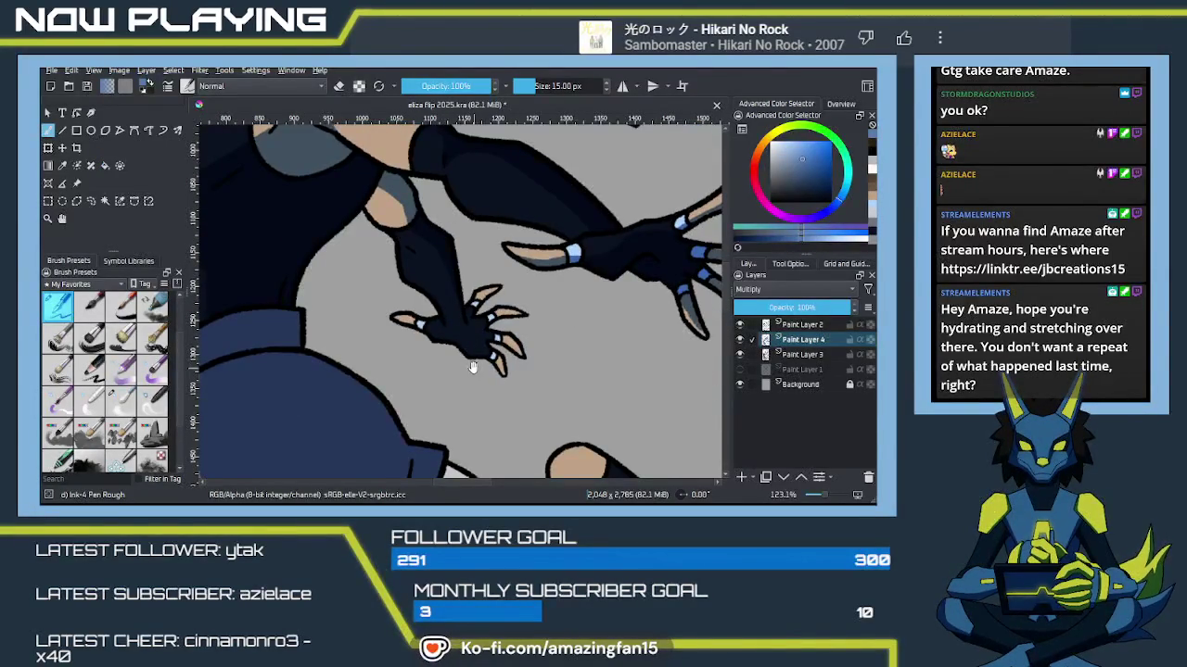
left_click_drag(473, 368, 467, 326)
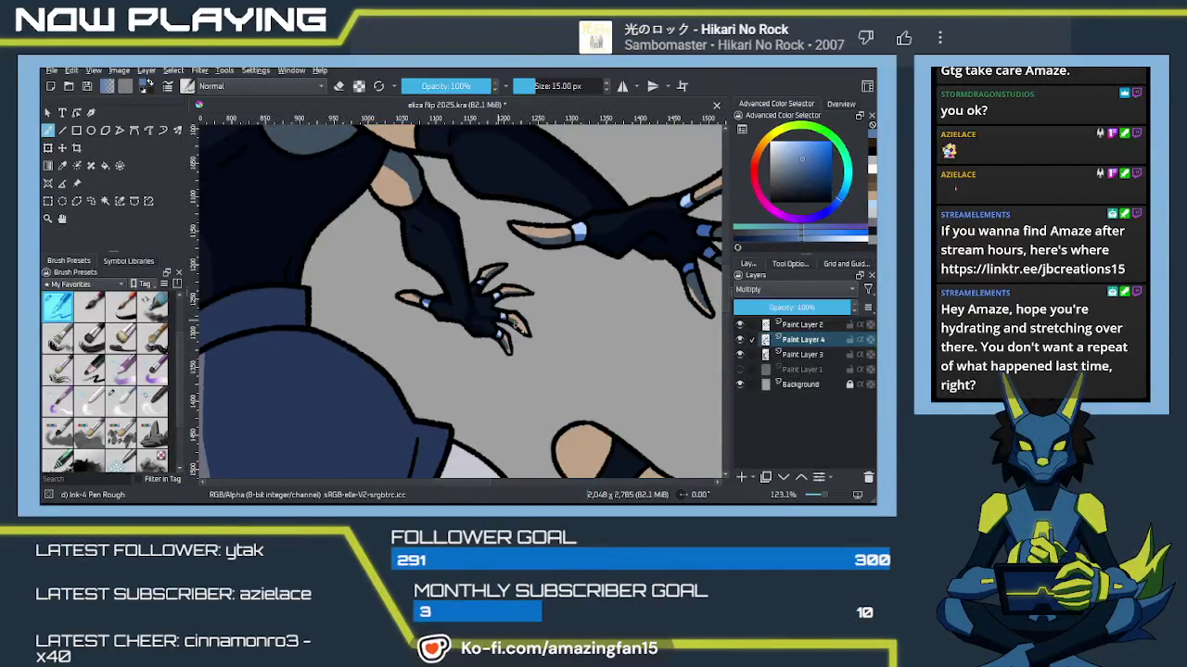
key("f")
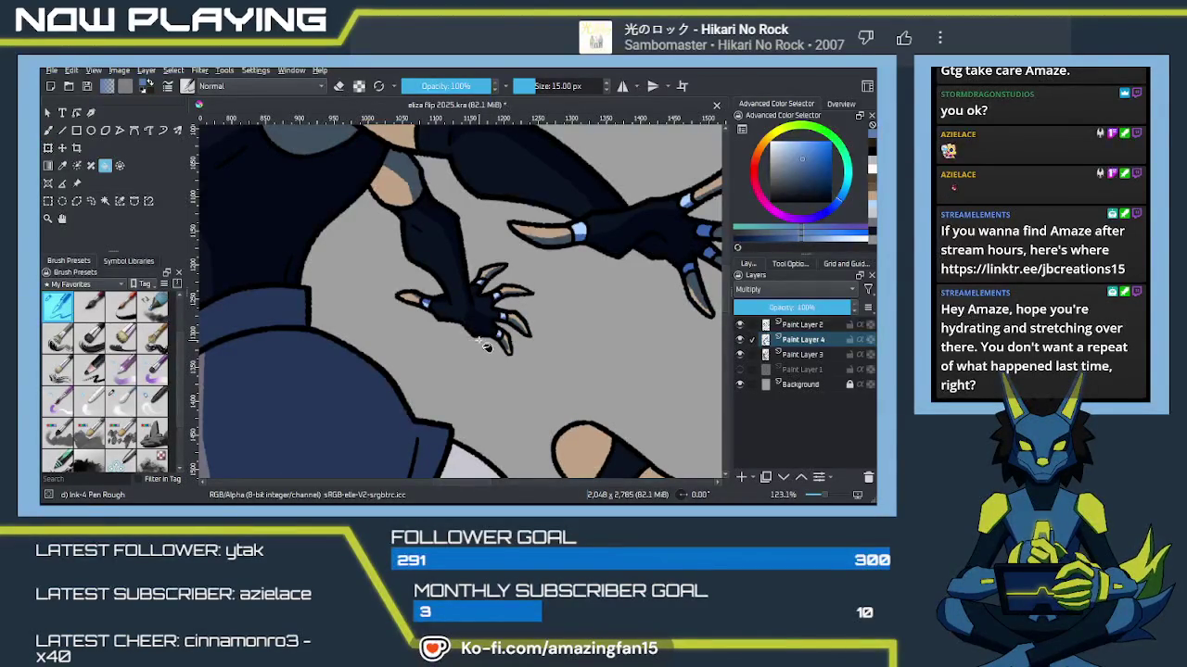
key("b")
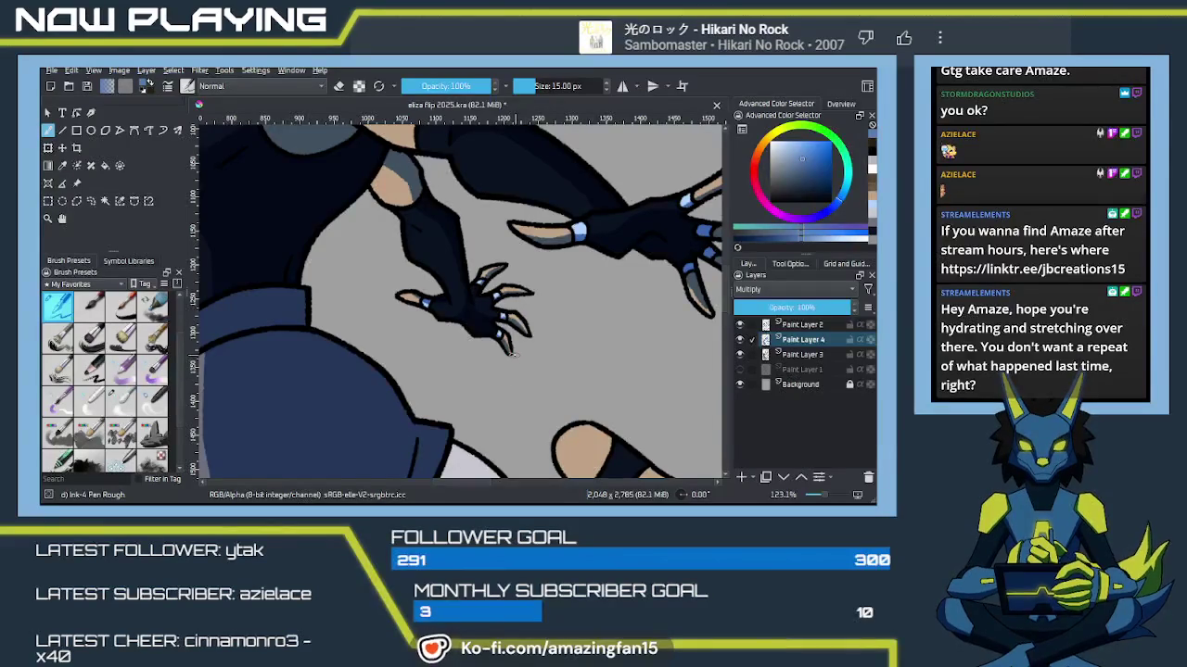
scroll(514, 375, "down", 1)
scroll(516, 371, "down", 3)
scroll(519, 362, "down", 2)
left_click_drag(520, 357, 539, 299)
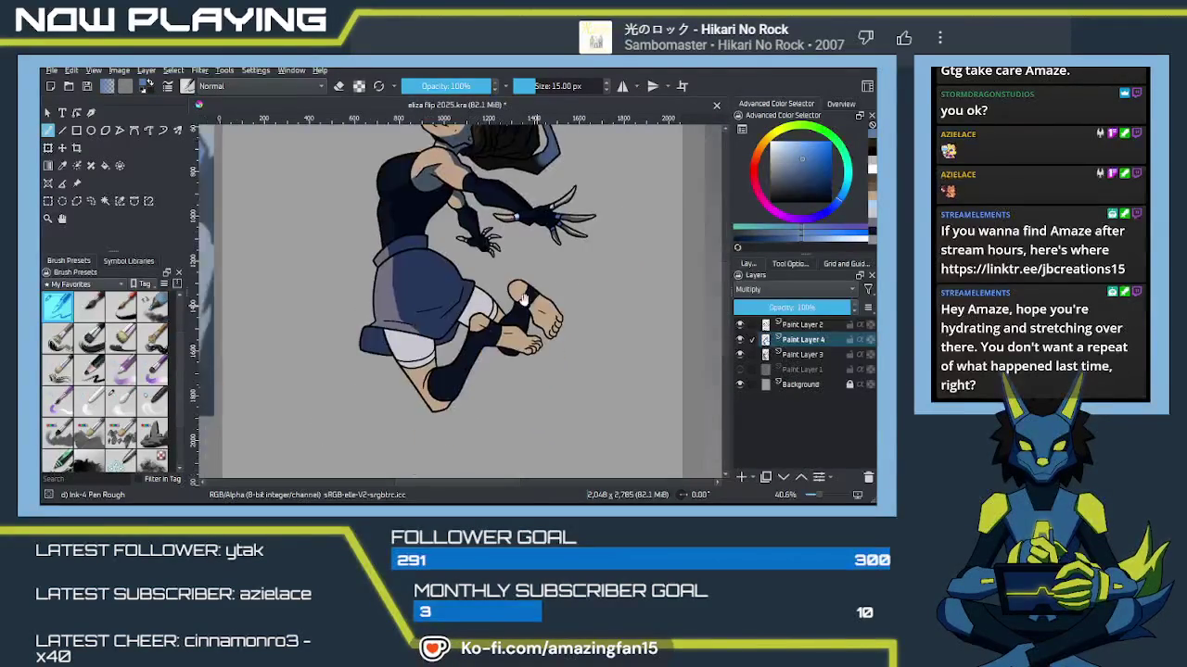
Step: Save the illustration's .kra file with Ctrl+S
key("ctrl+s")
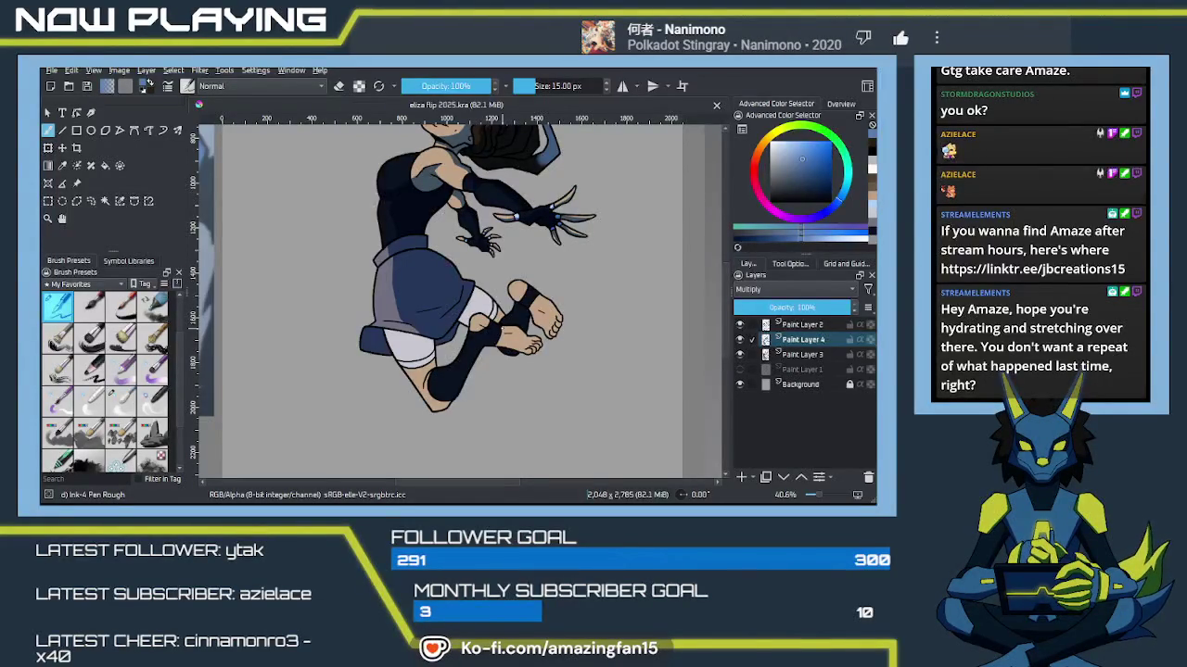
mouse_move(524, 393)
left_mouse_down()
mouse_move(572, 398)
mouse_move(553, 434)
mouse_move(553, 315)
left_mouse_up()
Step: Zoom to the legs and draw a curved blue shadow line across the white shorts
scroll(552, 315, "up", 1)
scroll(552, 316, "up", 1)
scroll(480, 351, "up", 1)
scroll(480, 350, "up", 1)
scroll(480, 350, "up", 1)
scroll(480, 350, "up", 1)
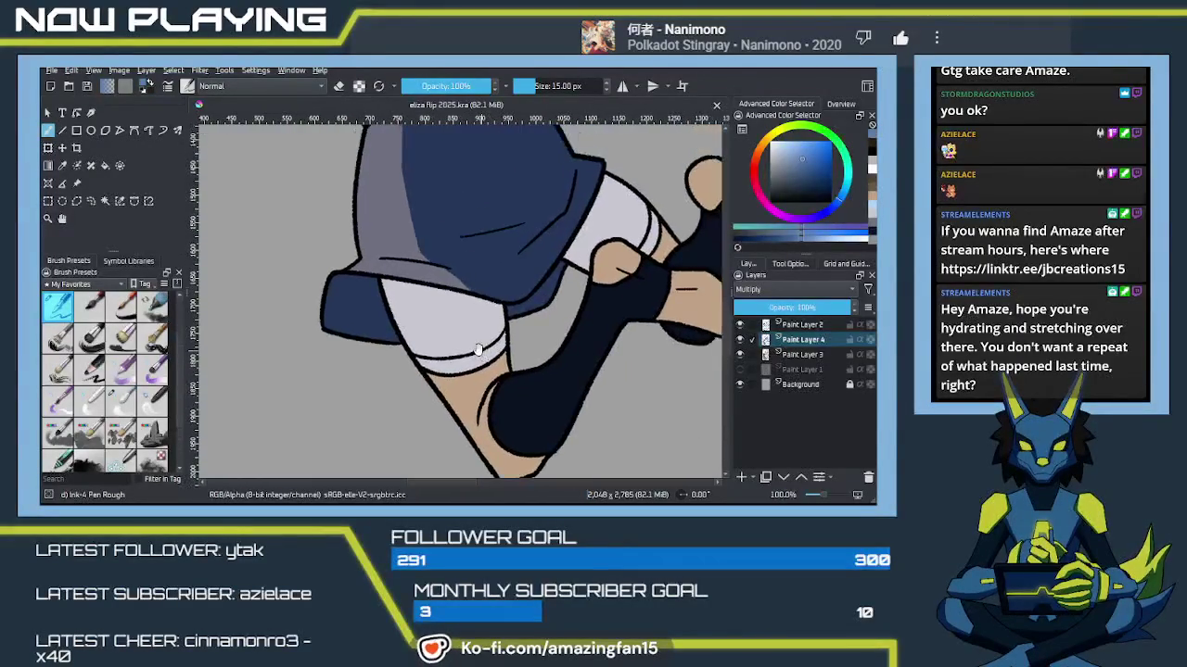
left_click_drag(384, 286, 446, 317)
key("ctrl+z")
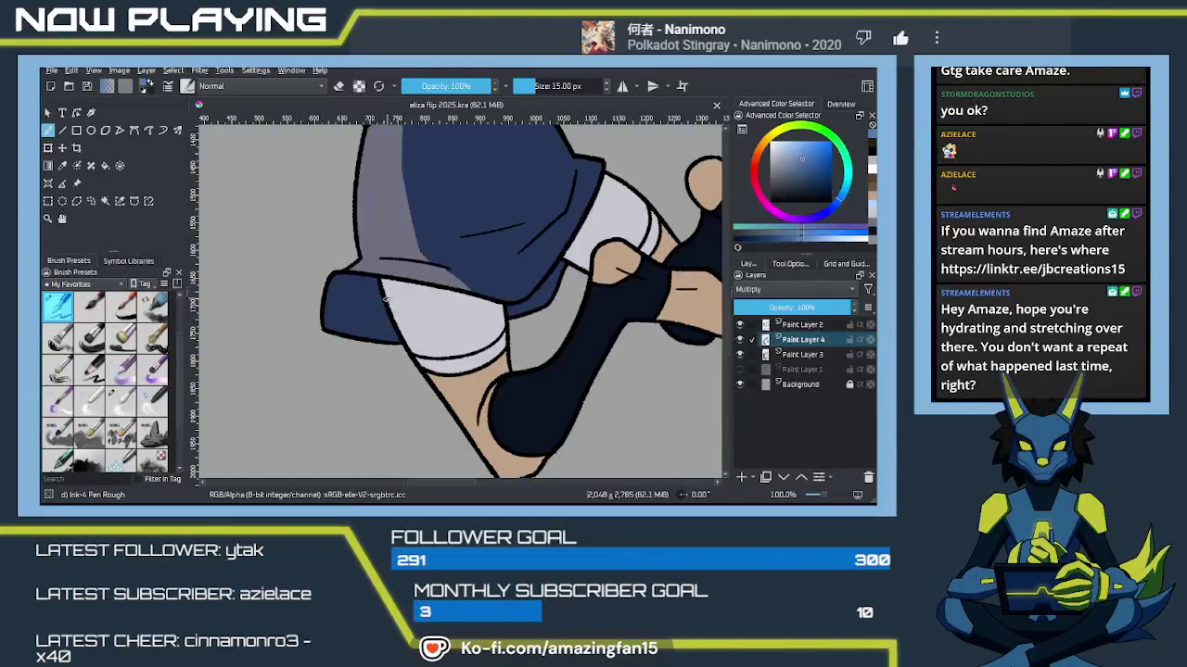
left_click_drag(386, 293, 462, 315)
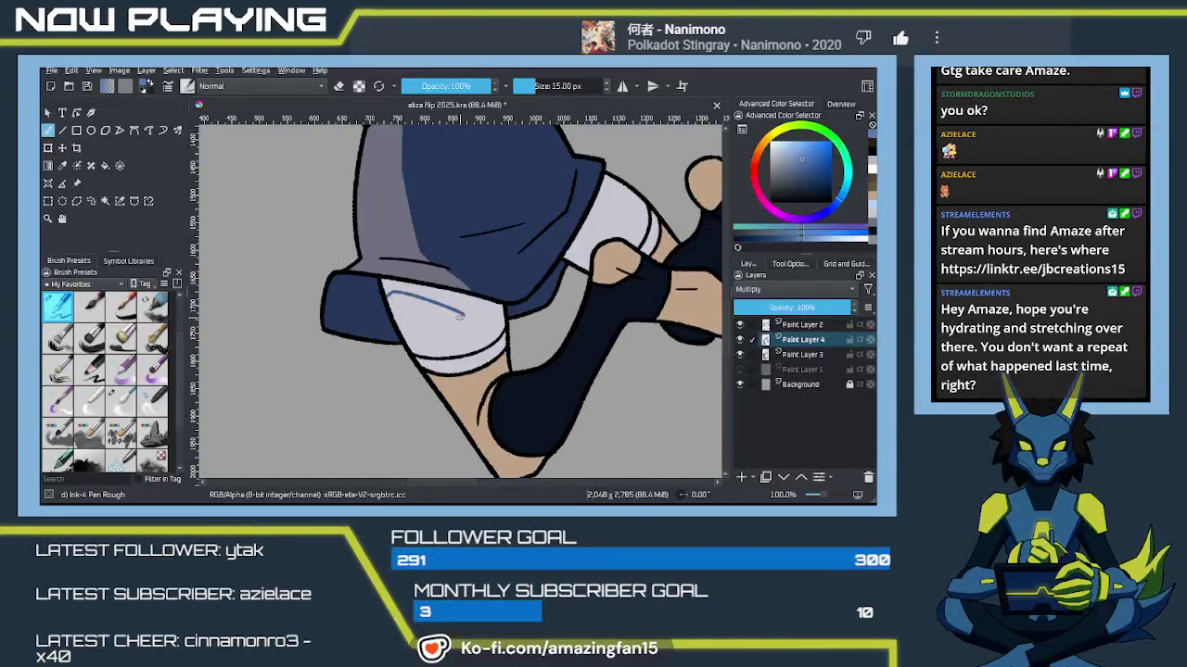
key("ctrl+z")
key("ctrl+z")
left_click_drag(466, 313, 479, 393)
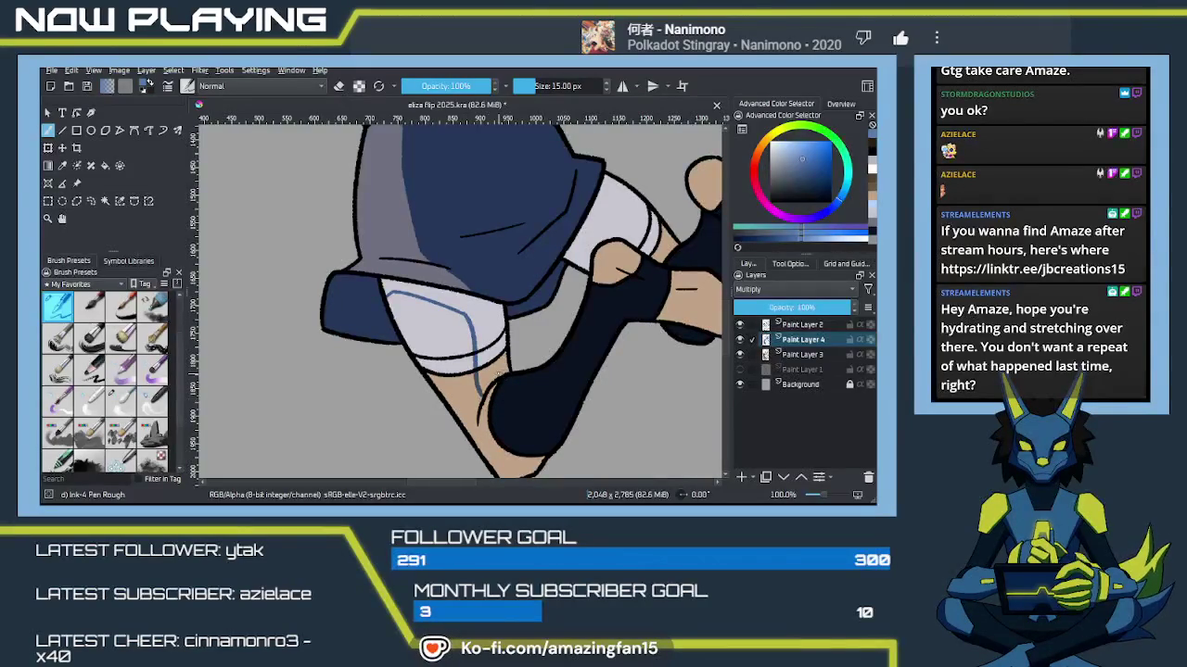
Step: Fill the shorts' shadow area beside the line with darker blue
key("f")
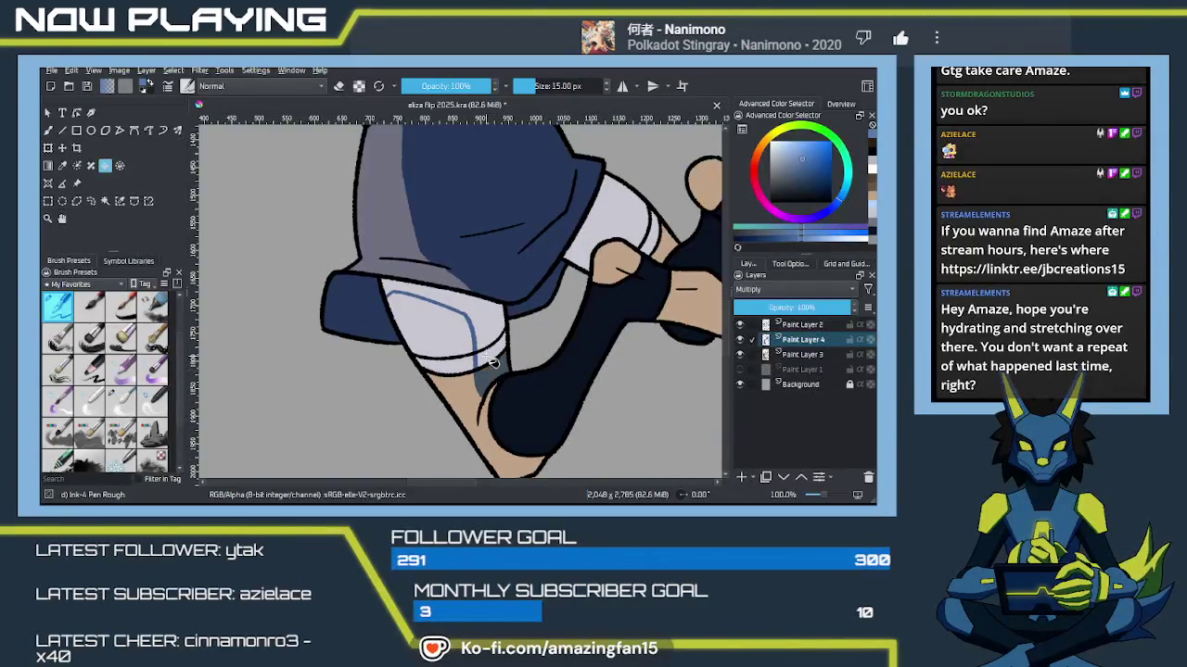
left_click(488, 345)
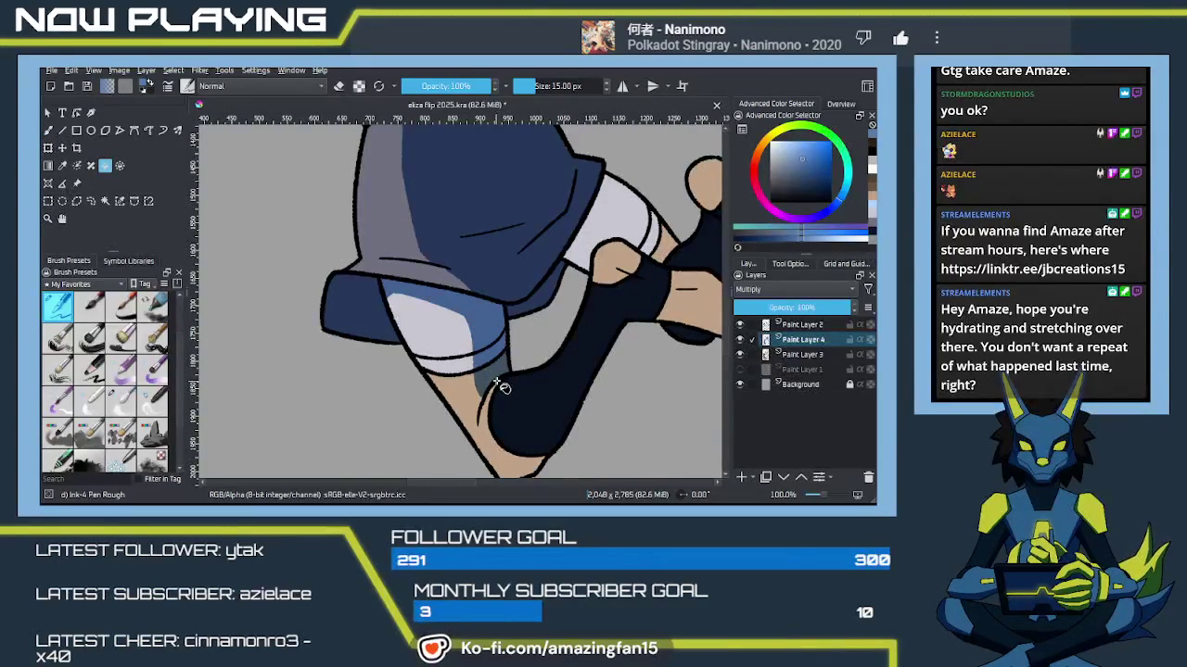
key("b")
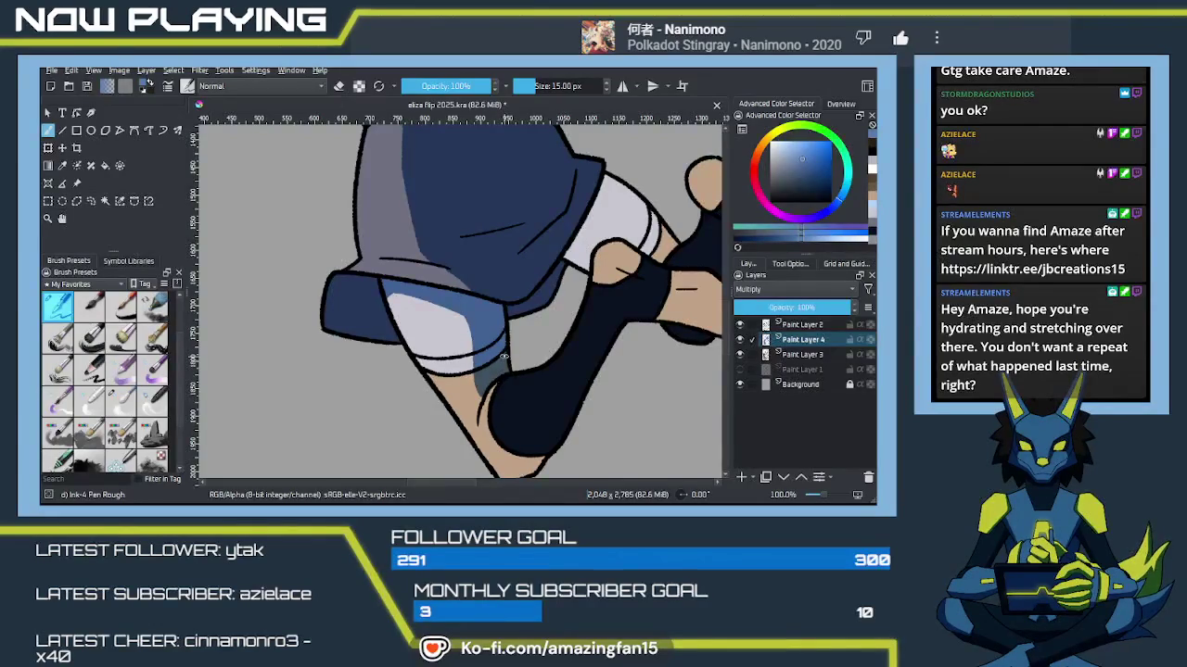
mouse_move(516, 359)
left_mouse_down()
mouse_move(471, 372)
mouse_move(480, 356)
left_mouse_up()
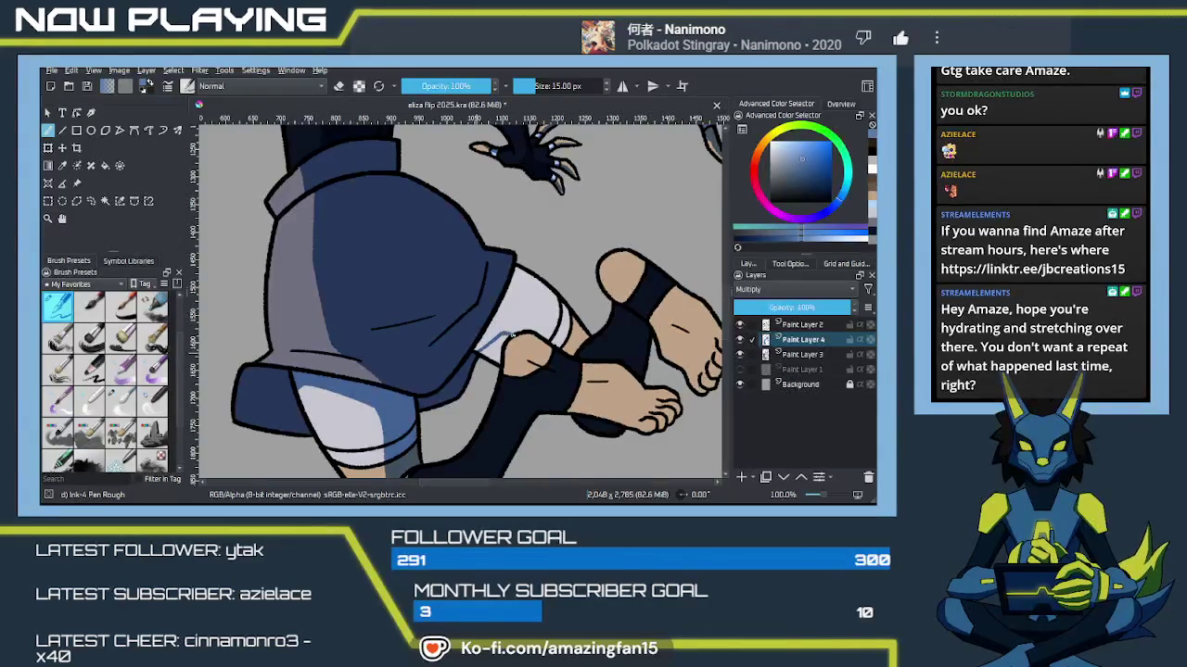
Step: Fill the shorts hem and the small gap beside the sock with blue shading
key("f")
left_click(537, 331)
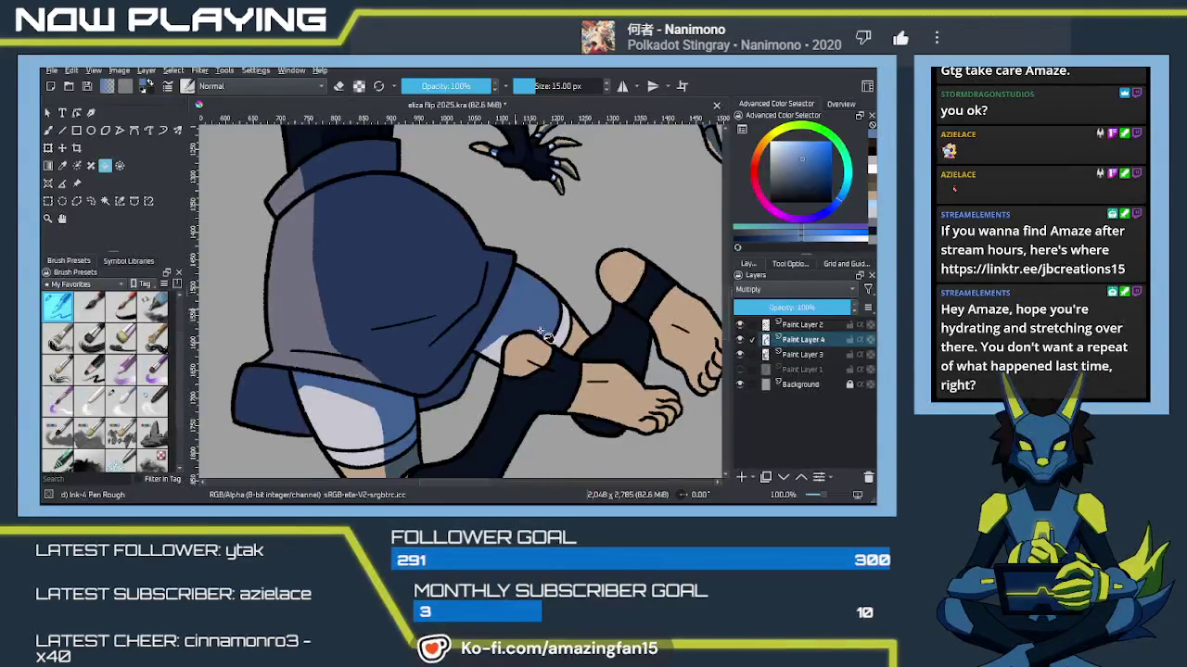
left_click(569, 336)
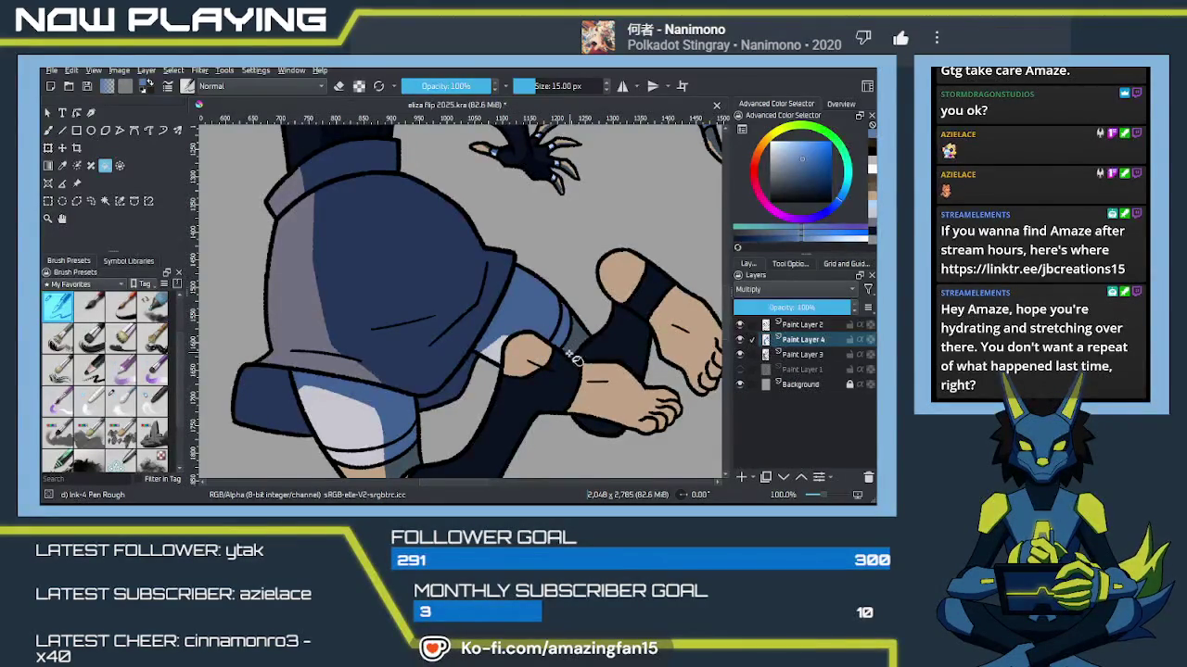
key("b")
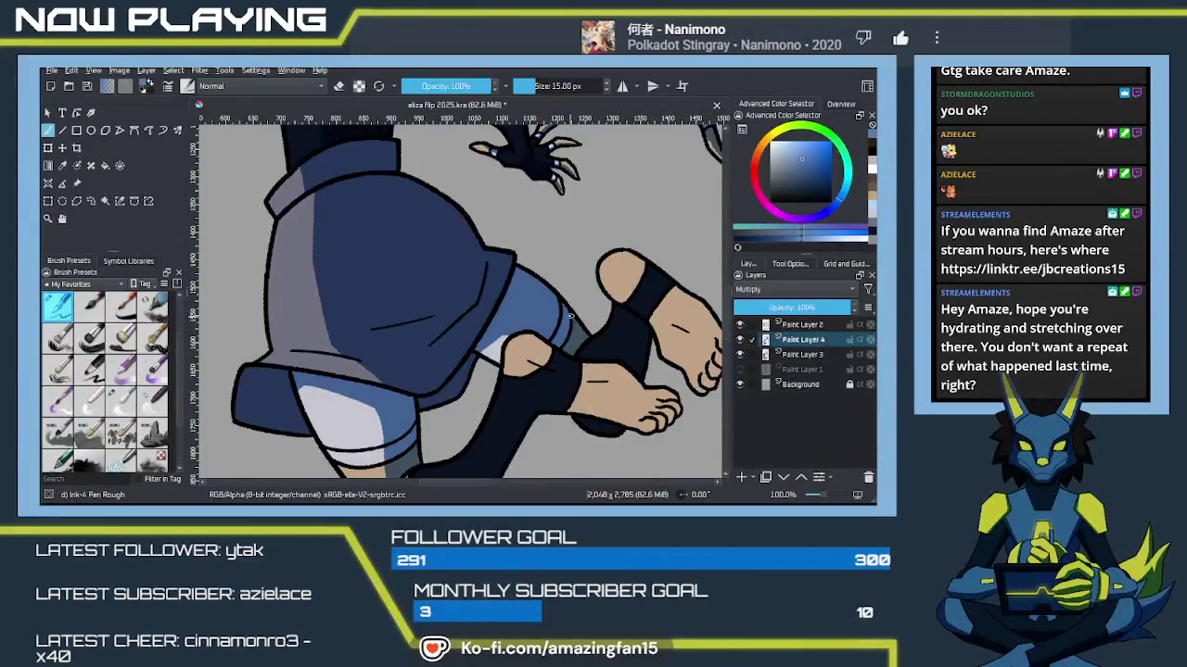
Step: Patch a gap on the dark sock and stroke a grey shading line over the foot toward the toes
left_click_drag(571, 318, 603, 202)
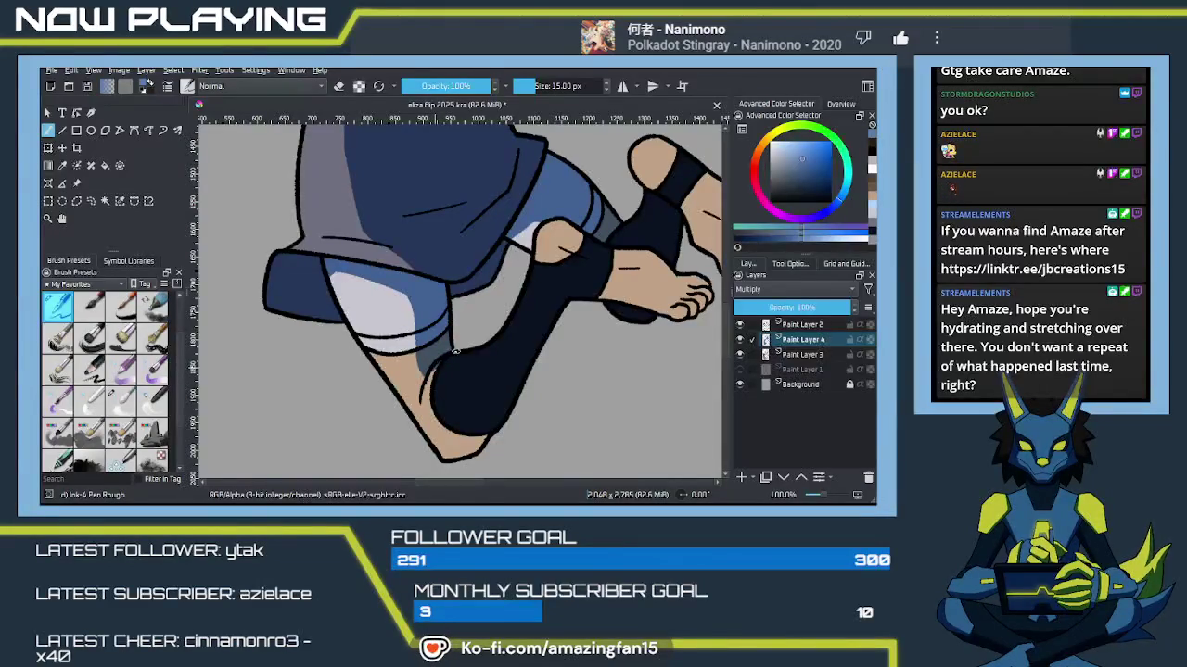
mouse_move(458, 366)
left_mouse_down()
mouse_move(463, 323)
mouse_move(472, 402)
mouse_move(436, 339)
mouse_move(488, 392)
mouse_move(490, 340)
mouse_move(536, 336)
mouse_move(530, 353)
left_mouse_up()
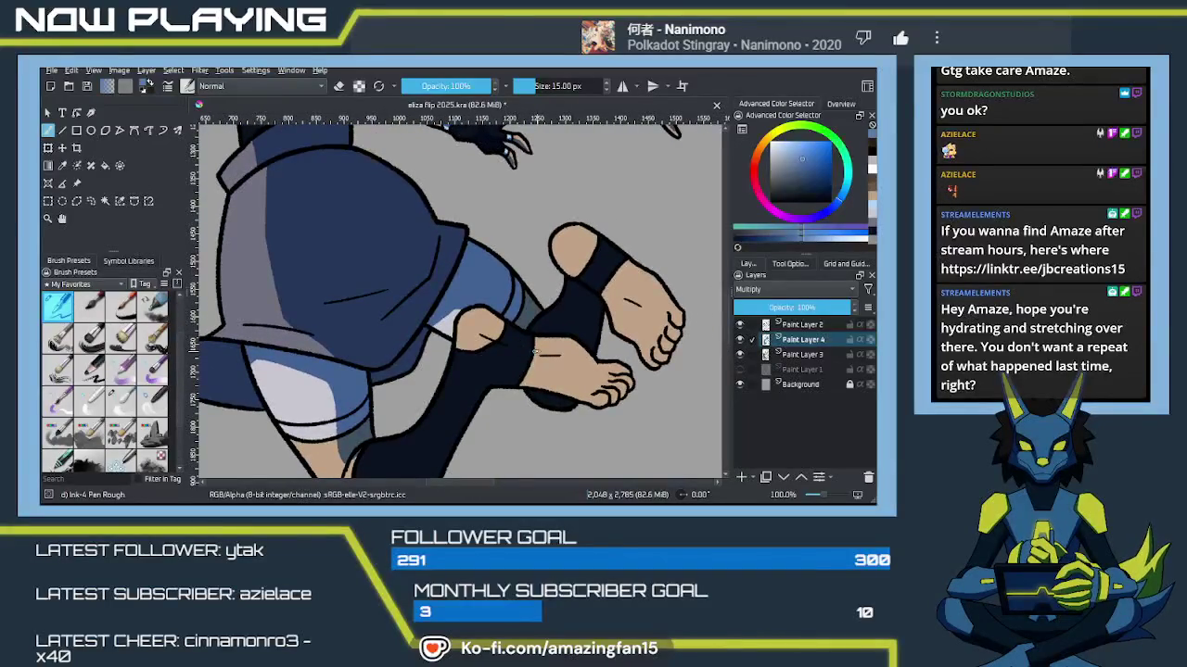
left_click_drag(553, 312, 531, 326)
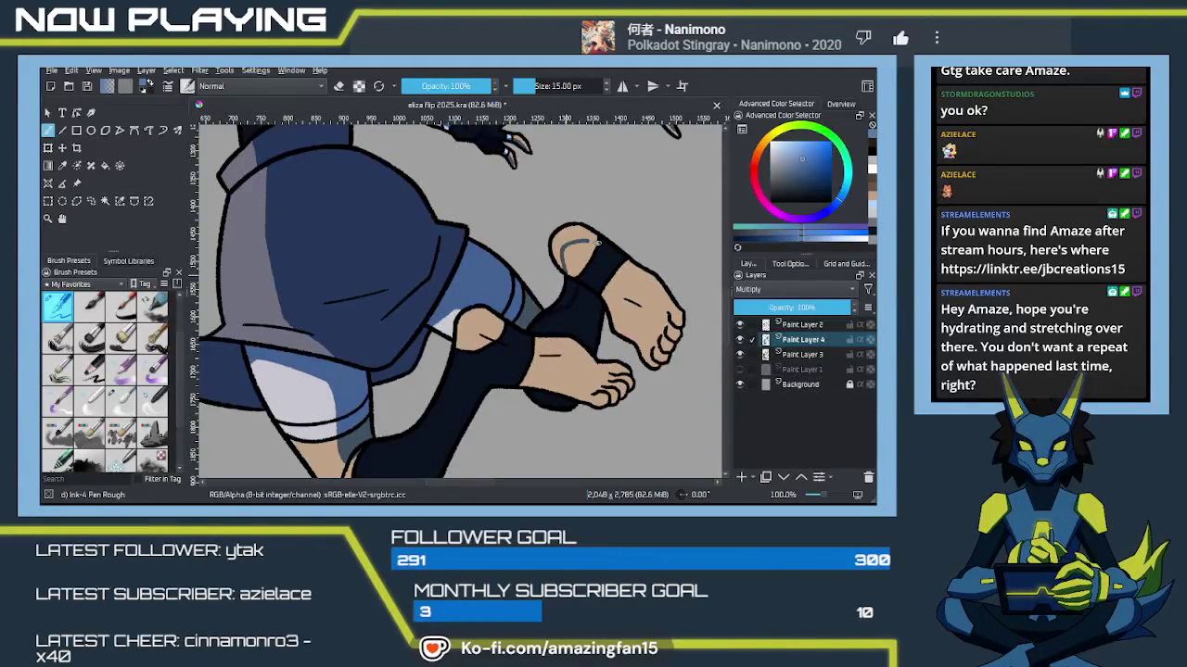
left_click_drag(619, 264, 647, 290)
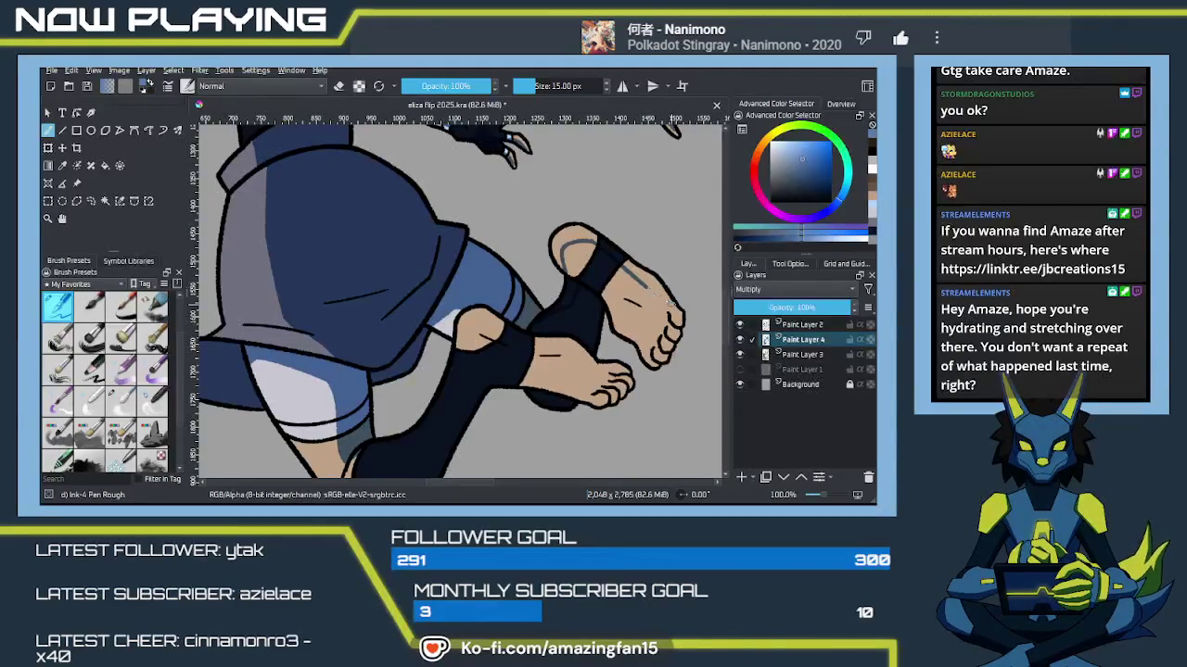
left_click_drag(646, 287, 660, 299)
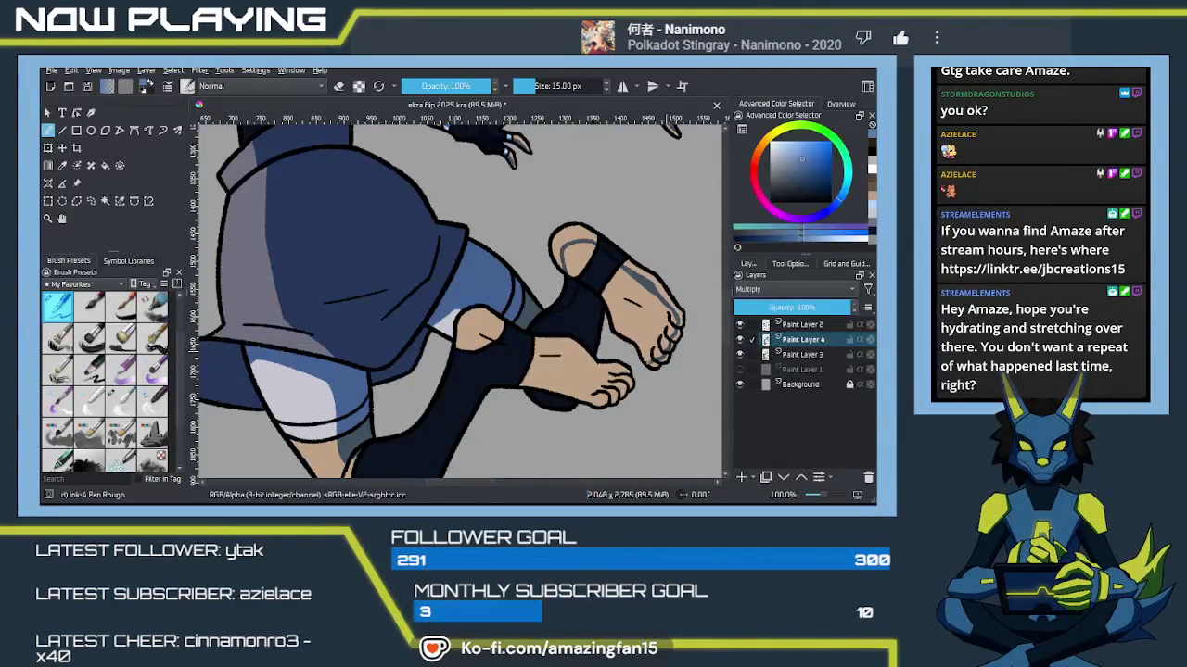
Step: Fill the right foot grey-blue, and the ankle gap and under-foot shadow dark navy
key("f")
left_click(635, 329)
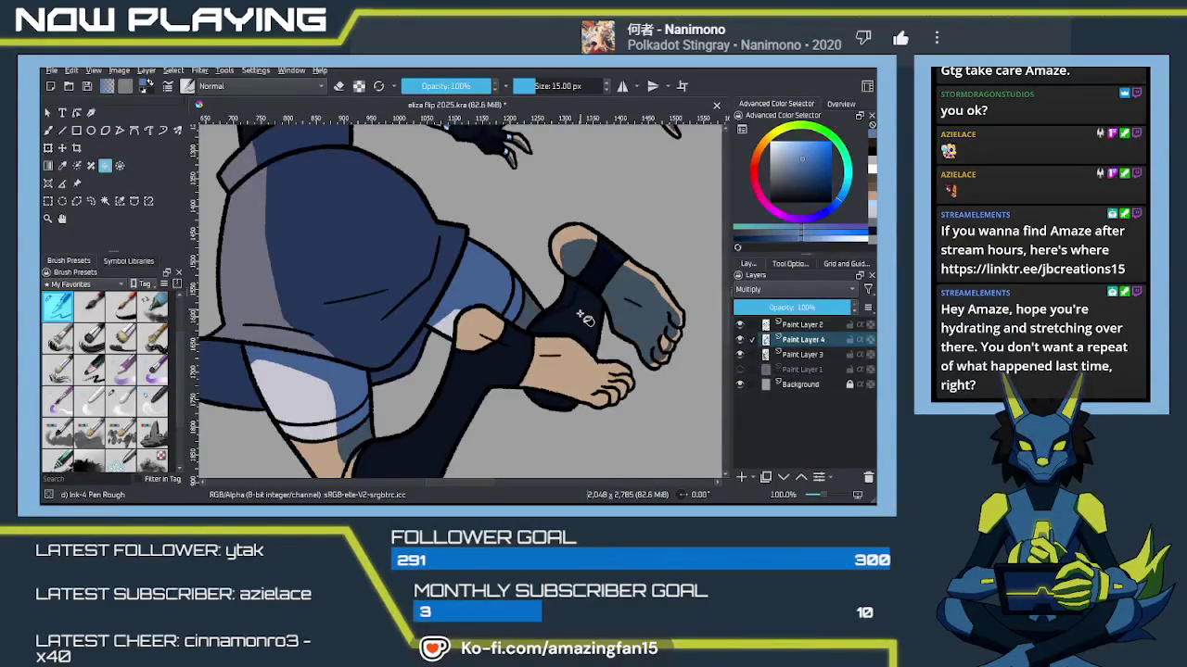
left_click(584, 317)
left_click(556, 405)
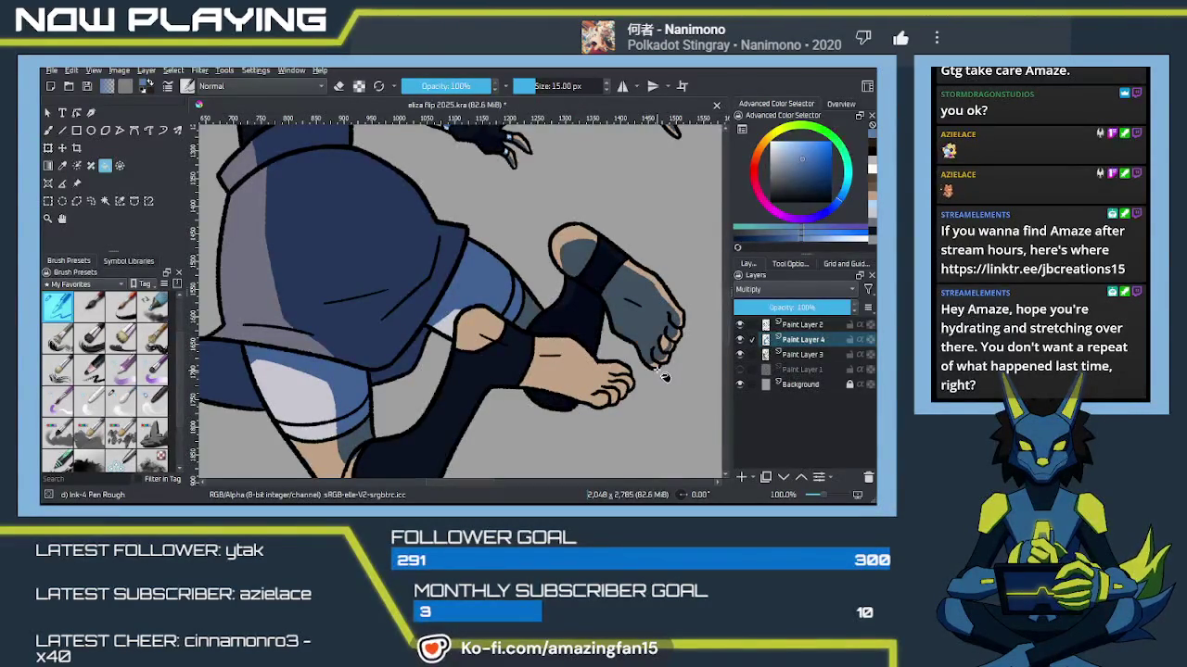
key("b")
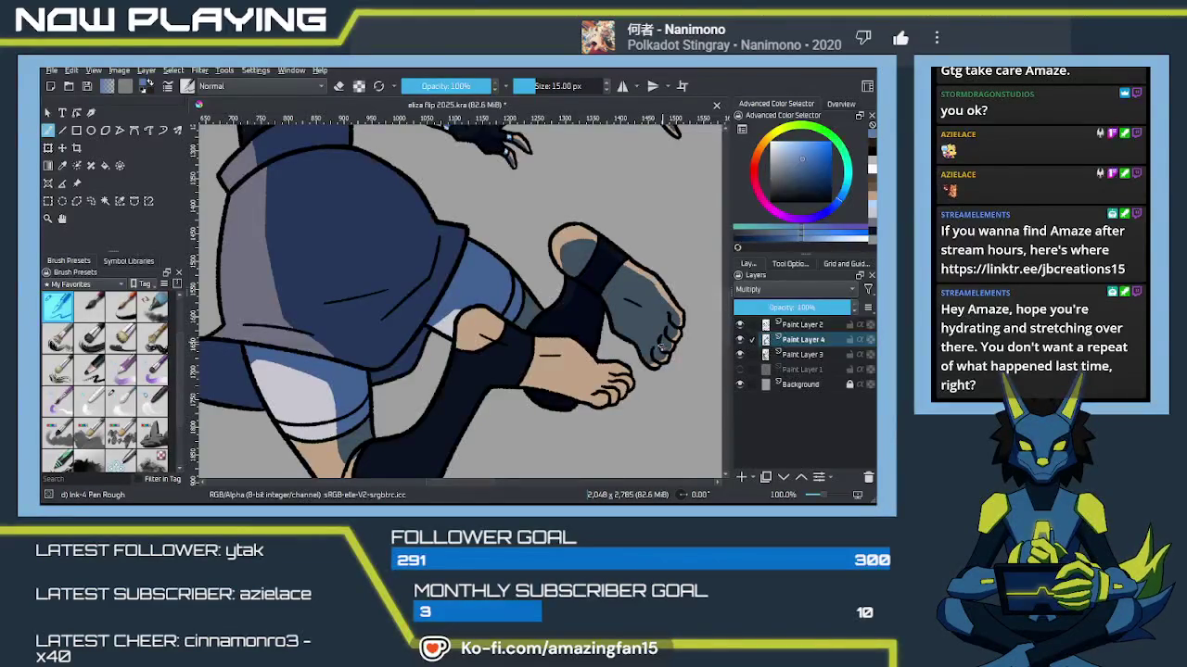
Step: Sample dark navy from the sock and return to the Paint Layer 4 Multiply layer
key("Page_Up")
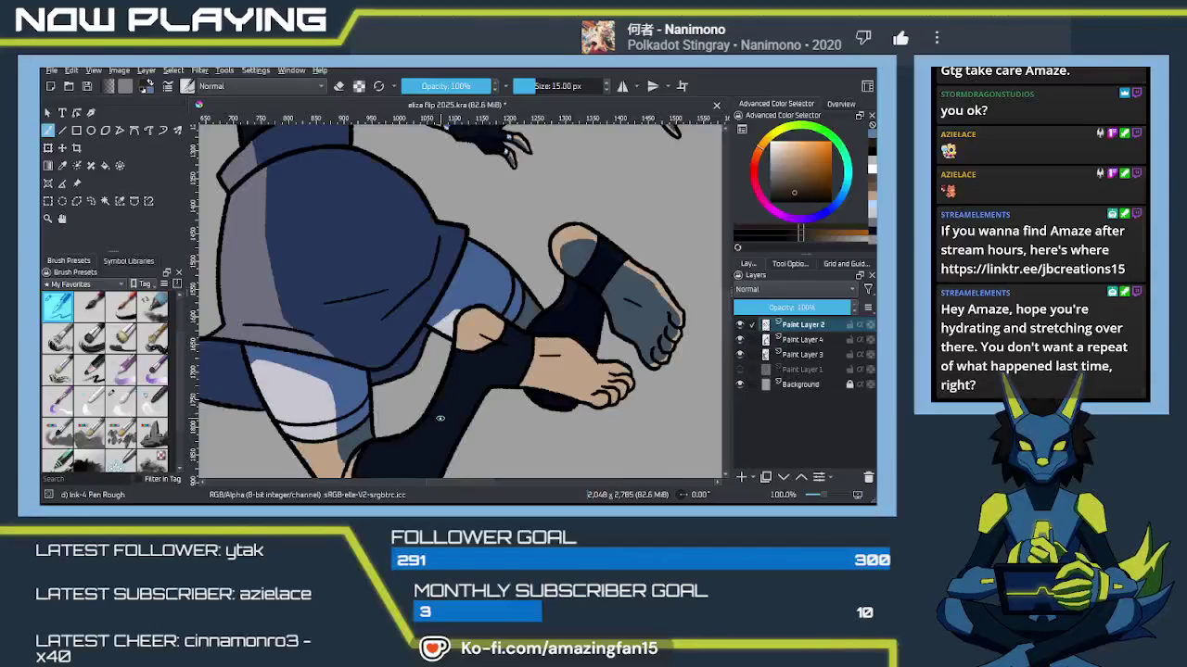
key("p")
left_click(459, 428)
key("b")
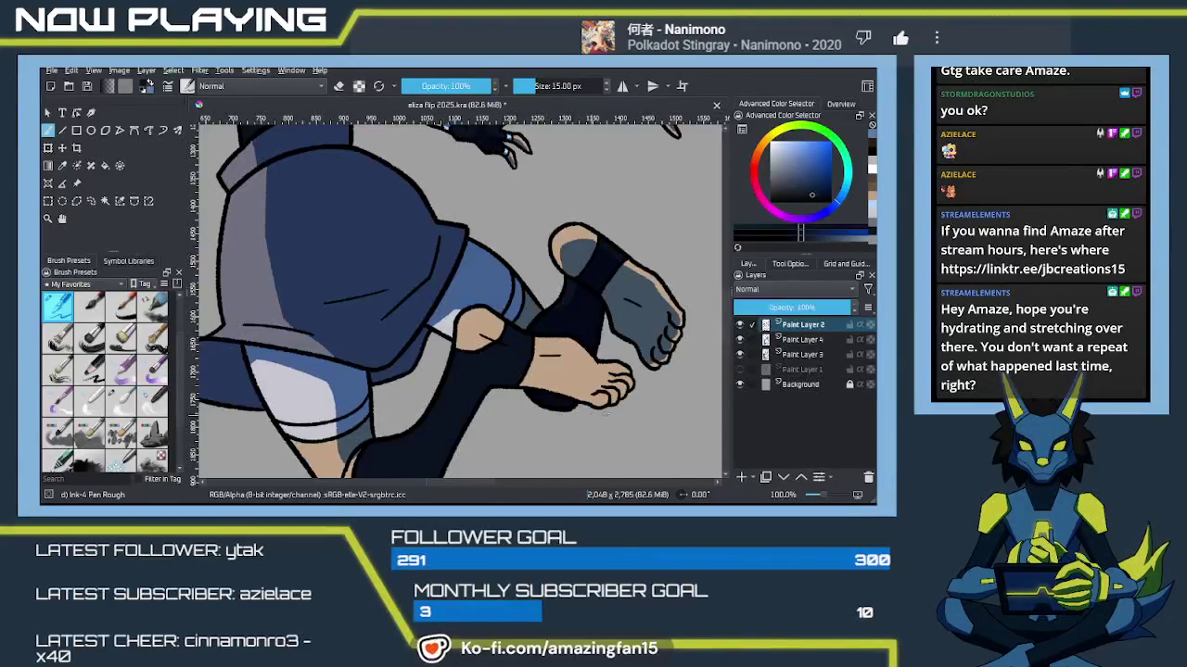
left_click(789, 343)
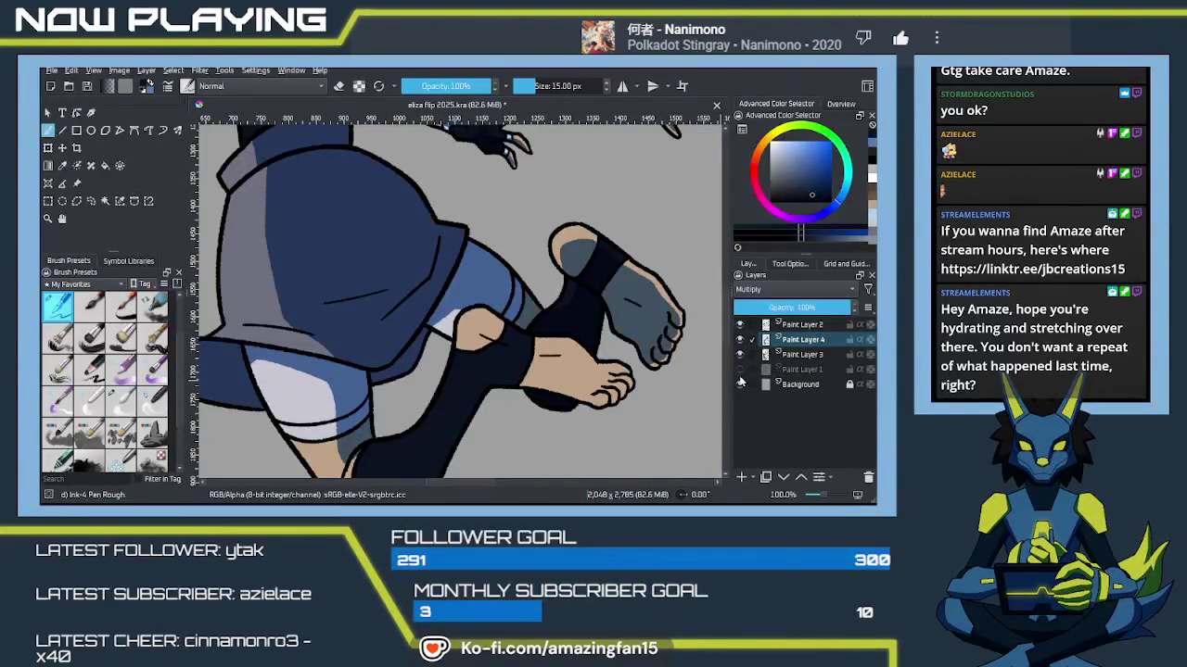
left_click(798, 356)
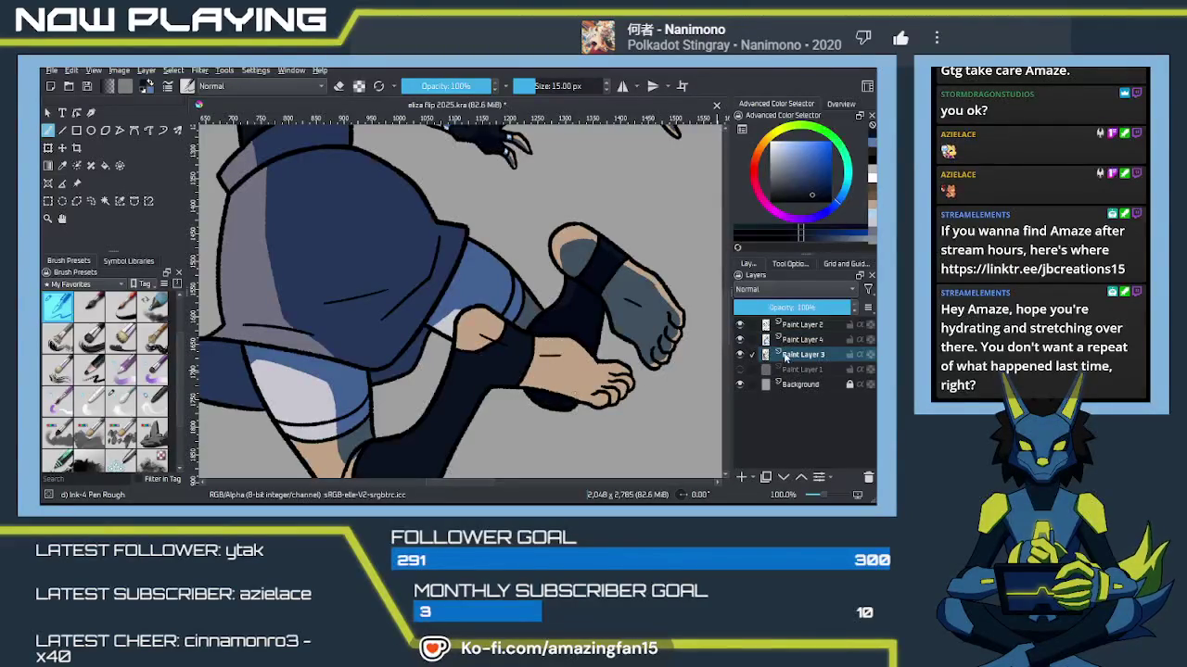
left_click(800, 340)
Step: On the other foot, draw a light rim line under the sole and a dark line up the heel
mouse_move(499, 414)
left_mouse_down()
mouse_move(587, 294)
mouse_move(556, 336)
left_mouse_up()
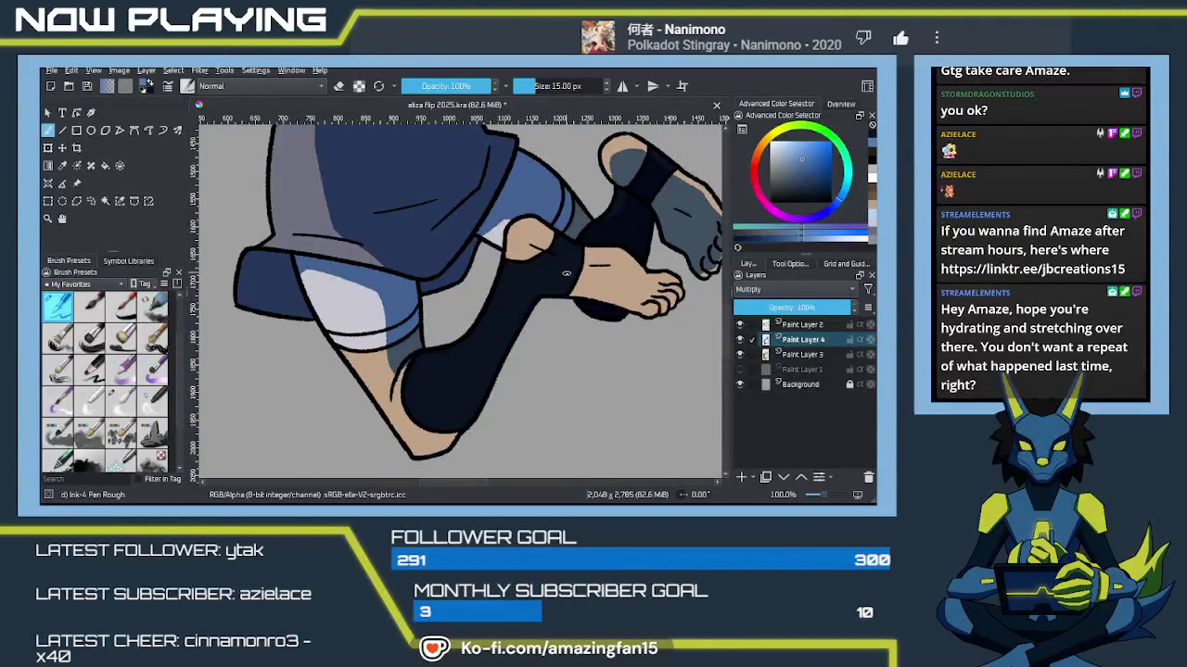
mouse_move(600, 303)
left_mouse_down()
mouse_move(484, 315)
mouse_move(464, 331)
left_mouse_up()
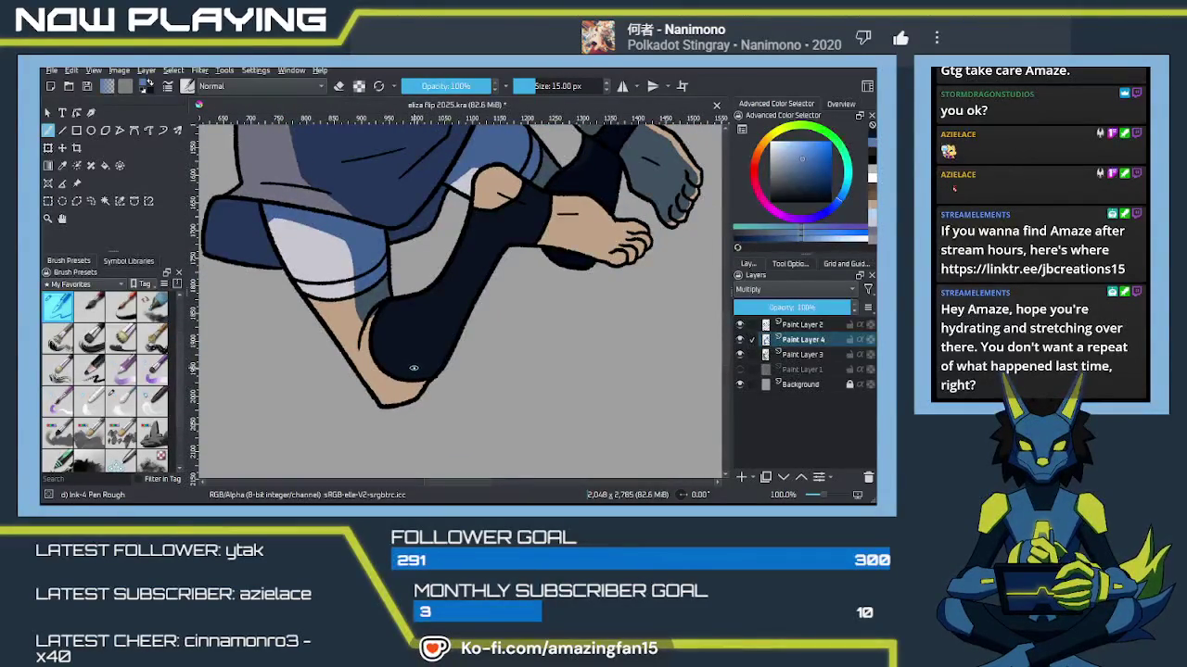
left_click_drag(535, 315, 413, 287)
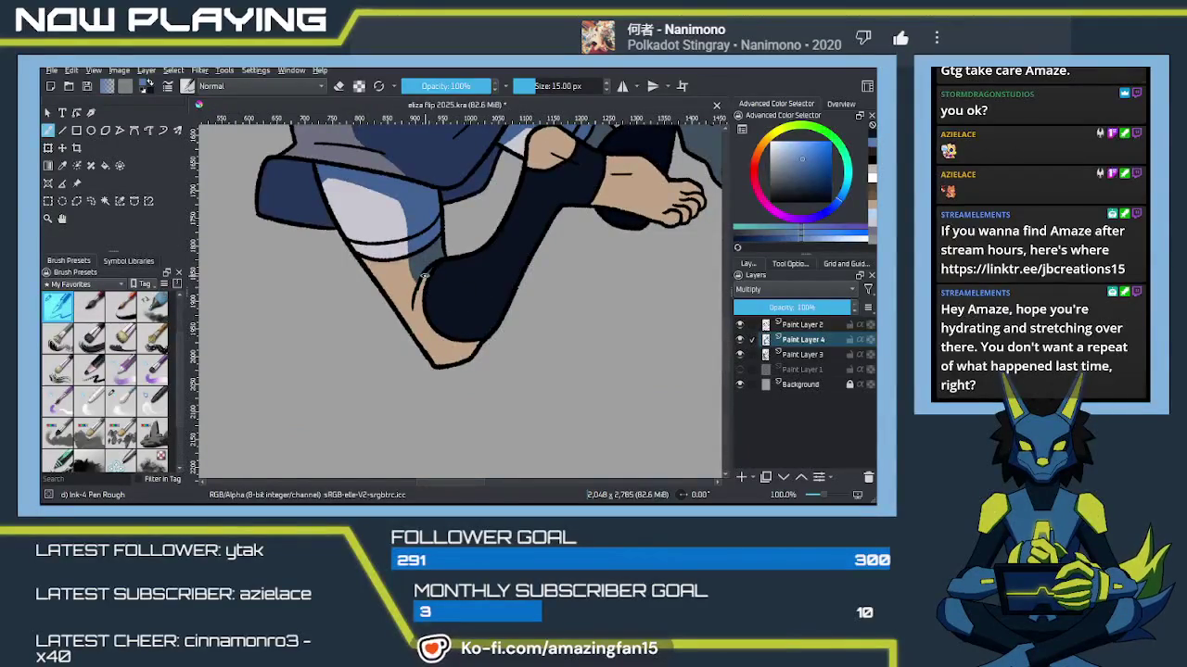
mouse_move(426, 287)
left_mouse_down()
mouse_move(449, 328)
mouse_move(402, 334)
left_mouse_up()
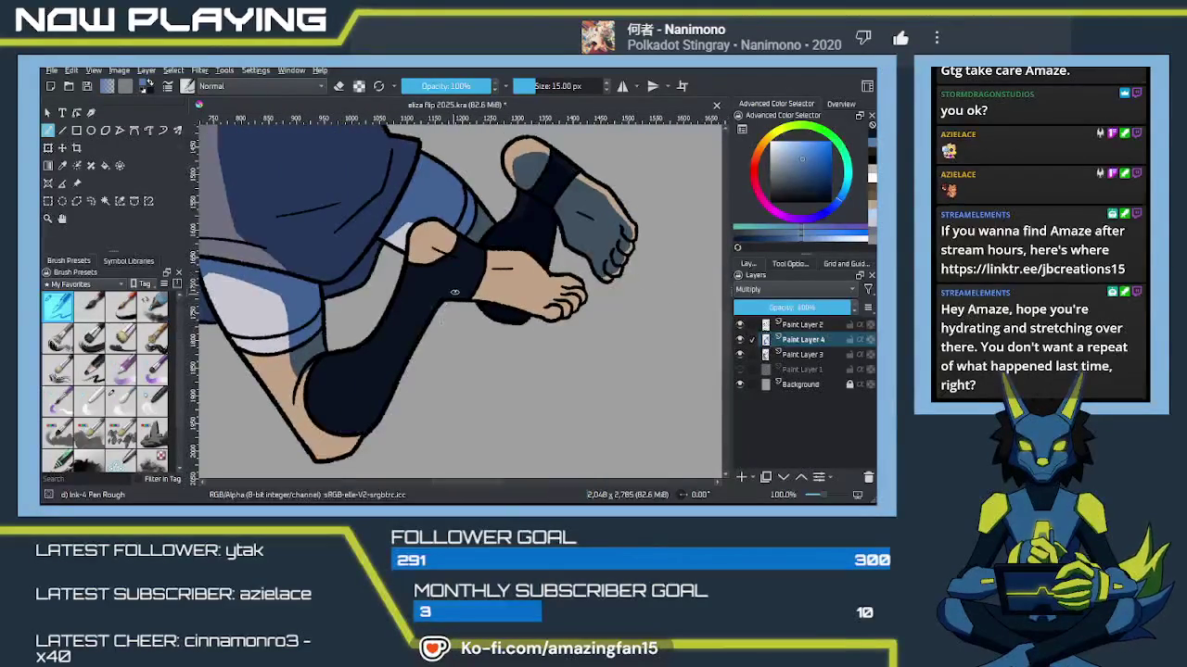
left_click_drag(473, 297, 527, 306)
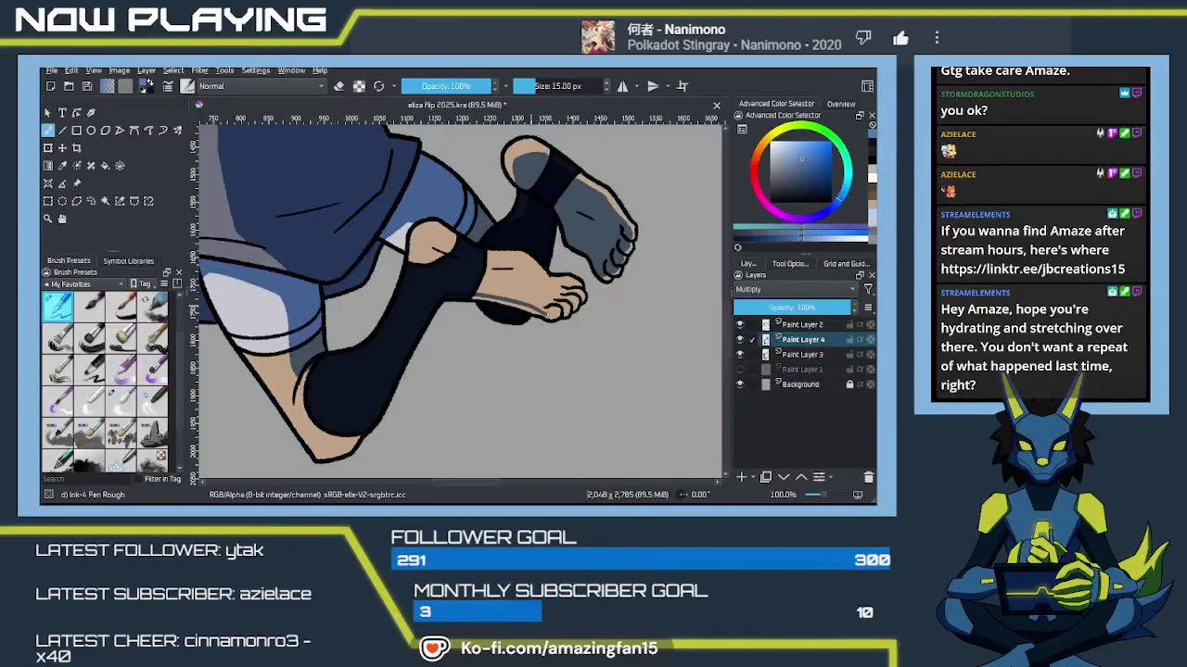
left_click_drag(530, 304, 555, 315)
key("m")
key("m")
key("m")
key("m")
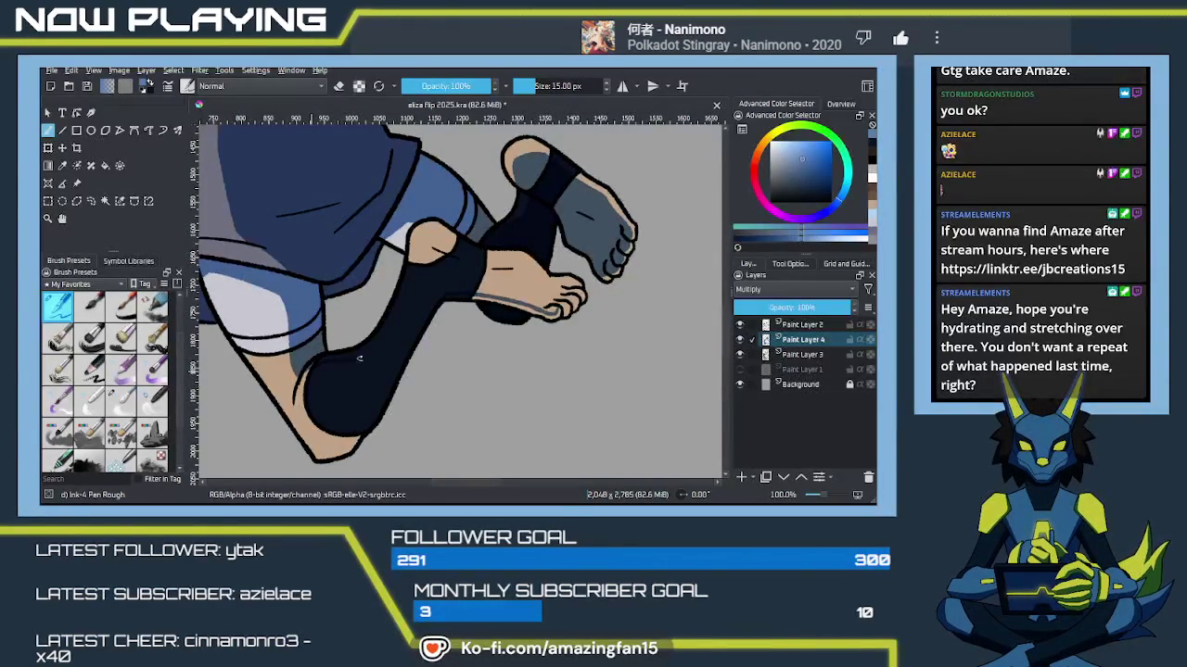
key("m")
key("m")
left_click_drag(409, 279, 409, 236)
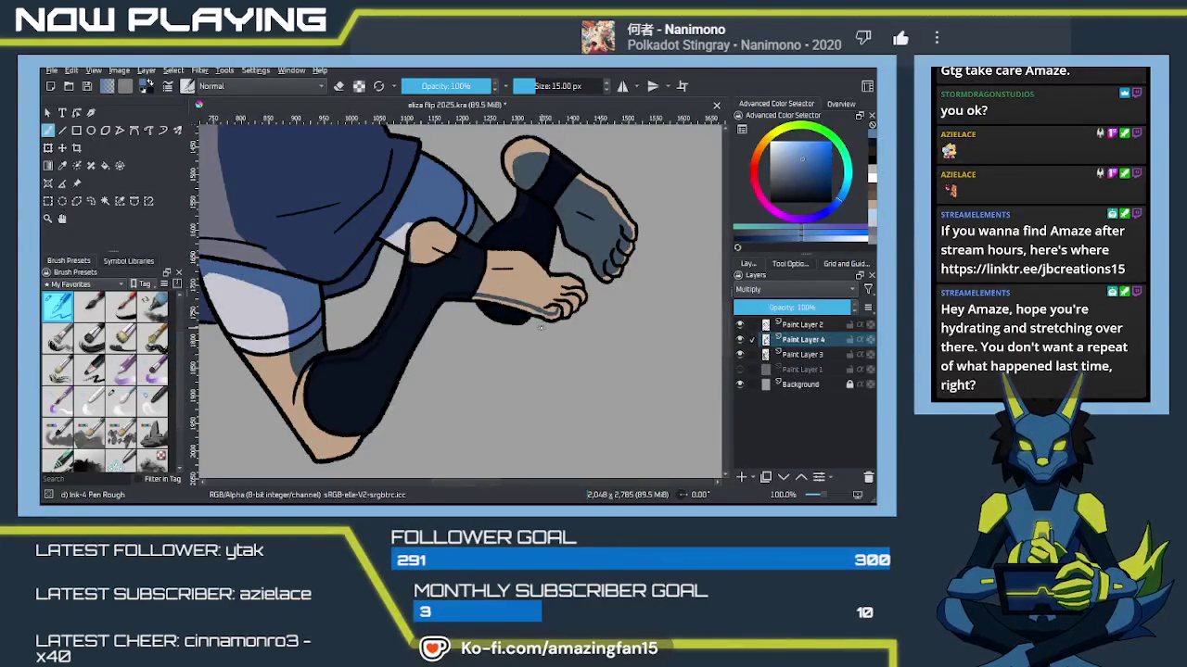
key("m")
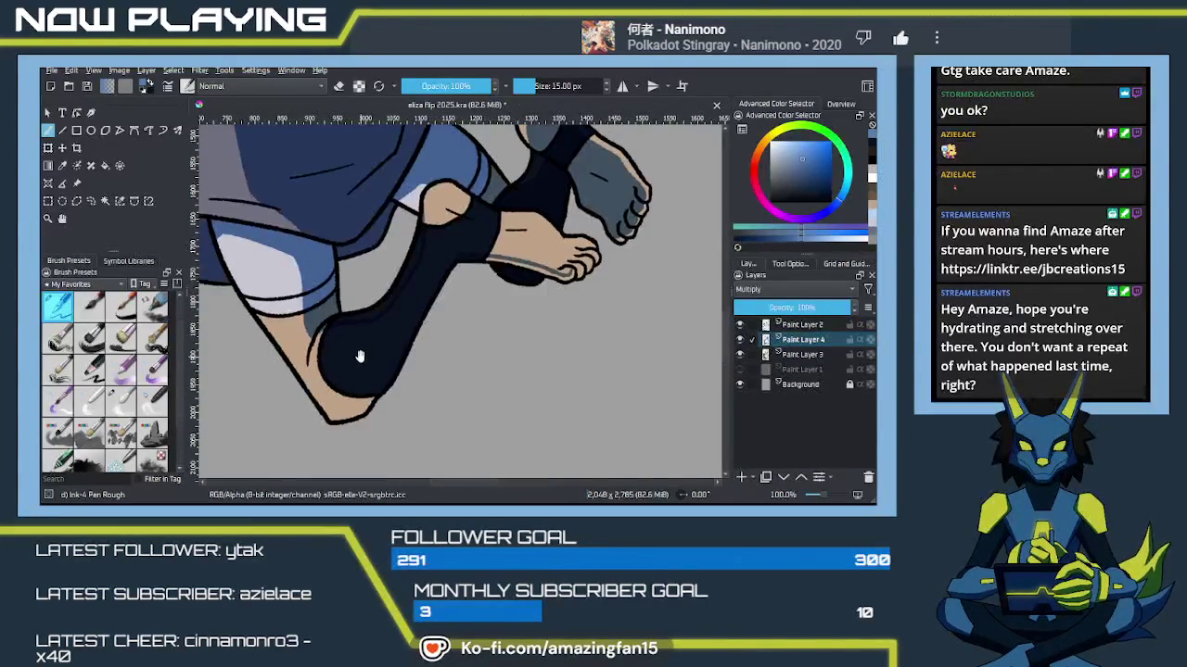
key("m")
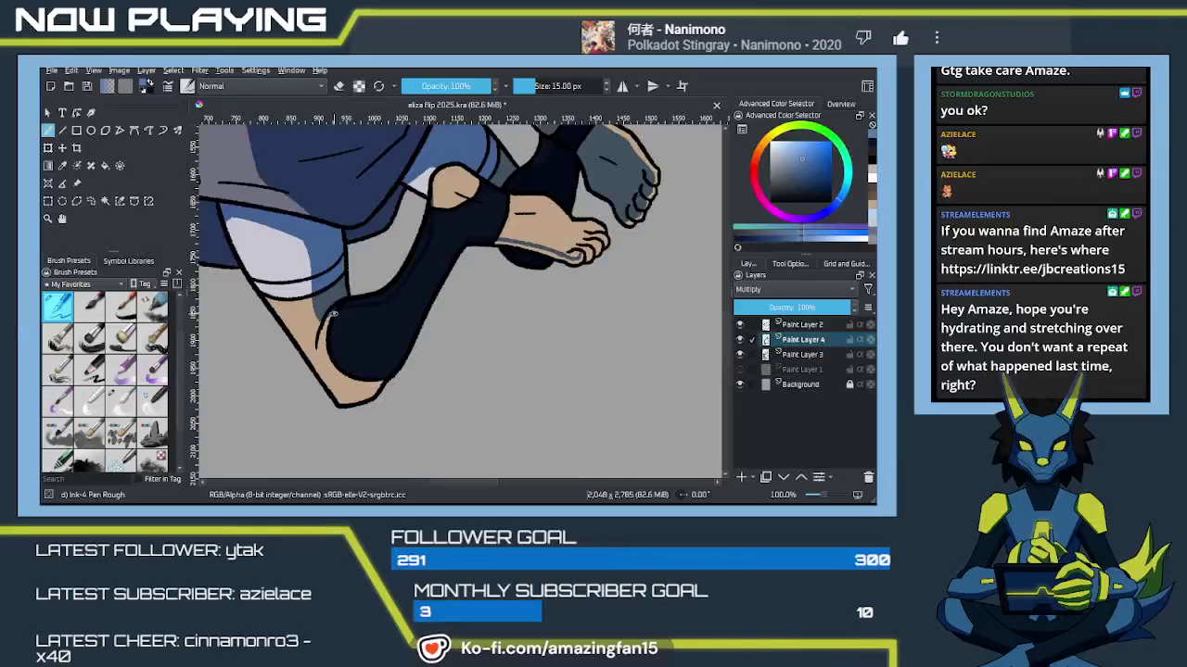
Step: Add thin grey rim lines along the sock's left and lower edges, checking with mirrored view
left_click_drag(320, 324, 330, 356)
key("m")
key("m")
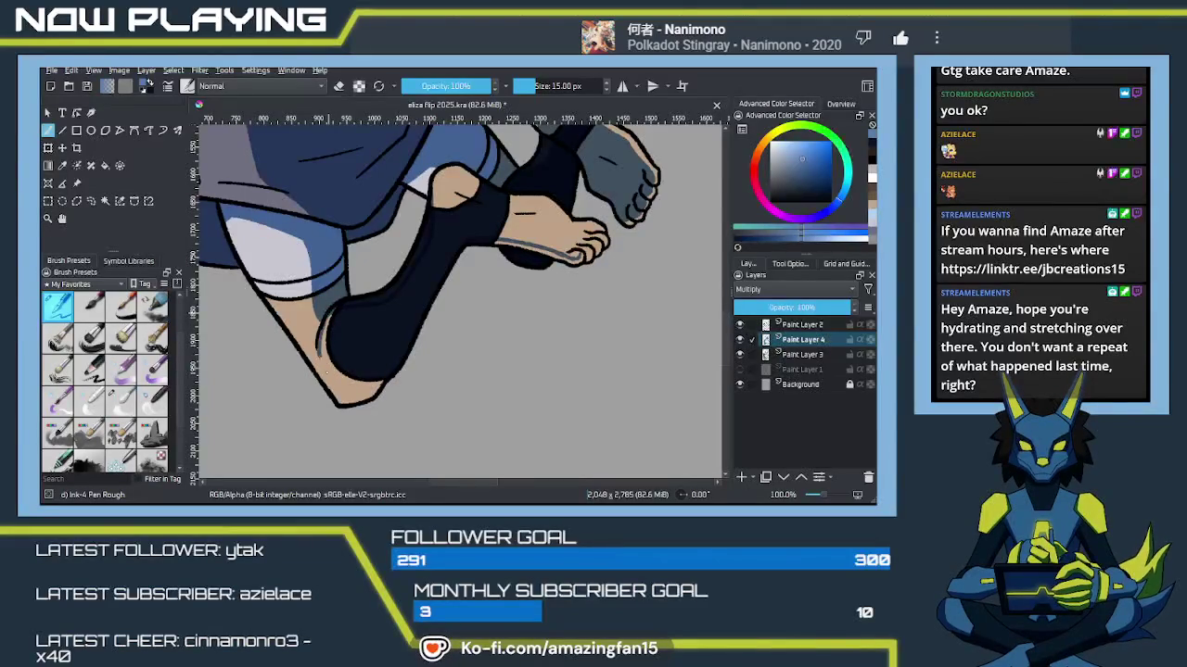
key("m")
left_click_drag(339, 386, 344, 392)
key("m")
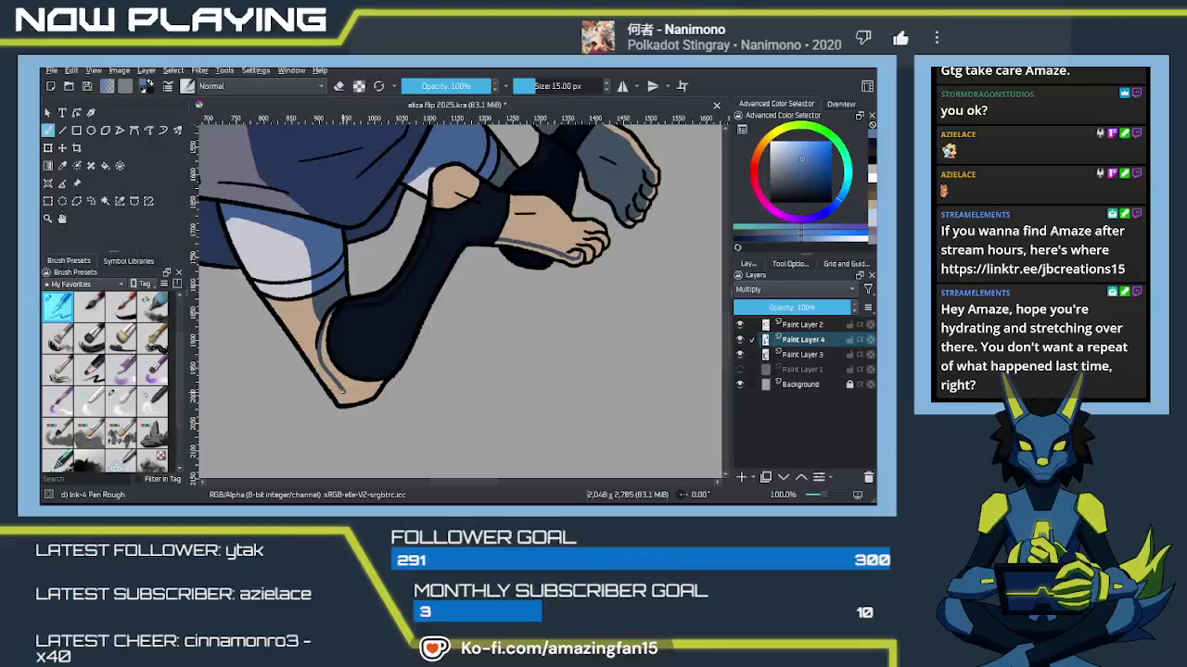
left_click_drag(342, 391, 410, 338)
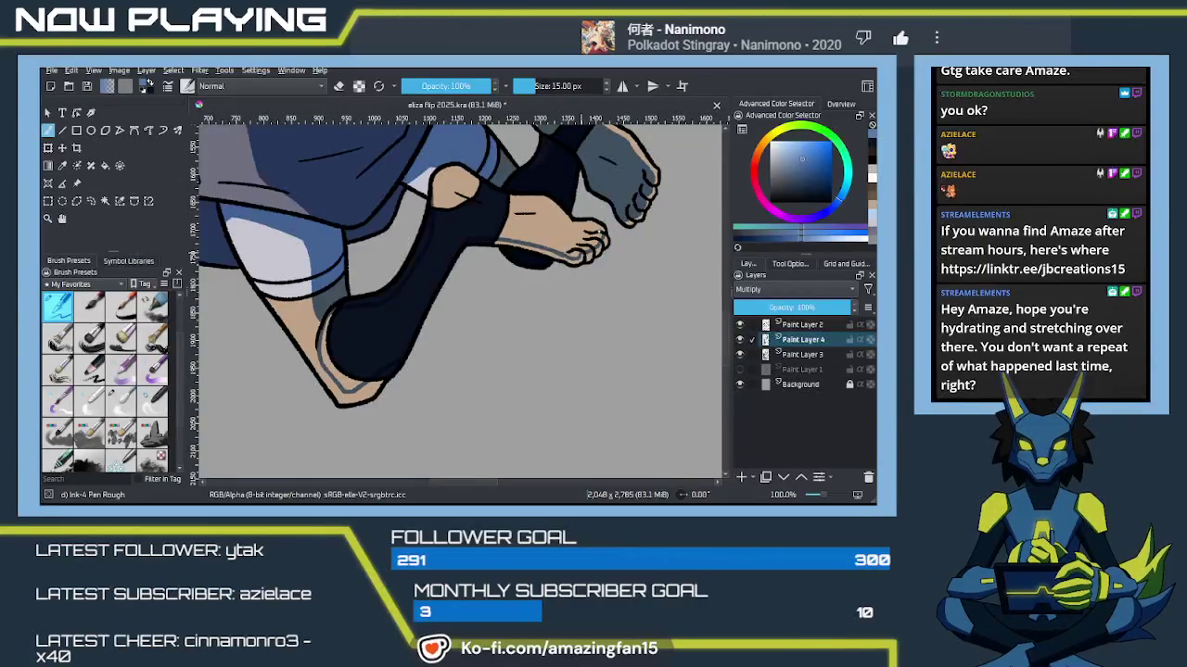
Step: Fill the toes and heel grey-blue and the shin and knee dark navy, undoing the leg-tip fill
key("f")
left_click(542, 232)
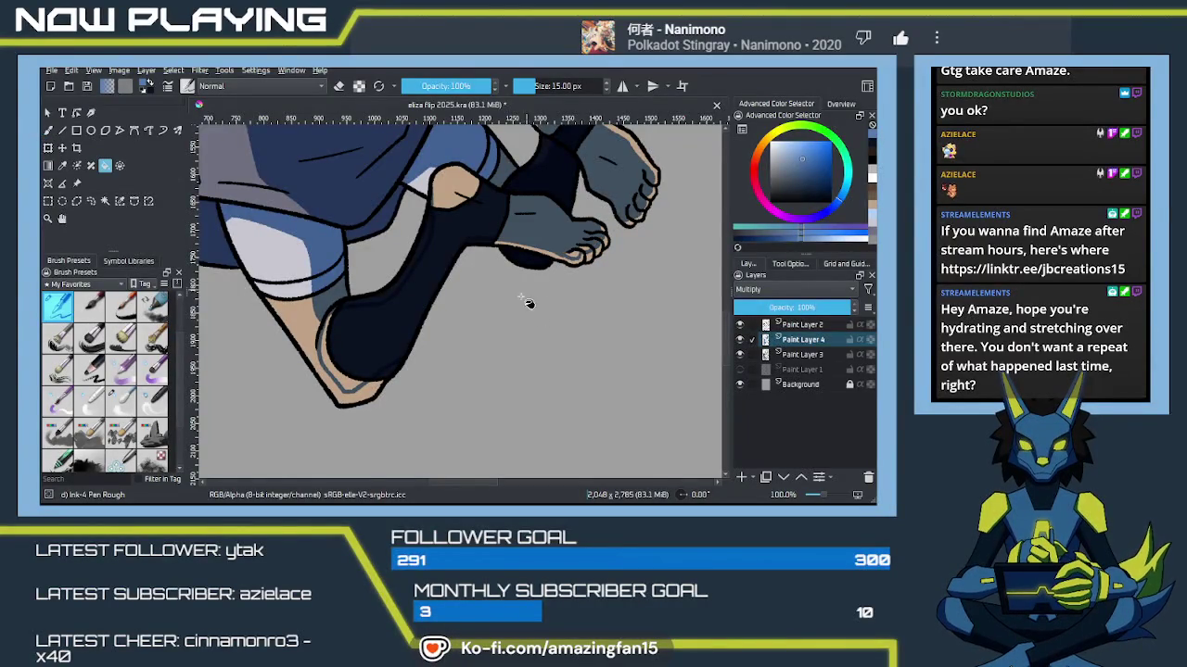
left_click(445, 257)
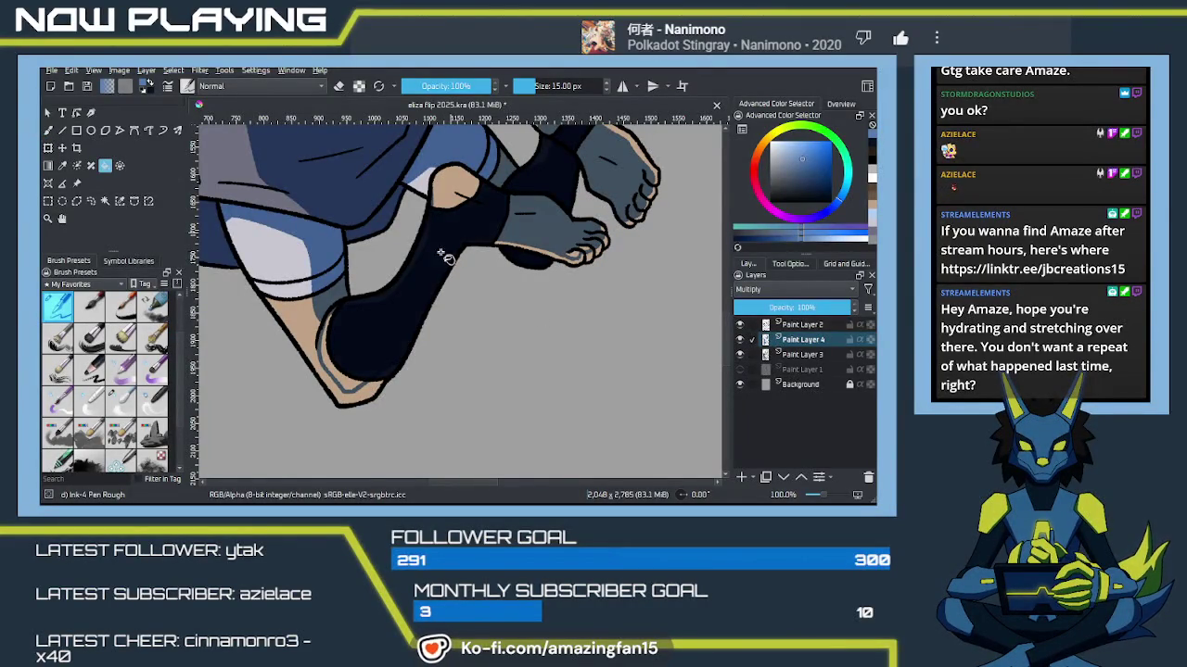
left_click(454, 188)
left_click(335, 360)
left_click(364, 399)
key("ctrl+z")
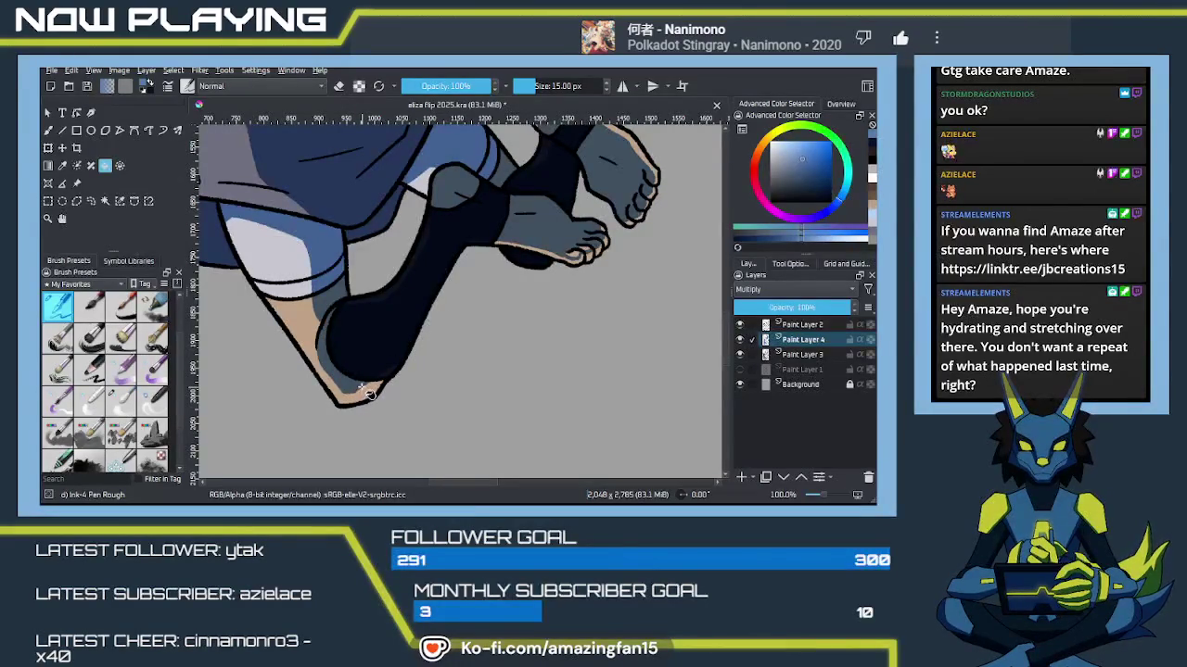
key("b")
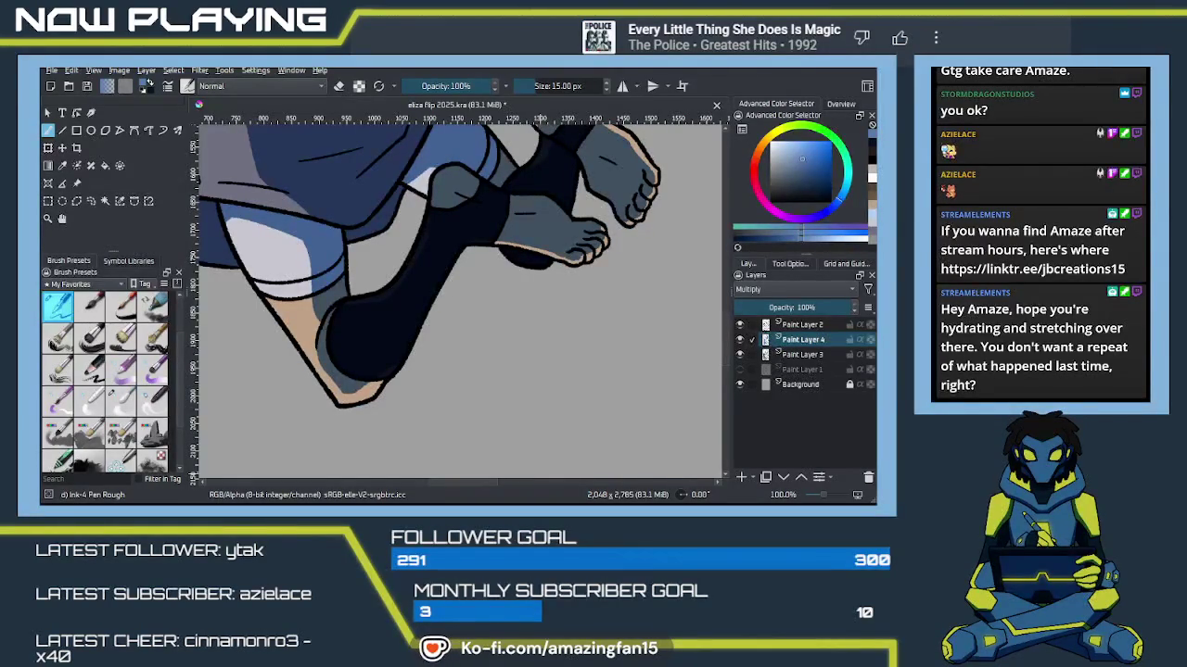
key("alt+Tab")
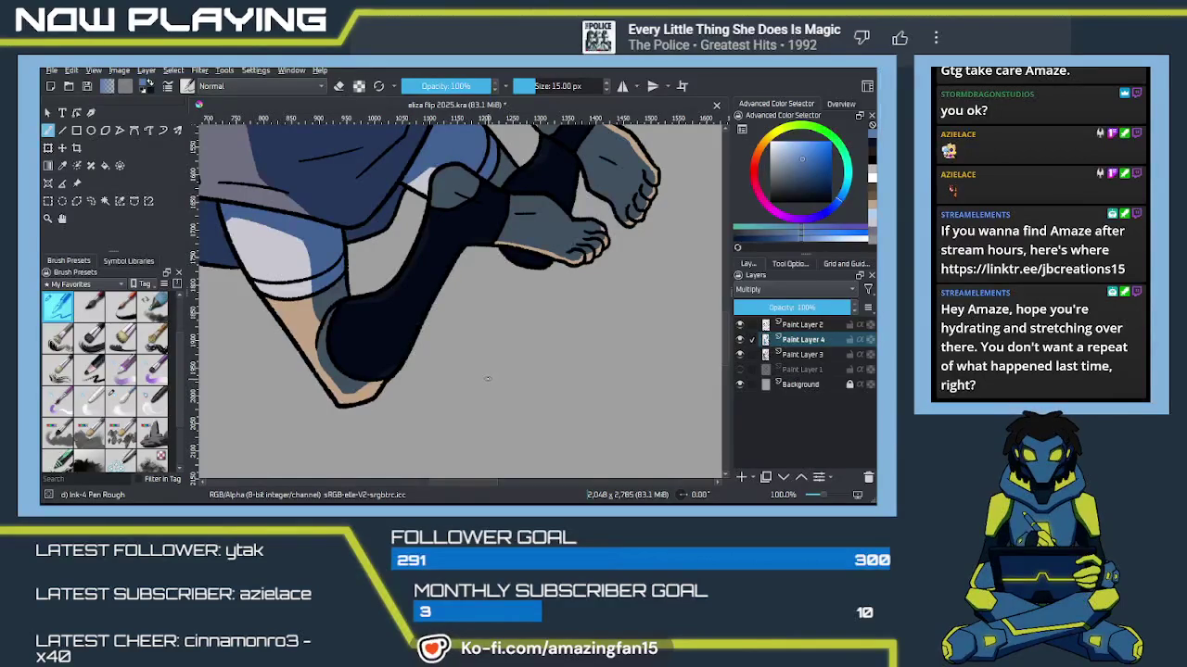
scroll(487, 379, "down", 2)
scroll(487, 379, "down", 2)
scroll(485, 380, "down", 2)
scroll(483, 381, "down", 2)
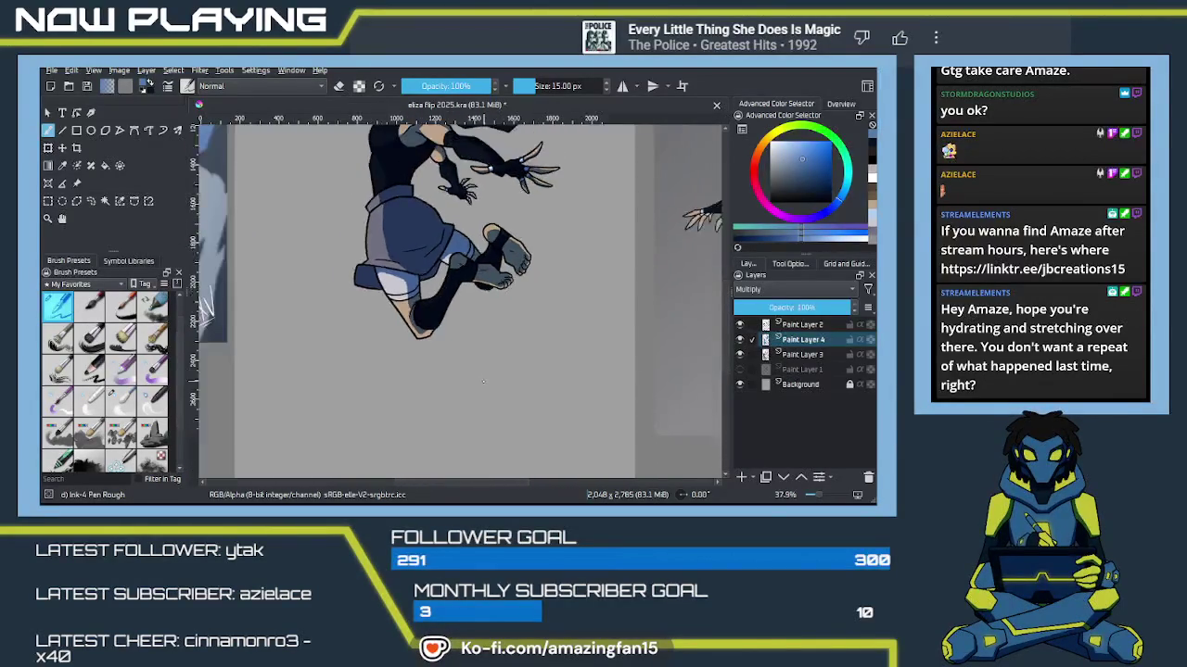
scroll(483, 381, "down", 1)
scroll(496, 379, "down", 1)
mouse_move(512, 378)
left_mouse_down()
mouse_move(603, 372)
mouse_move(523, 301)
mouse_move(519, 328)
left_mouse_up()
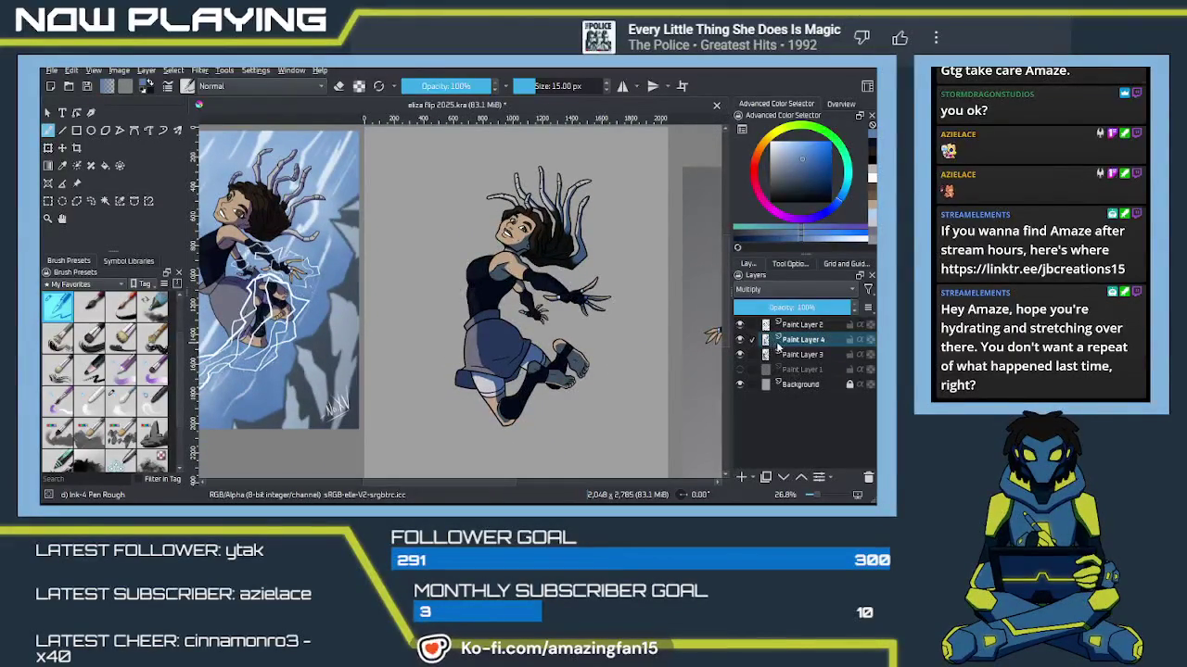
left_click(742, 477)
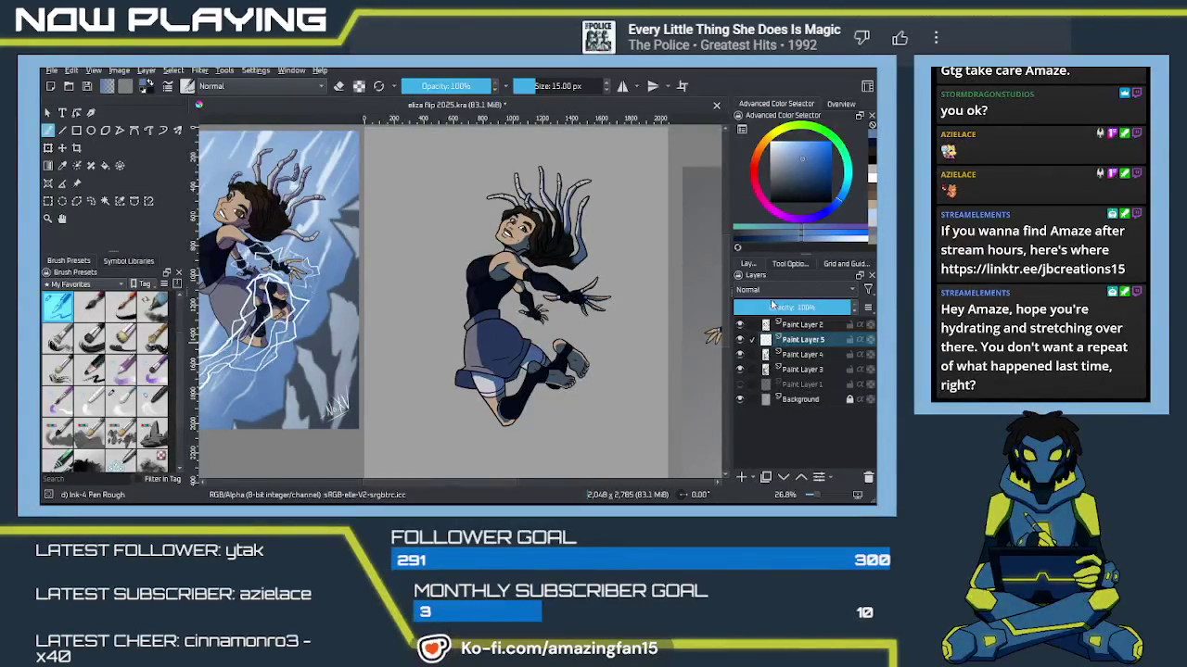
scroll(753, 290, "down", 2)
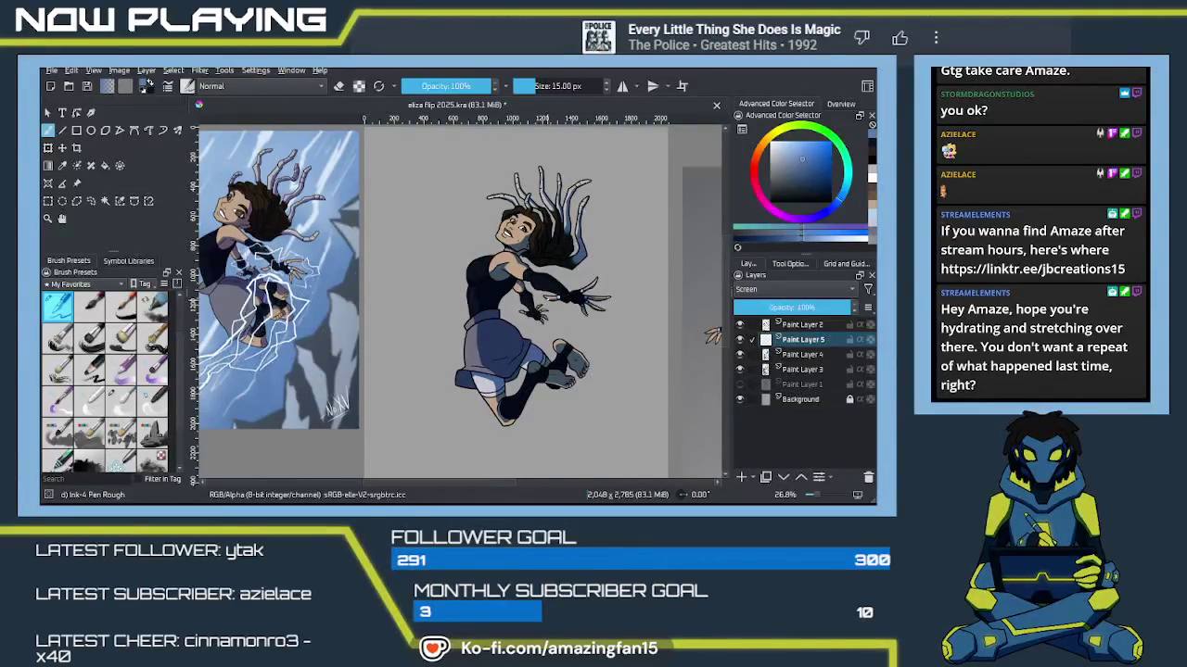
scroll(712, 336, "up", 5)
left_click_drag(598, 346, 286, 371)
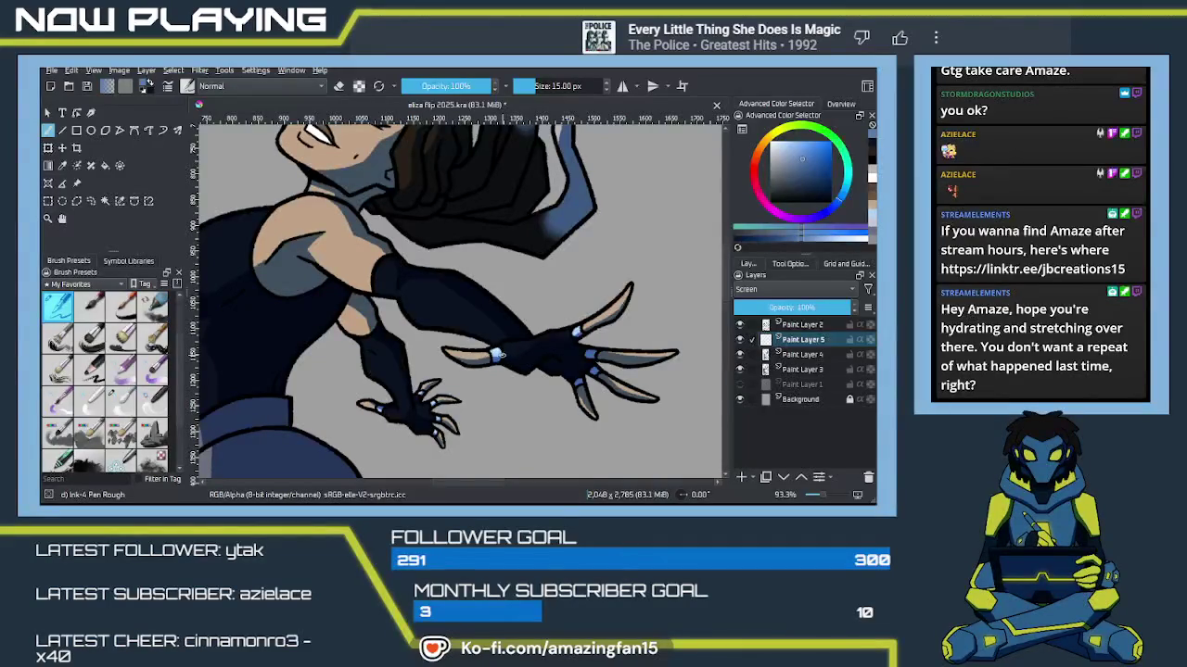
scroll(789, 288, "up", 2)
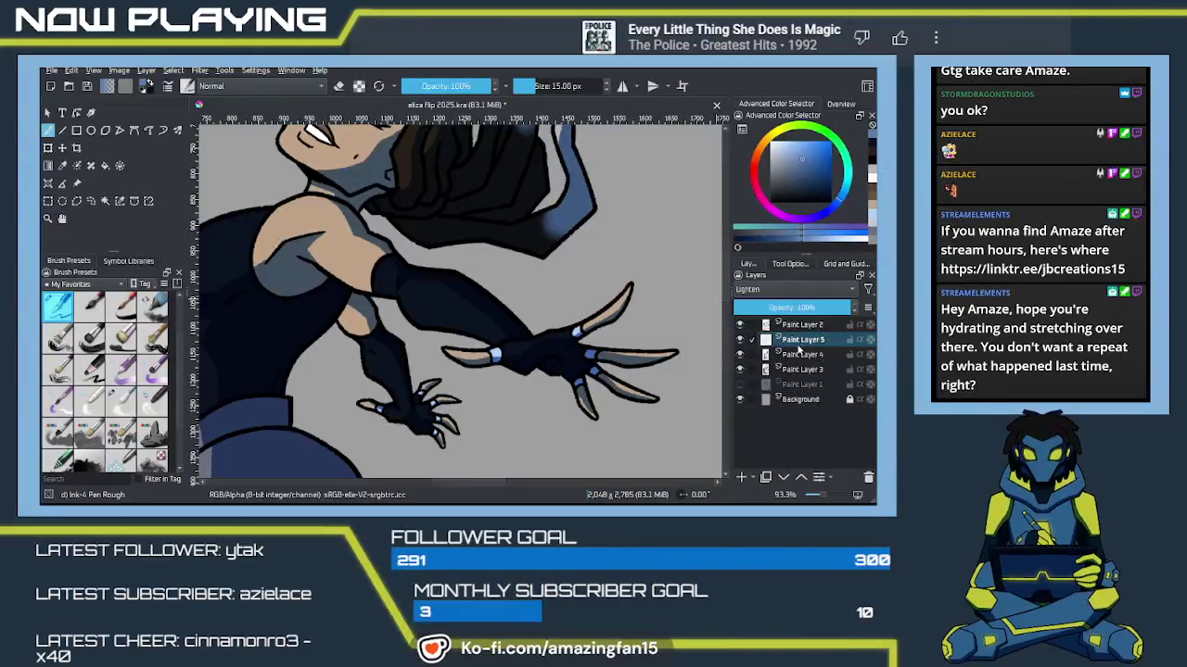
key("shift+Delete")
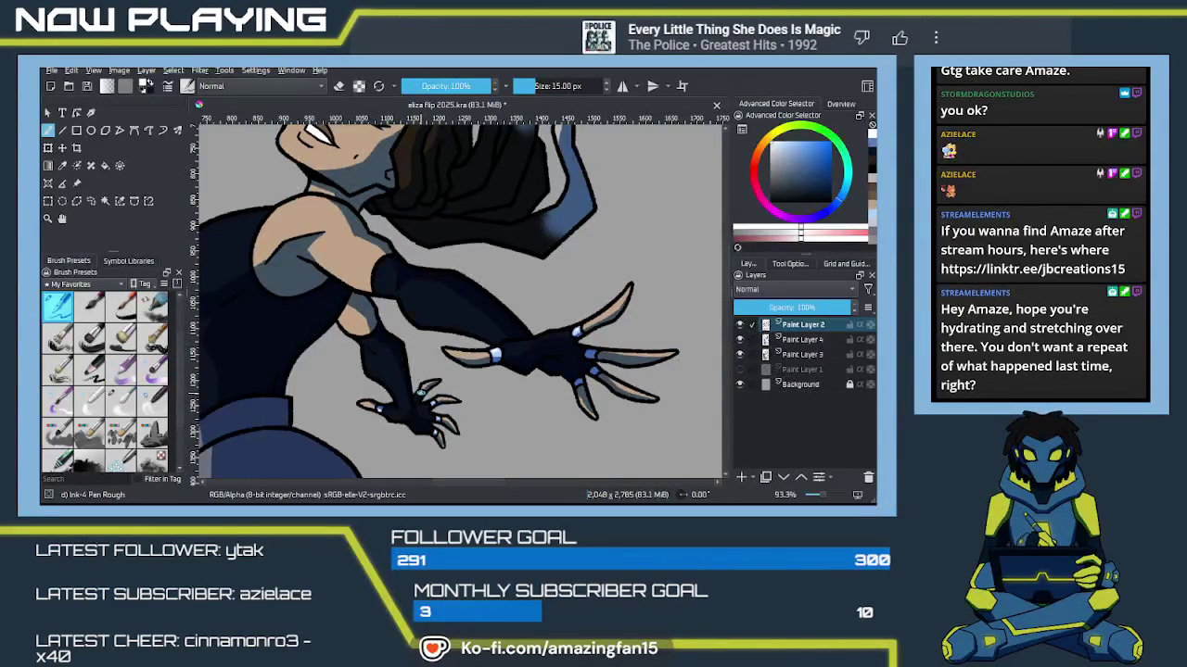
Step: Dab a small touch-up beside the hand, zoom out to the full figure, and save
left_click_drag(519, 400, 551, 344)
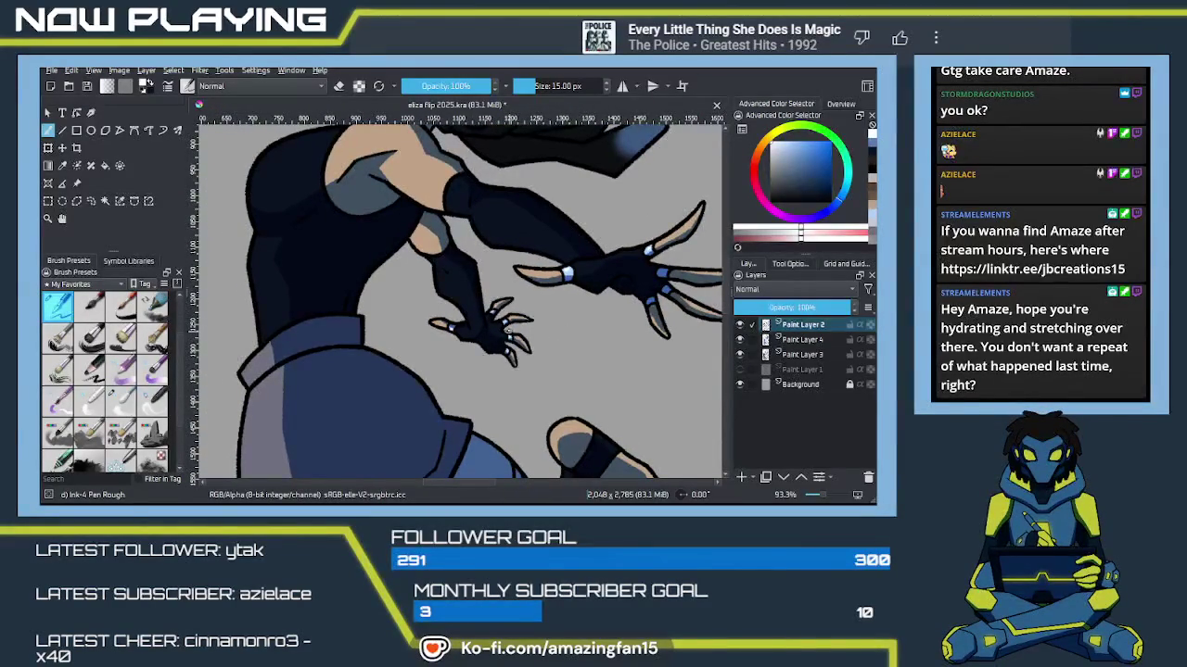
left_click(451, 329)
scroll(480, 358, "down", 1)
scroll(480, 359, "down", 2)
scroll(480, 359, "down", 2)
scroll(480, 358, "down", 2)
scroll(480, 359, "down", 2)
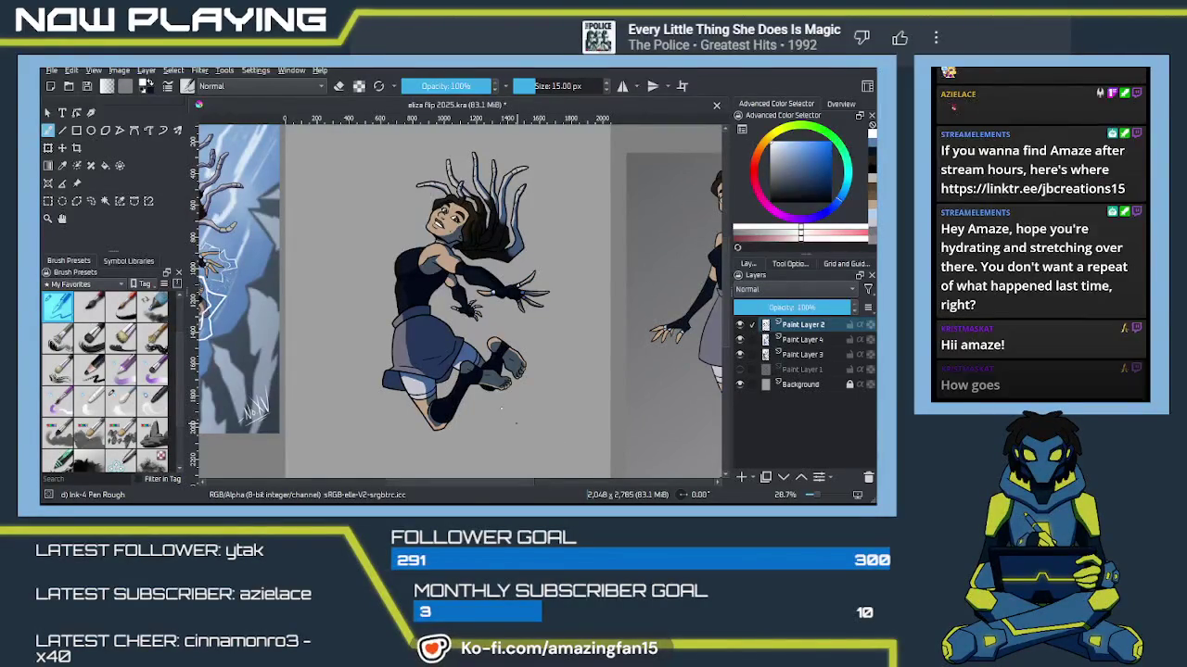
key("ctrl+s")
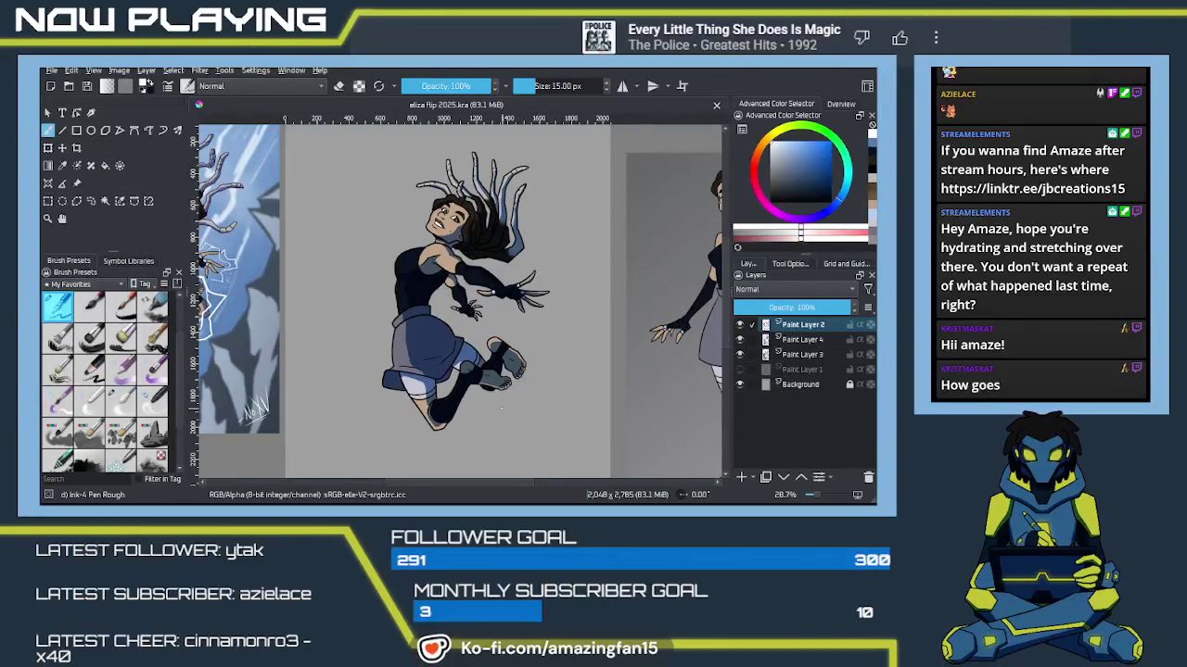
Step: Enlarge the left blue-sky version of the girl proportionally with the Transform tool
scroll(501, 409, "down", 1)
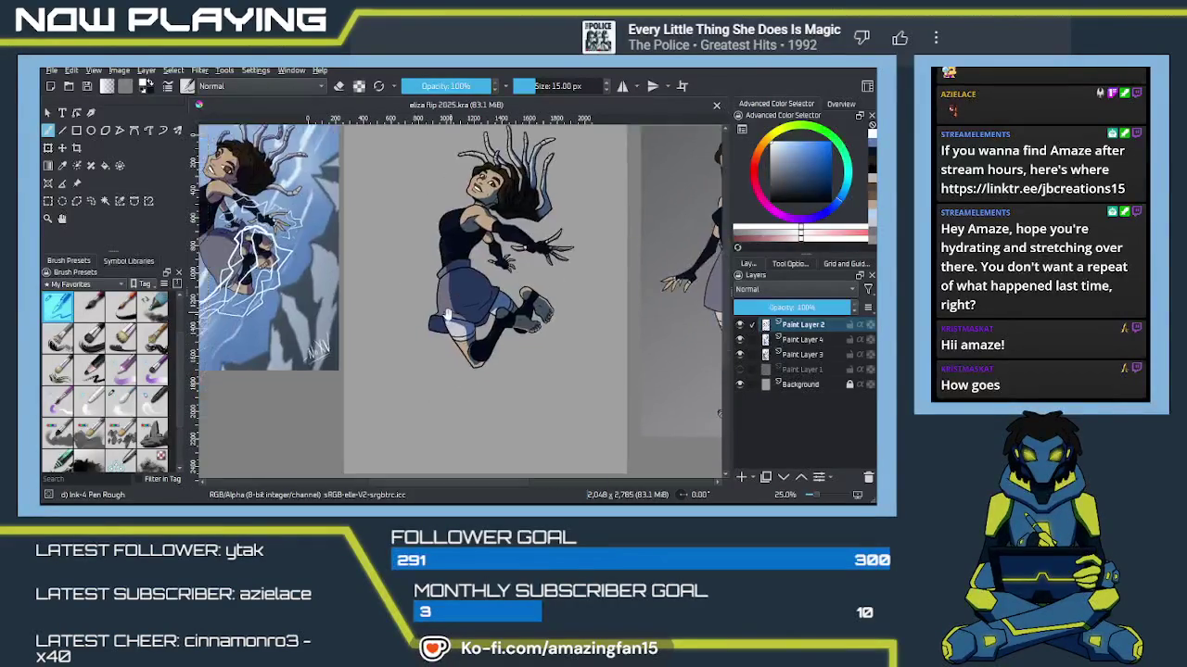
left_click_drag(451, 311, 539, 317)
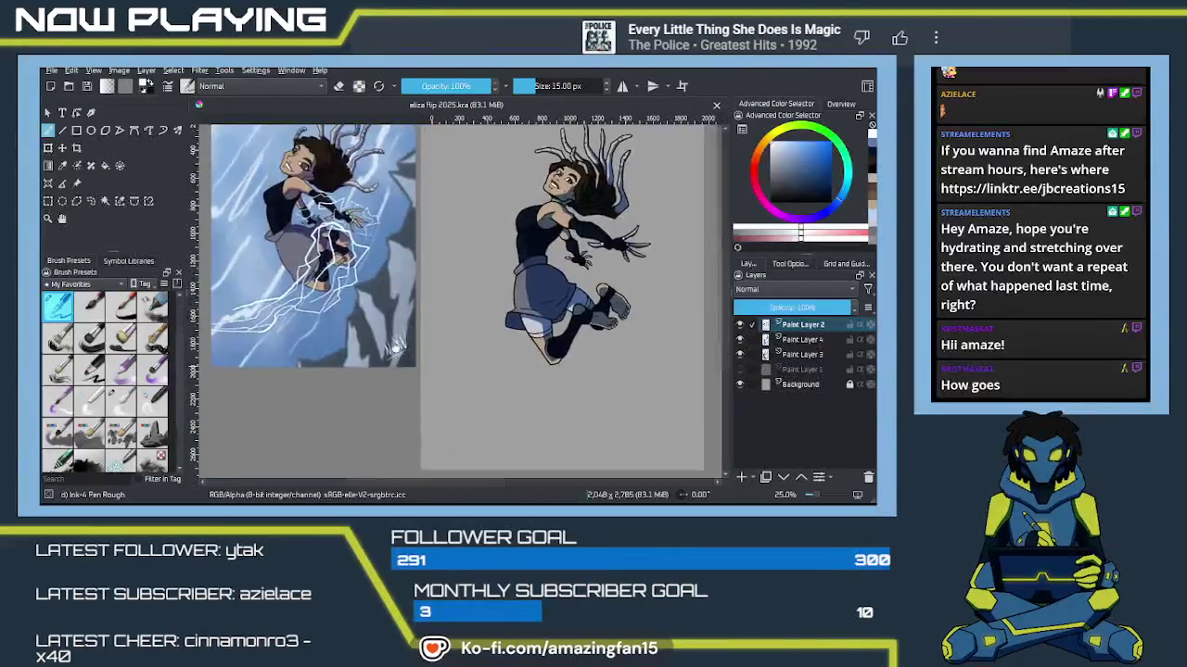
scroll(388, 385, "down", 1)
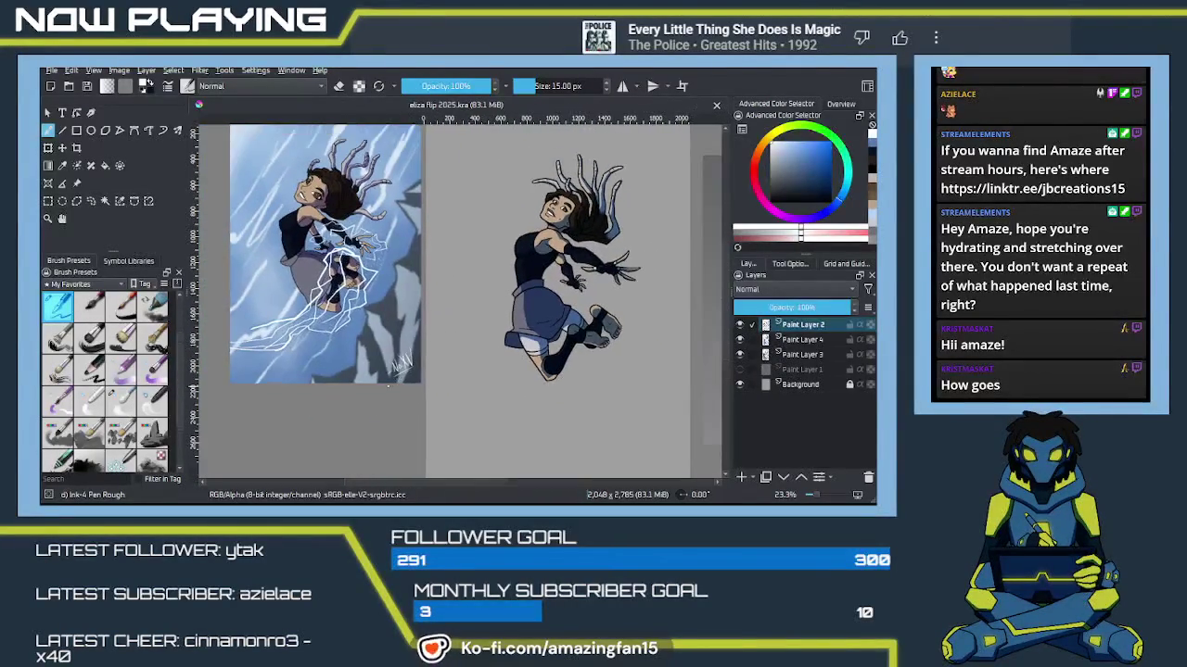
scroll(388, 385, "down", 1)
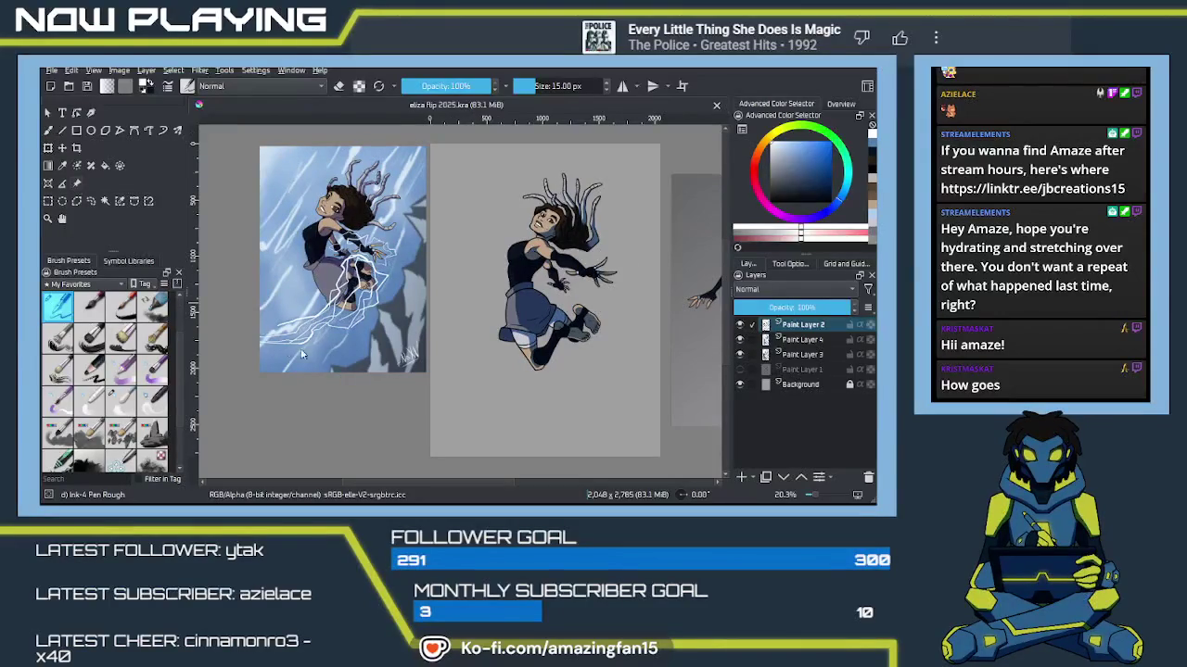
key("ctrl+t")
left_click_drag(342, 374, 329, 454)
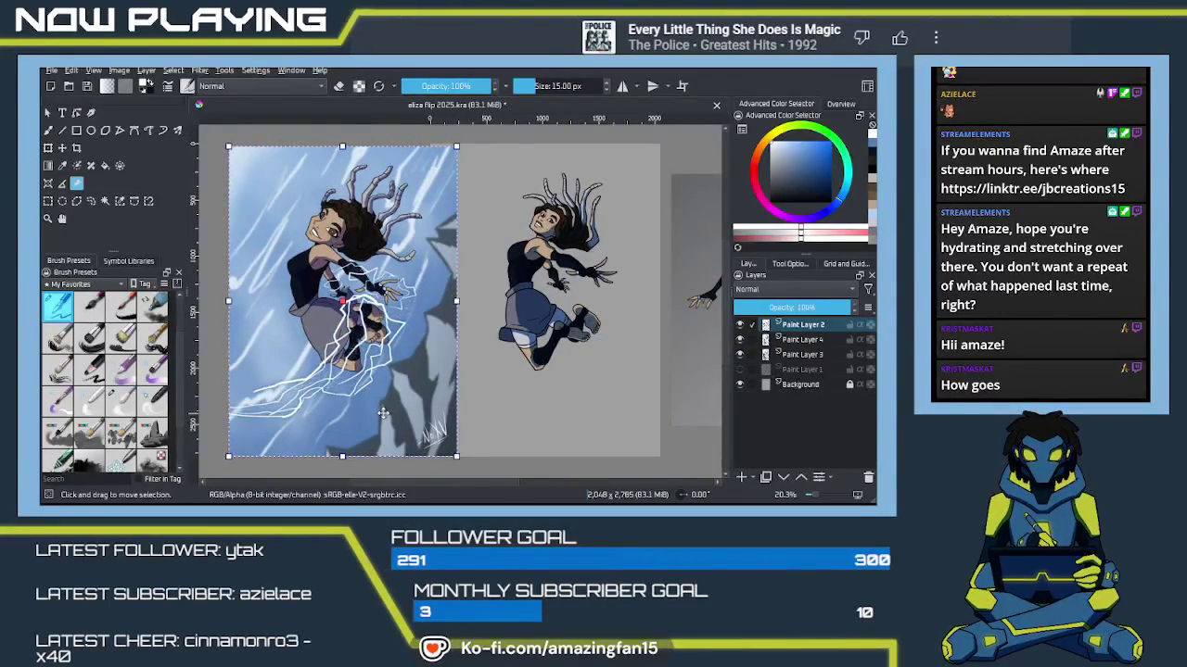
scroll(376, 408, "up", 1)
scroll(371, 394, "up", 1)
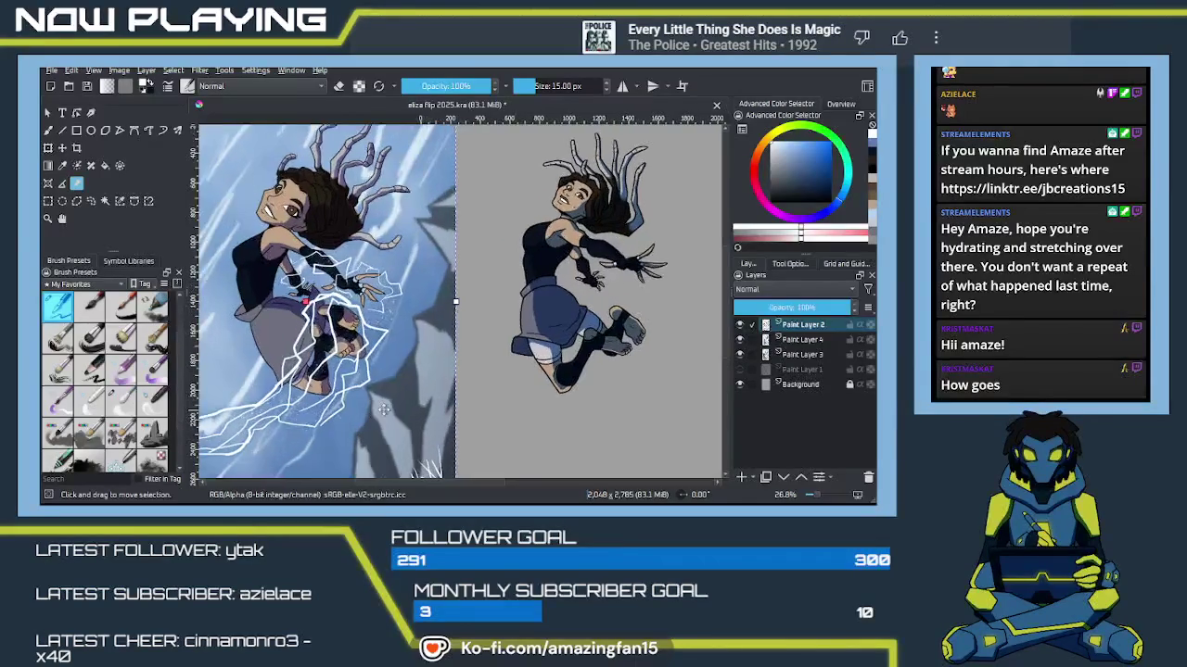
scroll(356, 368, "up", 1)
mouse_move(356, 368)
left_mouse_down()
mouse_move(468, 344)
mouse_move(428, 336)
left_mouse_up()
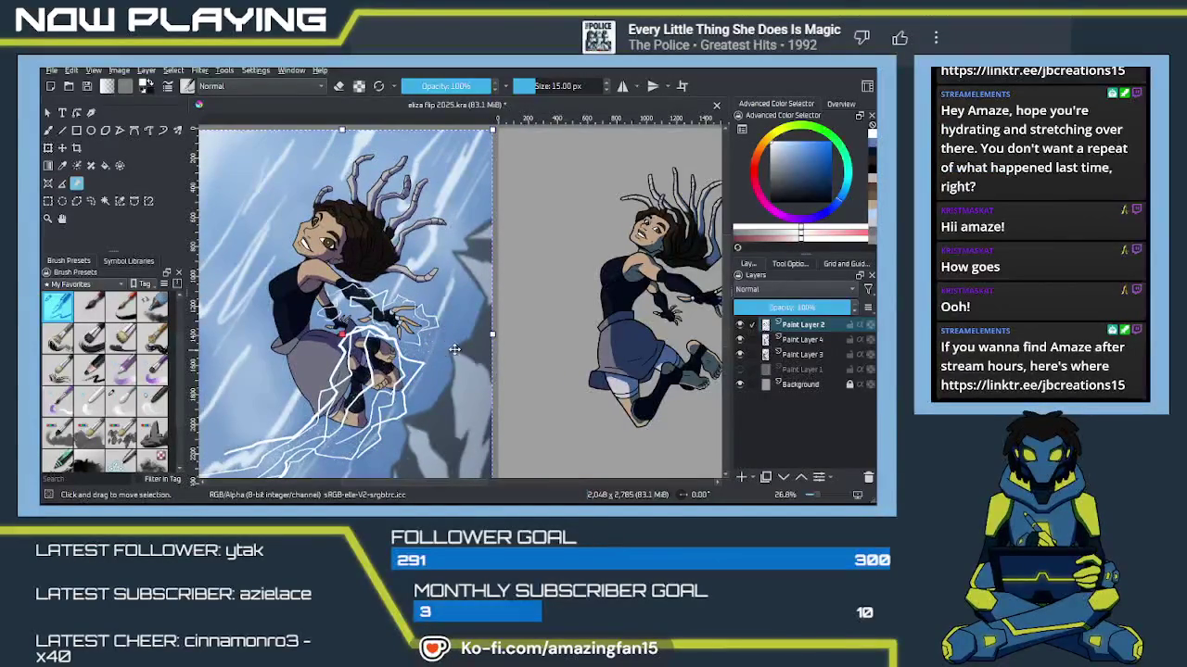
mouse_move(575, 325)
left_mouse_down()
mouse_move(557, 313)
mouse_move(497, 332)
mouse_move(540, 347)
mouse_move(393, 375)
mouse_move(469, 361)
left_mouse_up()
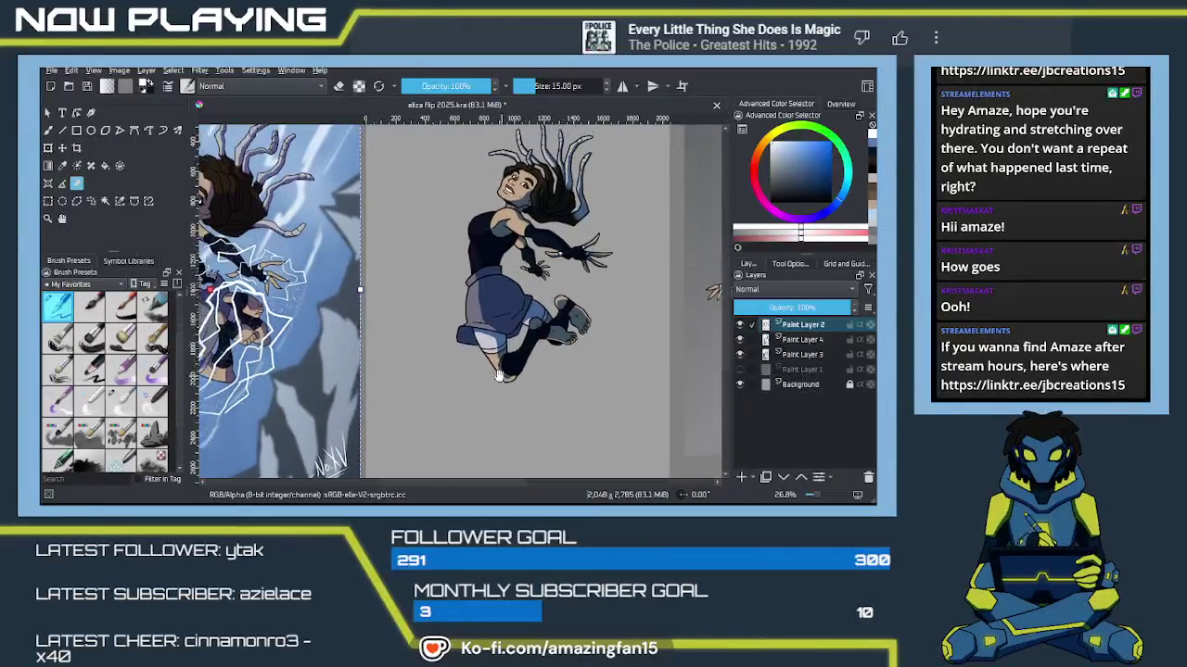
scroll(508, 347, "up", 2)
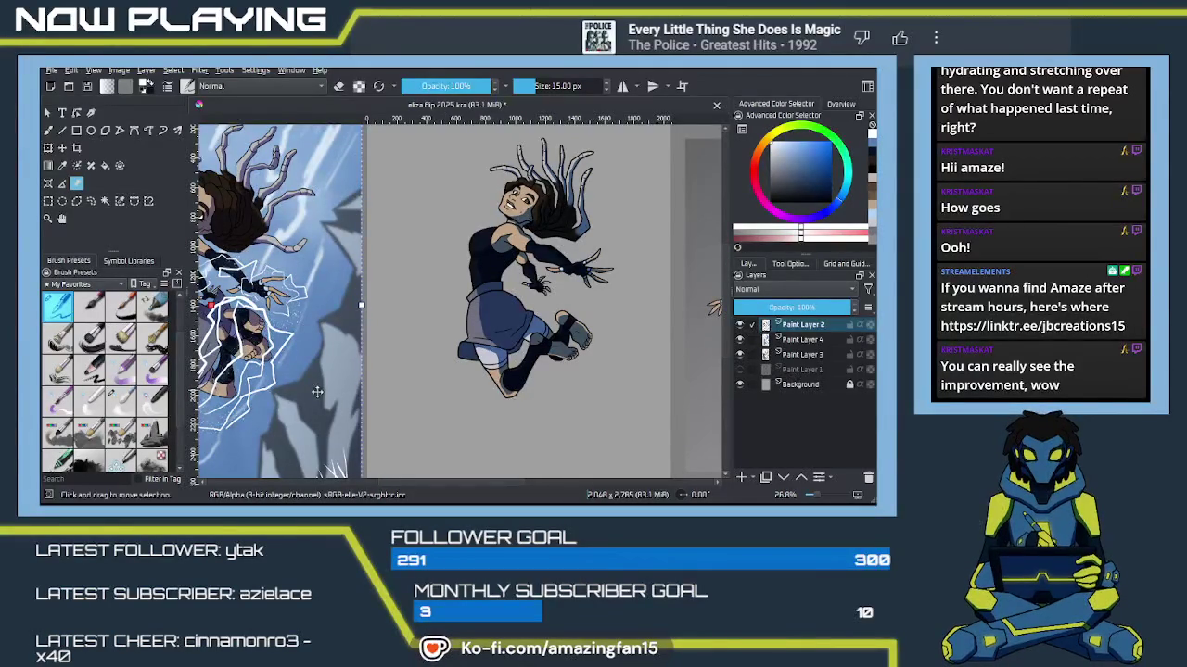
Step: Level and zoom out the view, then show the Paint Layer 1 sketch lines
left_click_drag(401, 370, 465, 371)
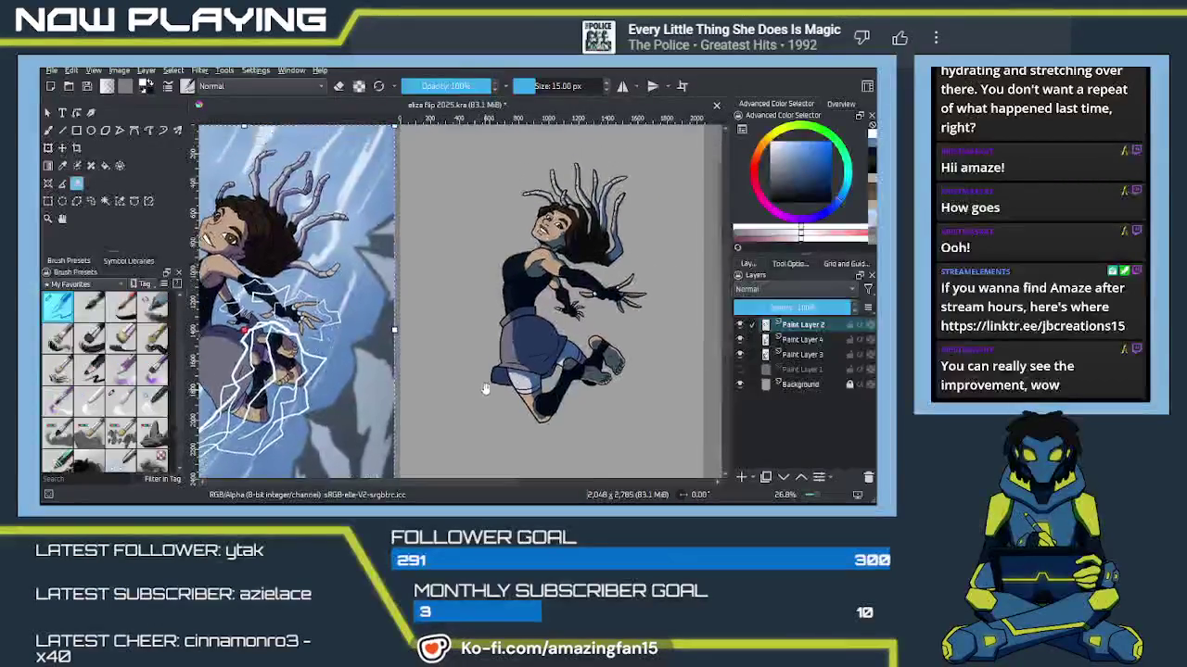
mouse_move(466, 371)
left_mouse_down()
mouse_move(506, 397)
mouse_move(548, 381)
left_mouse_up()
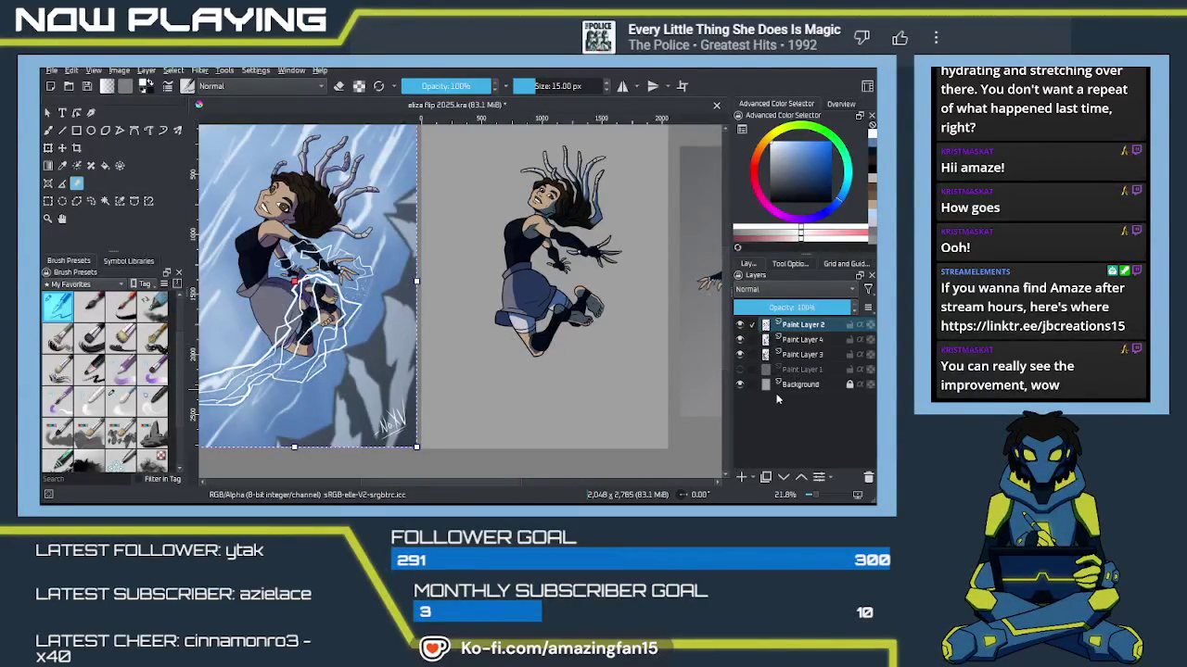
left_click(802, 355)
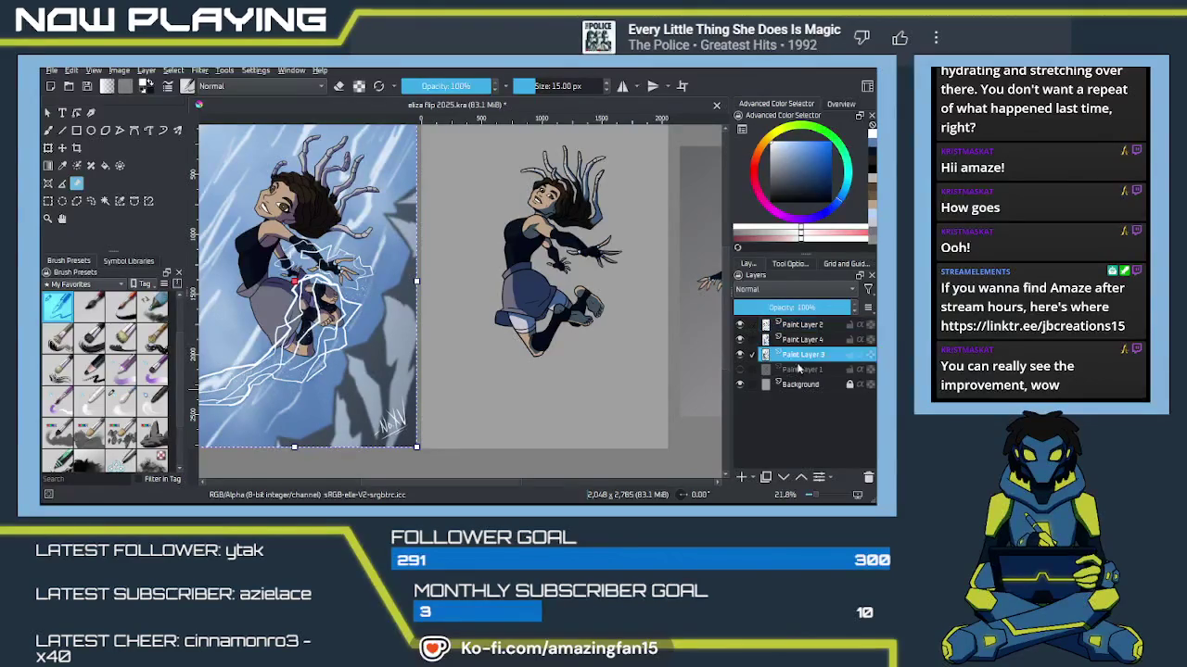
left_click(738, 369)
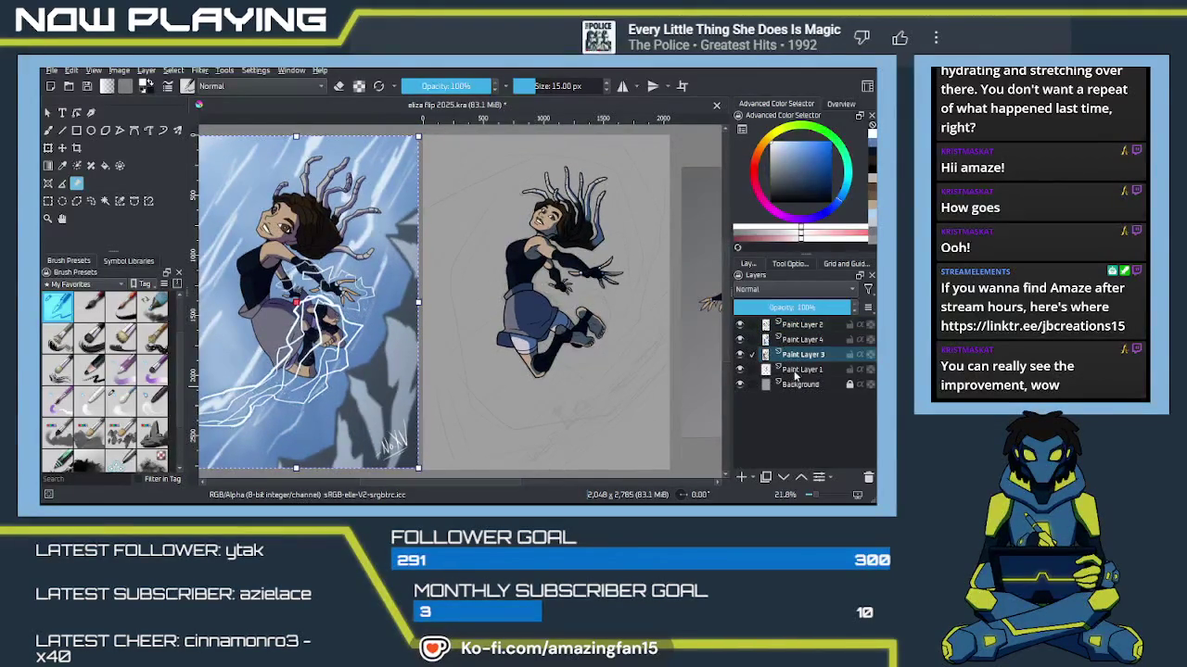
Step: Add a new Paint Layer 5 directly above the Background layer
left_click(797, 384)
mouse_move(538, 424)
left_mouse_down()
mouse_move(610, 389)
mouse_move(584, 400)
left_mouse_up()
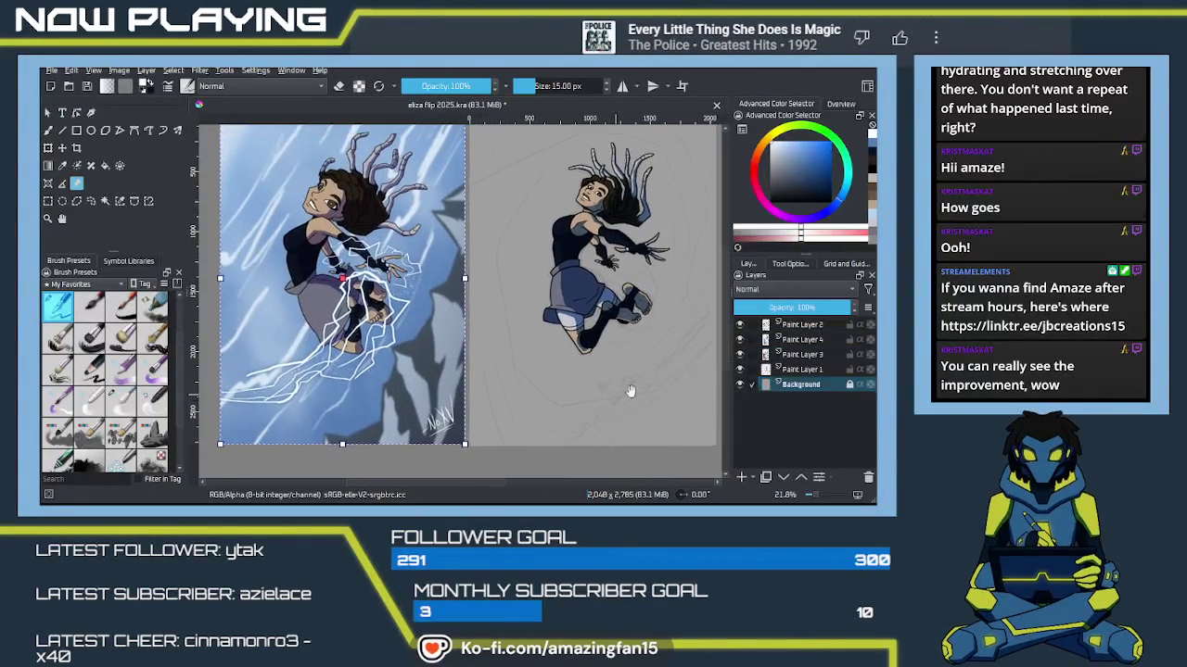
left_click(740, 477)
double_click(802, 385)
key("Return")
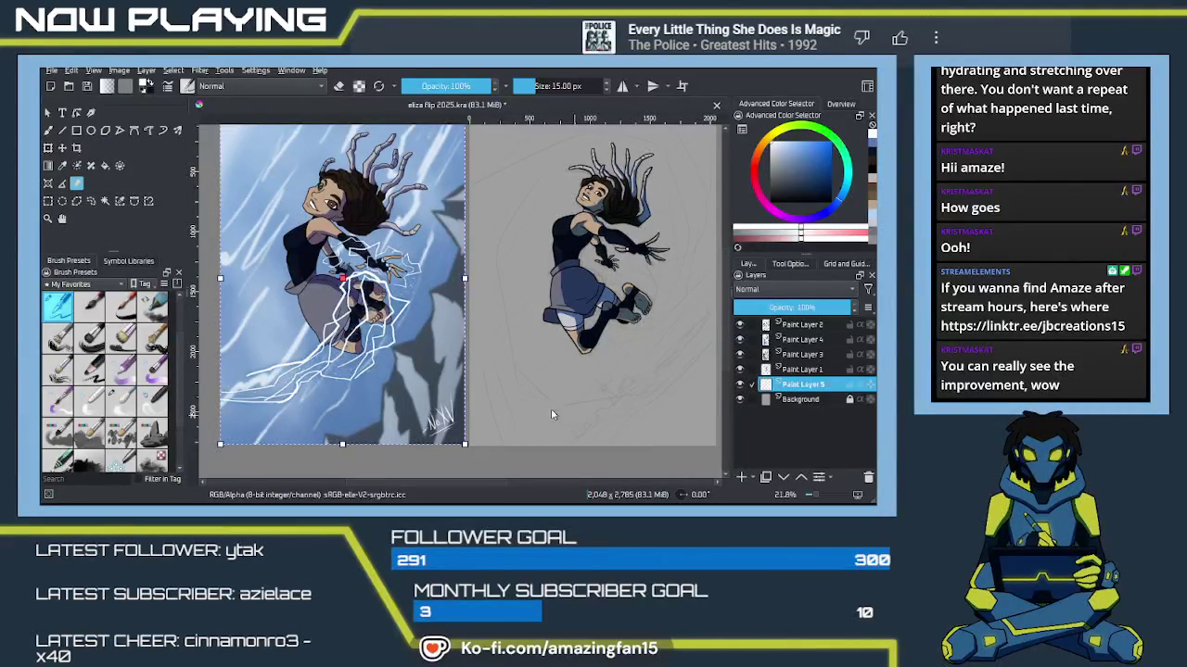
Step: Sample a light blue from the reference image's sky
left_click_drag(289, 218, 335, 266)
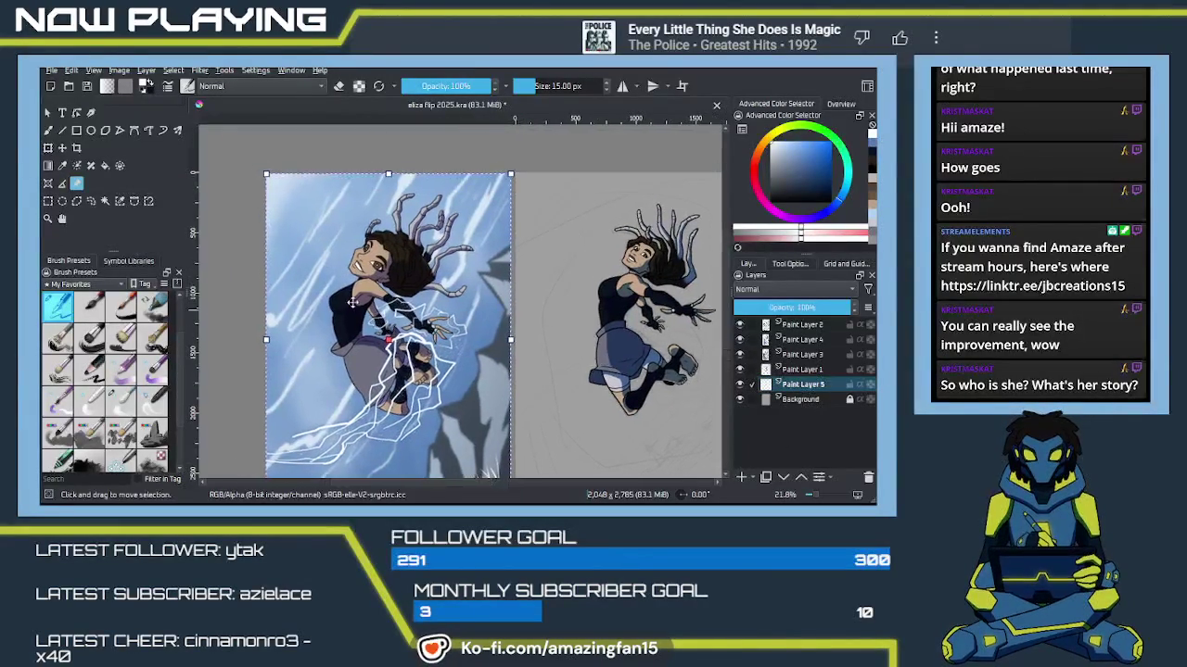
key("p")
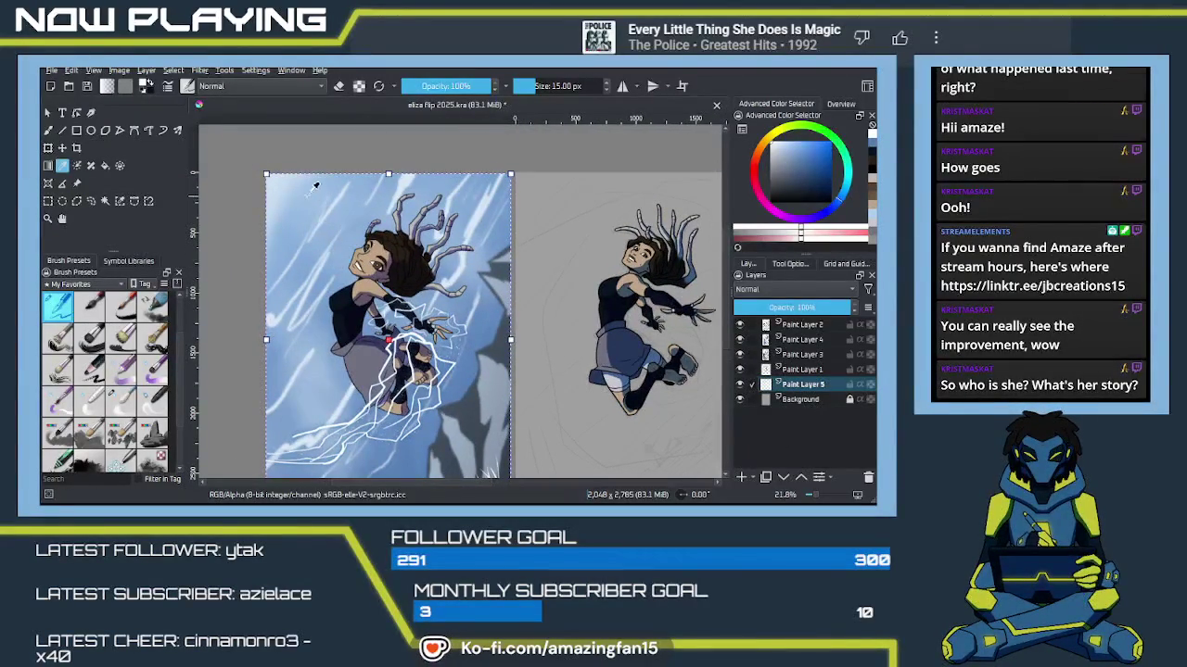
key("ctrl+shift+a")
left_click(308, 187)
Step: Sample a darker blue from the sky and save the document
scroll(369, 317, "down", 3)
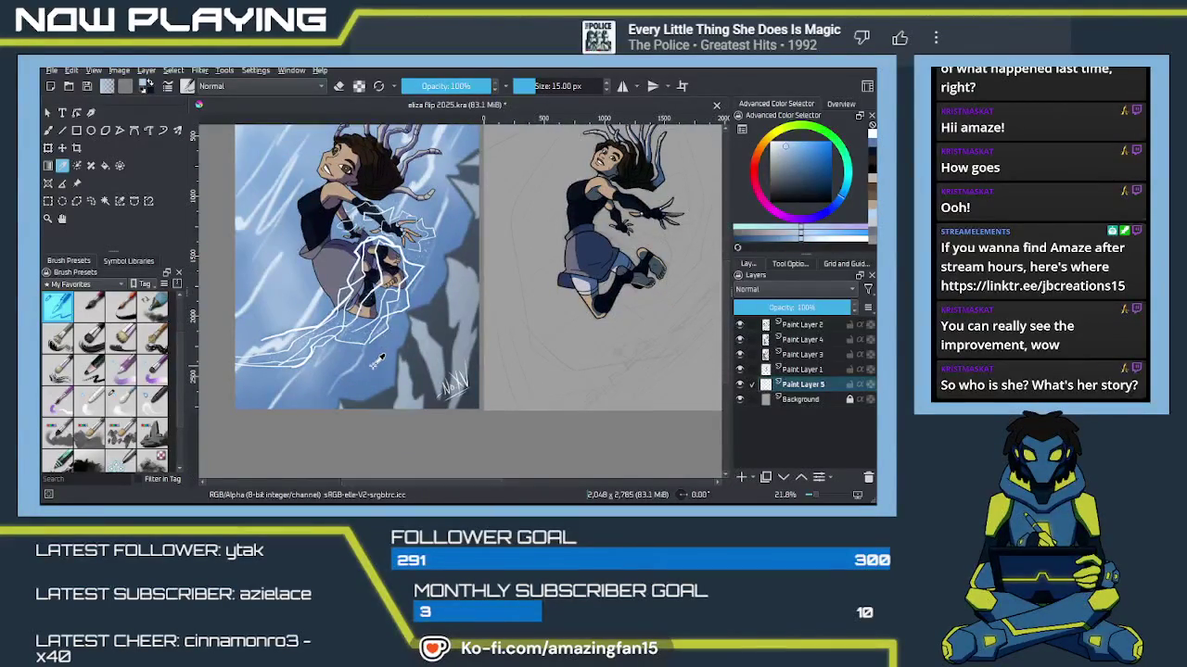
left_click_drag(375, 361, 390, 378)
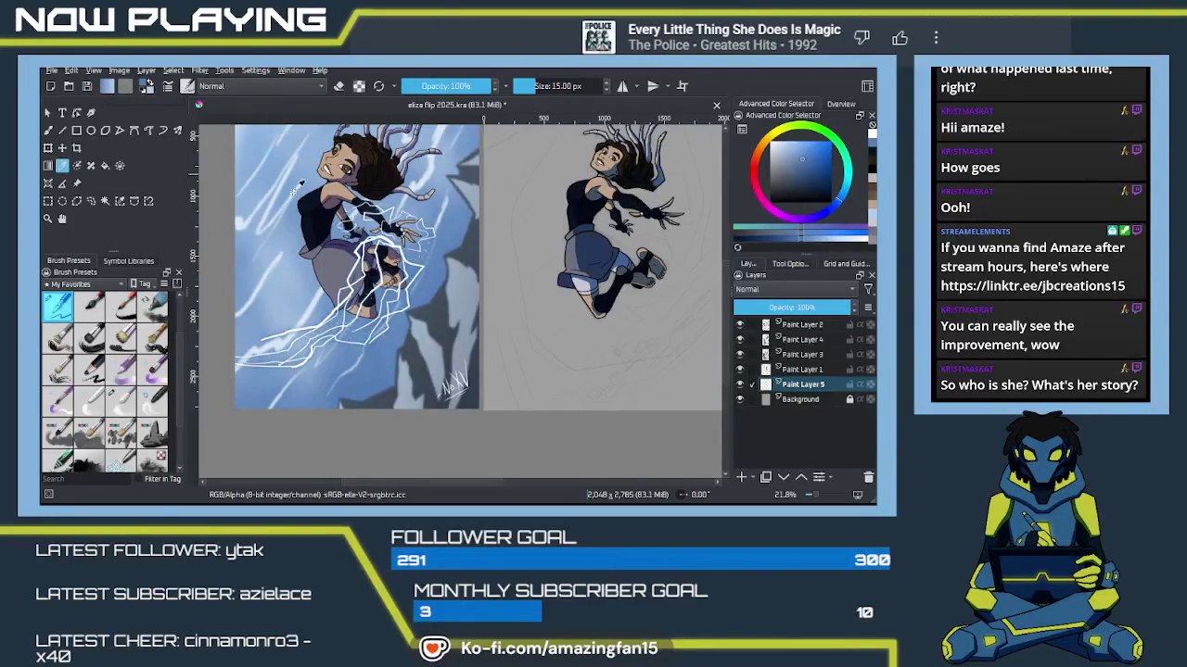
key("ctrl+s")
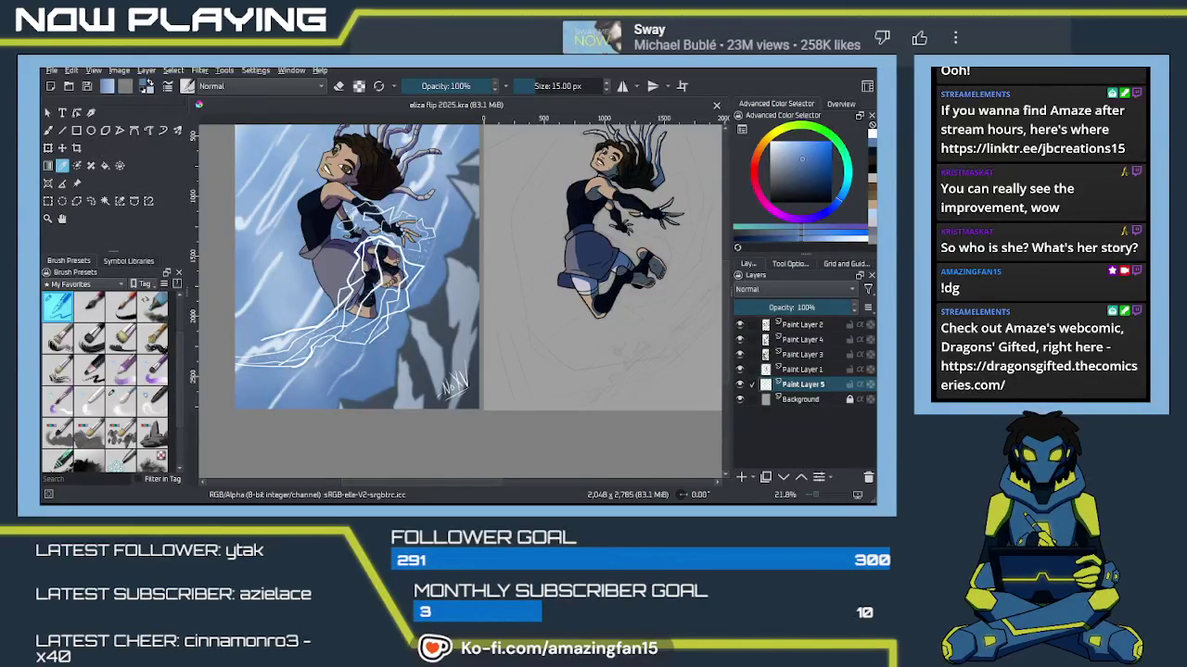
Step: Pan and zoom to compare the reference illustration with the new jumping figure
left_click(498, 304)
mouse_move(549, 318)
left_mouse_down()
mouse_move(455, 353)
mouse_move(533, 342)
mouse_move(556, 360)
mouse_move(511, 360)
mouse_move(508, 375)
left_mouse_up()
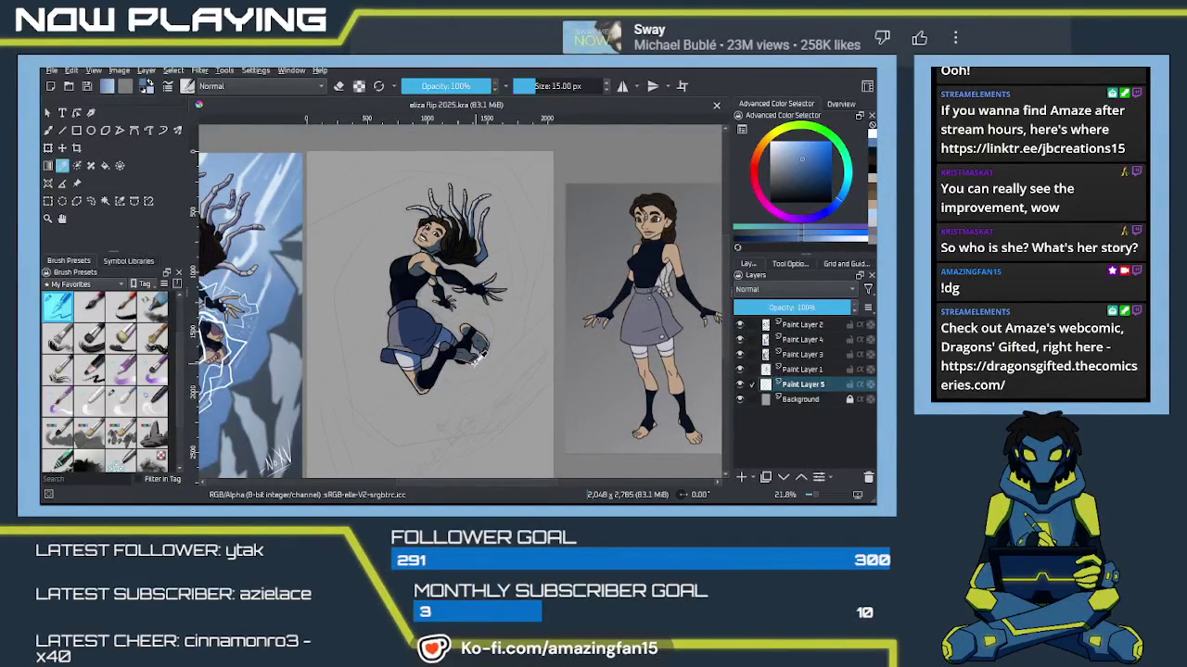
scroll(475, 362, "up", 3)
left_click_drag(459, 369, 472, 385)
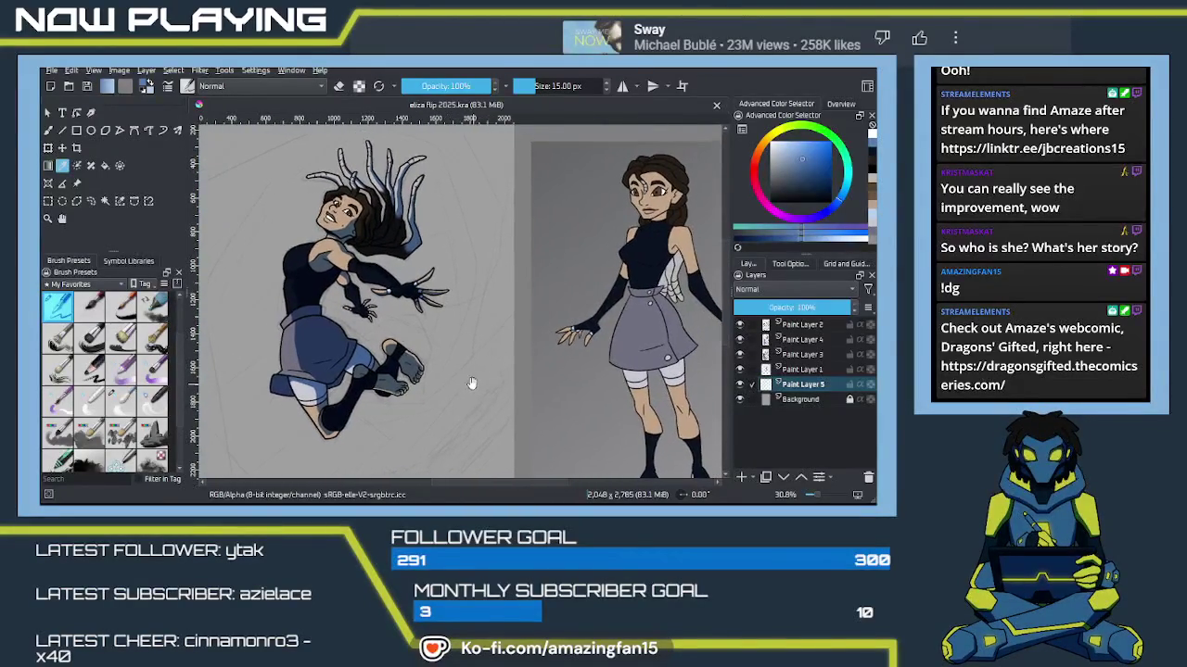
mouse_move(464, 360)
left_mouse_down()
mouse_move(515, 373)
mouse_move(524, 352)
mouse_move(492, 362)
mouse_move(485, 380)
mouse_move(494, 371)
left_mouse_up()
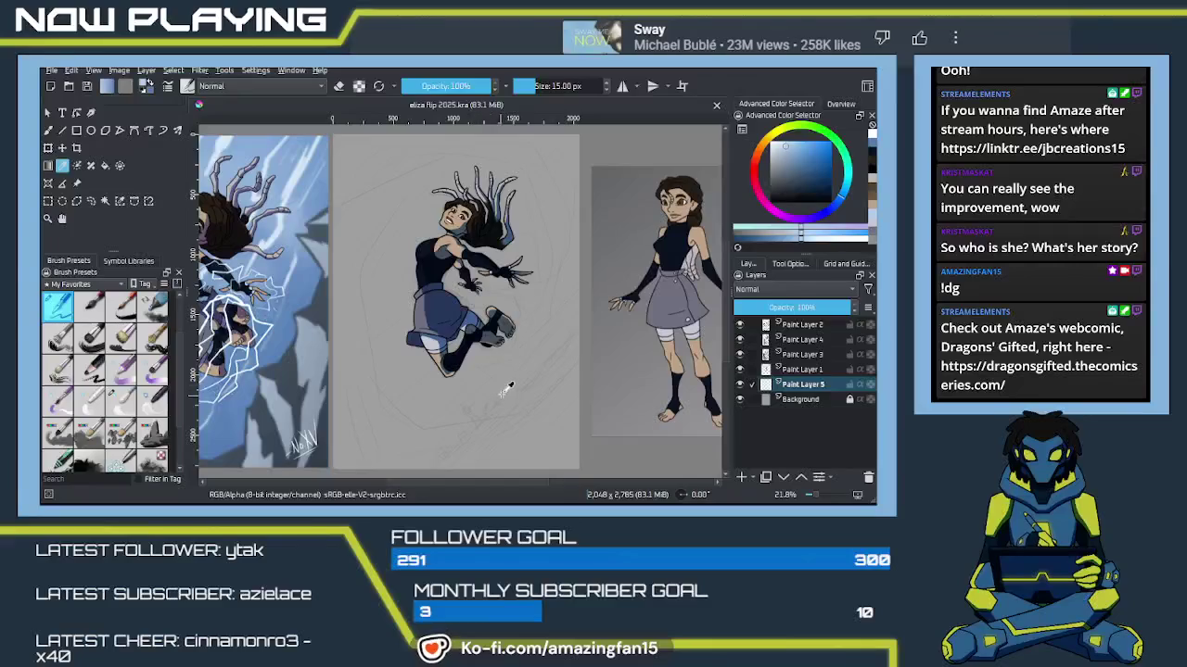
left_click_drag(509, 383, 561, 378)
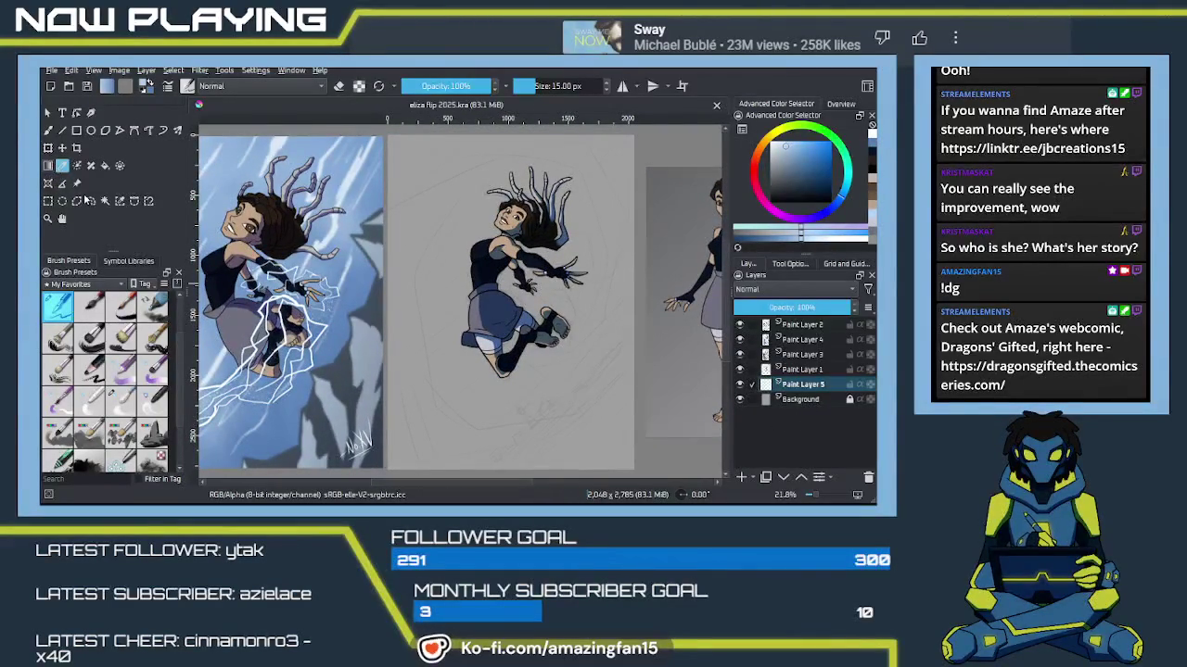
key("g")
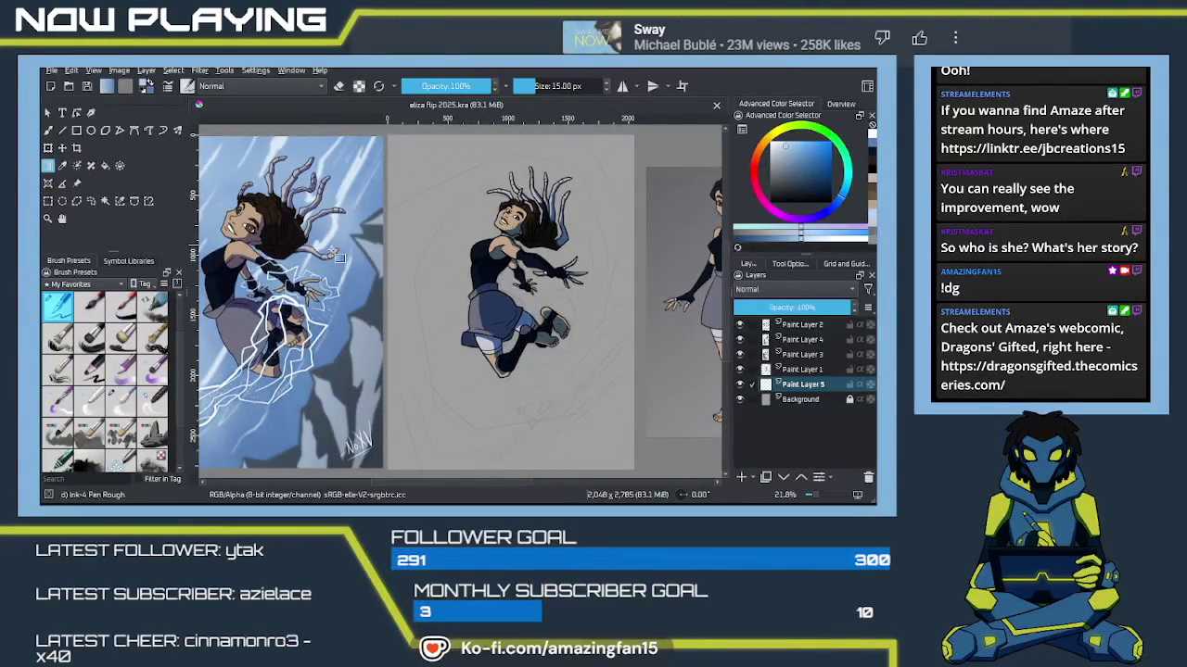
Step: Drag a diagonal light-to-dark blue gradient on Paint Layer 5, then sample a light reference colour
mouse_move(552, 336)
left_mouse_down()
mouse_move(436, 152)
mouse_move(664, 473)
left_mouse_up()
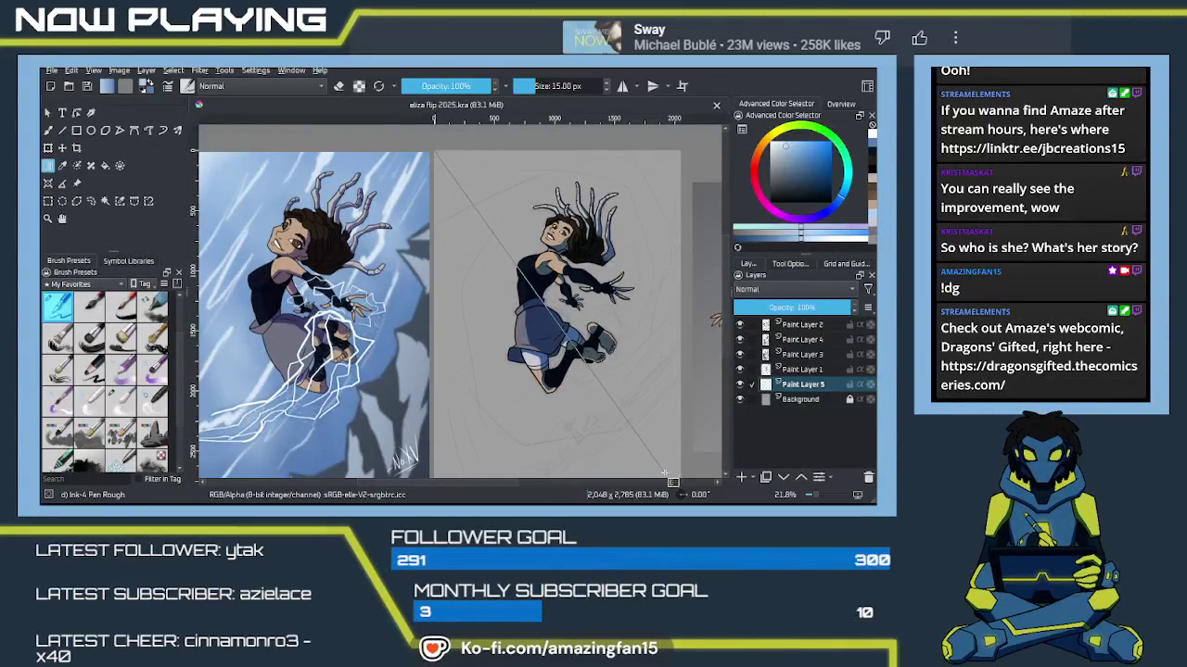
mouse_move(664, 473)
left_mouse_down()
mouse_move(678, 437)
mouse_move(513, 355)
mouse_move(567, 342)
mouse_move(512, 360)
left_mouse_up()
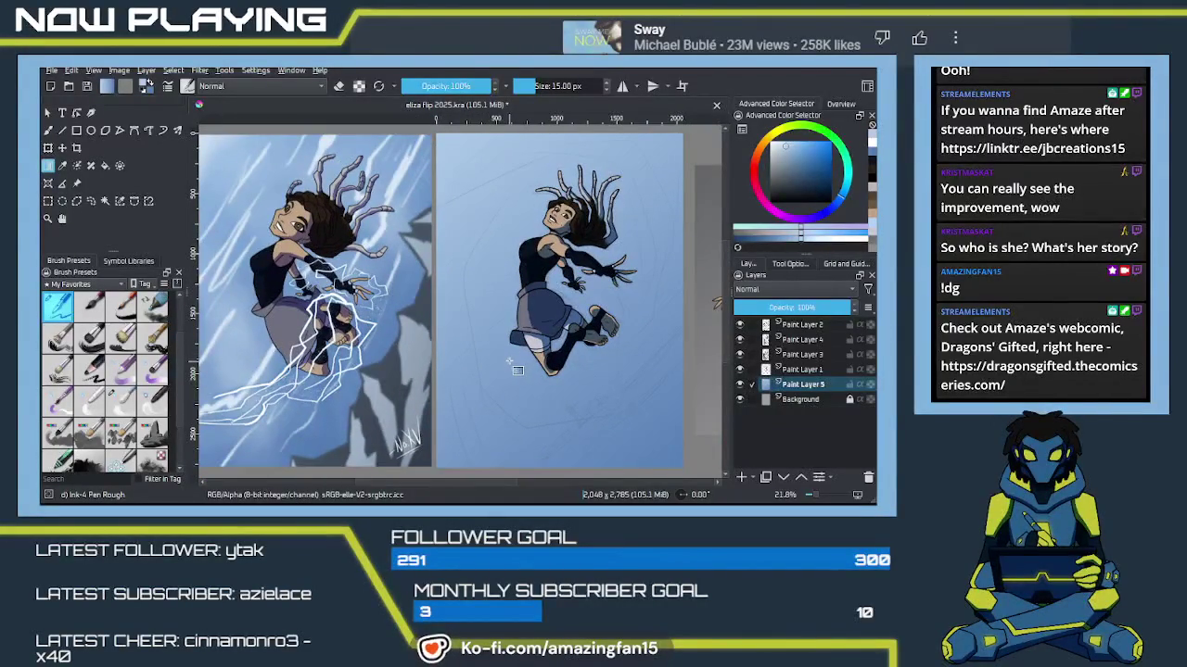
left_click_drag(479, 310, 536, 328)
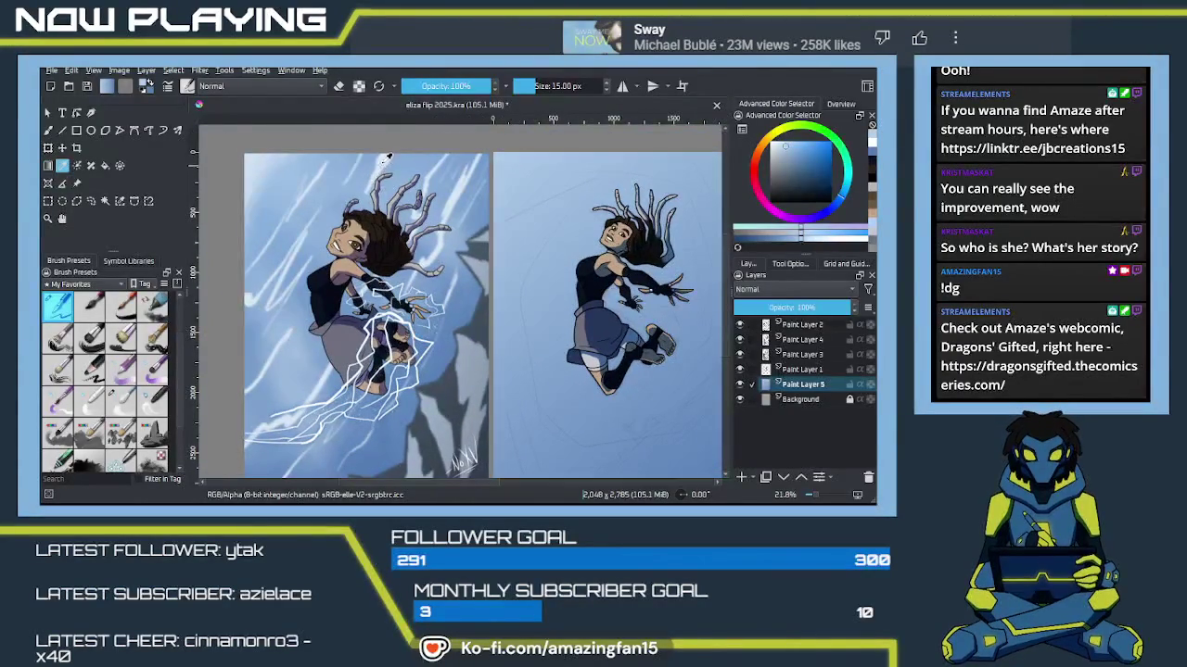
left_click(417, 191, "ctrl")
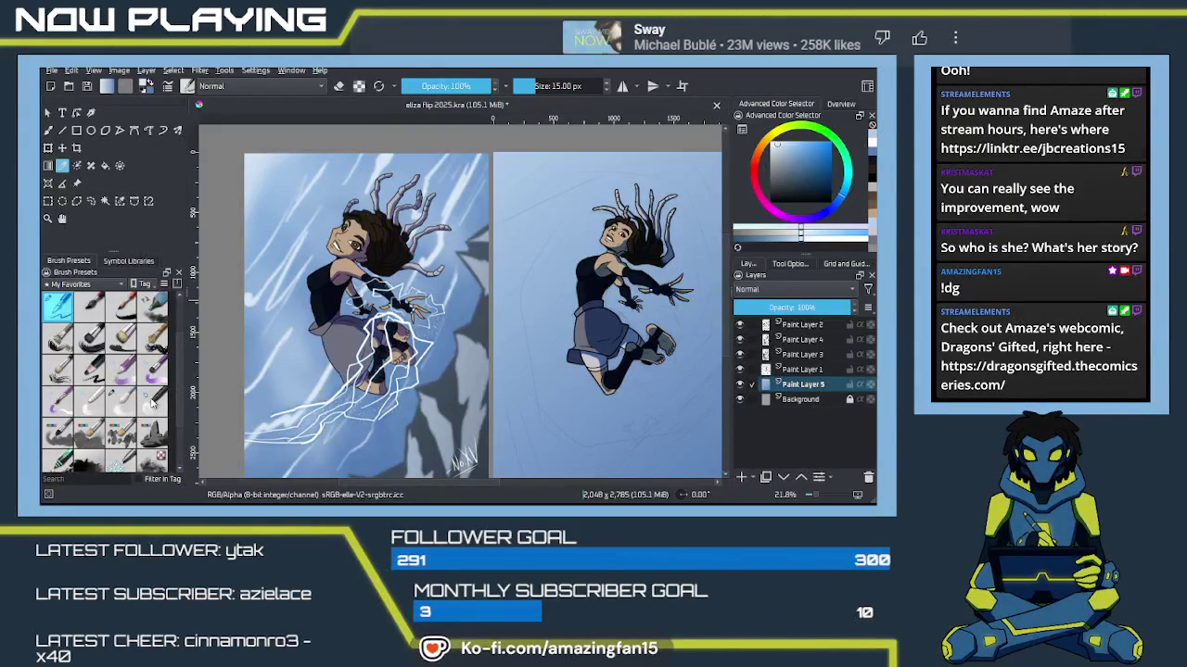
Step: Pan to the third character sketch and make Paint Layer 1 active
scroll(153, 401, "down", 2)
scroll(179, 397, "down", 2)
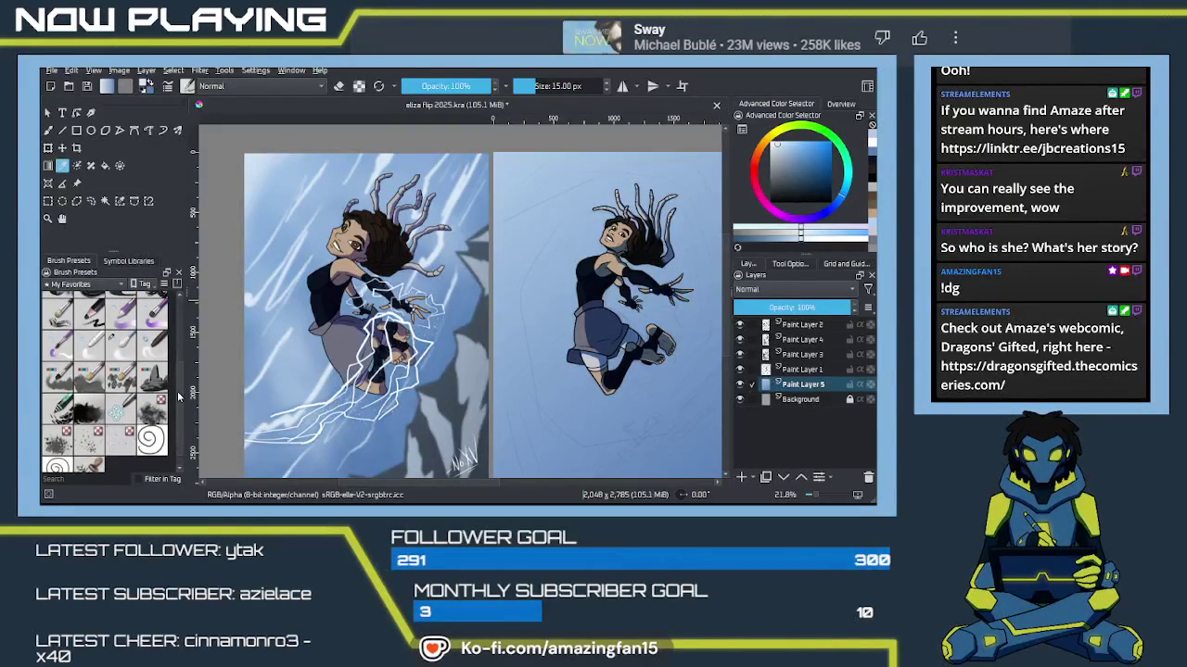
scroll(179, 389, "up", 3)
scroll(181, 375, "up", 2)
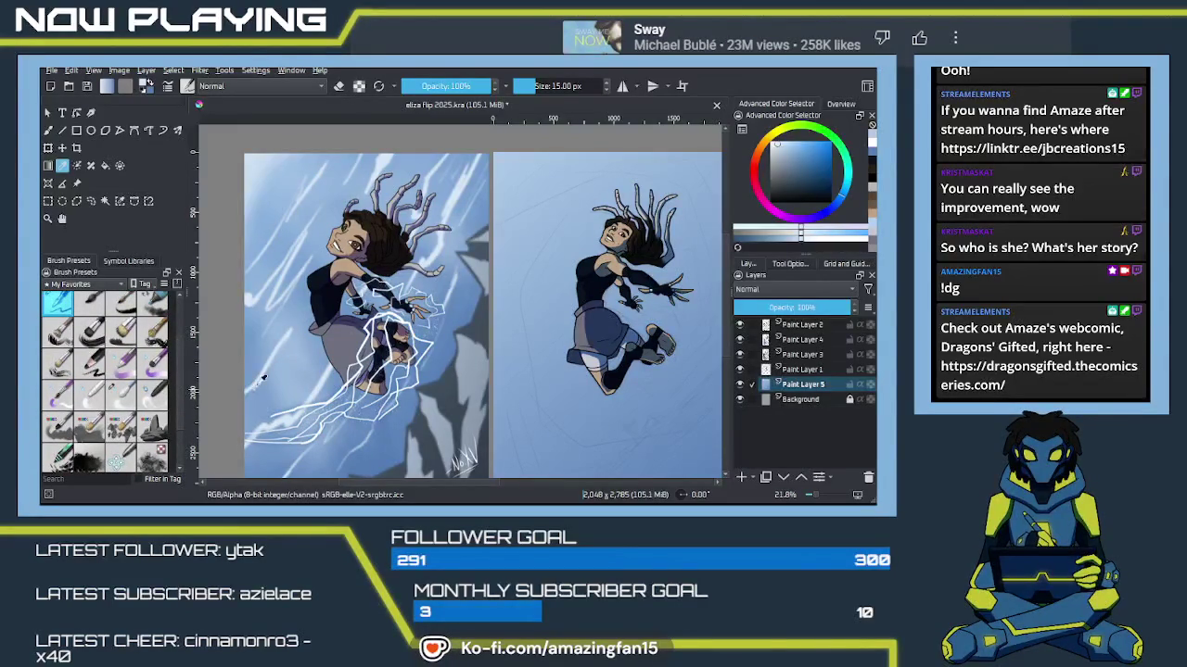
left_click_drag(543, 344, 410, 303)
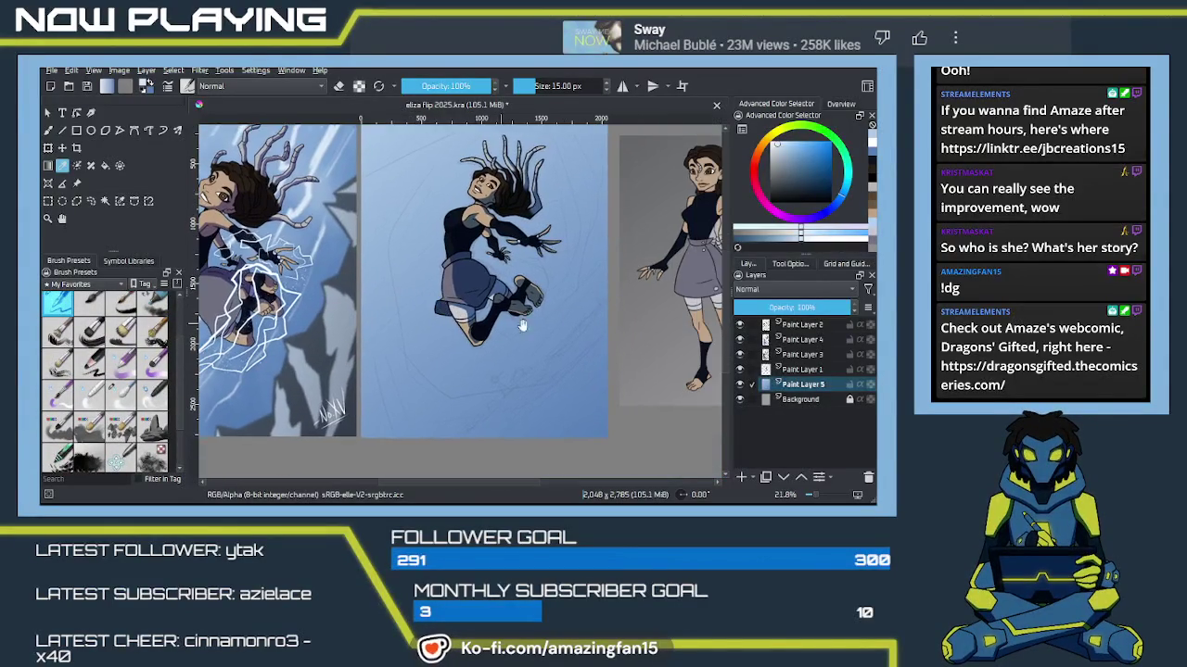
left_click(795, 369)
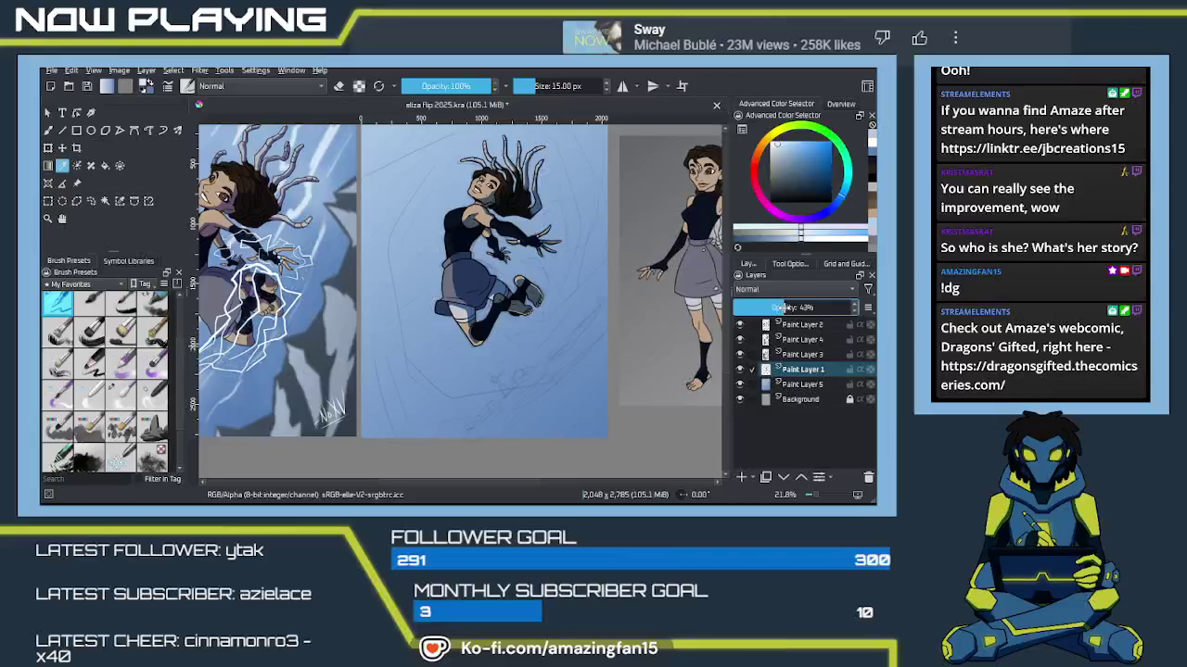
Step: Drop Paint Layer 1 to 39% opacity and choose the 30 px Wet Paint Details brush preset
left_click_drag(785, 308, 783, 307)
left_click_drag(360, 352, 600, 309)
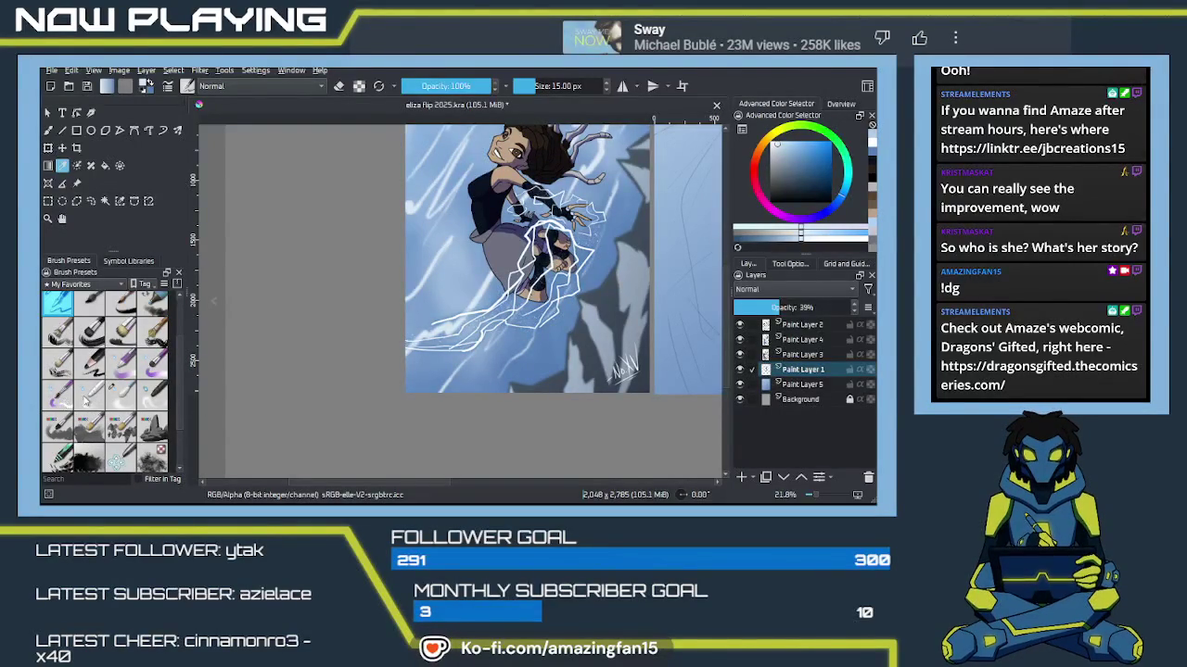
left_click(58, 396)
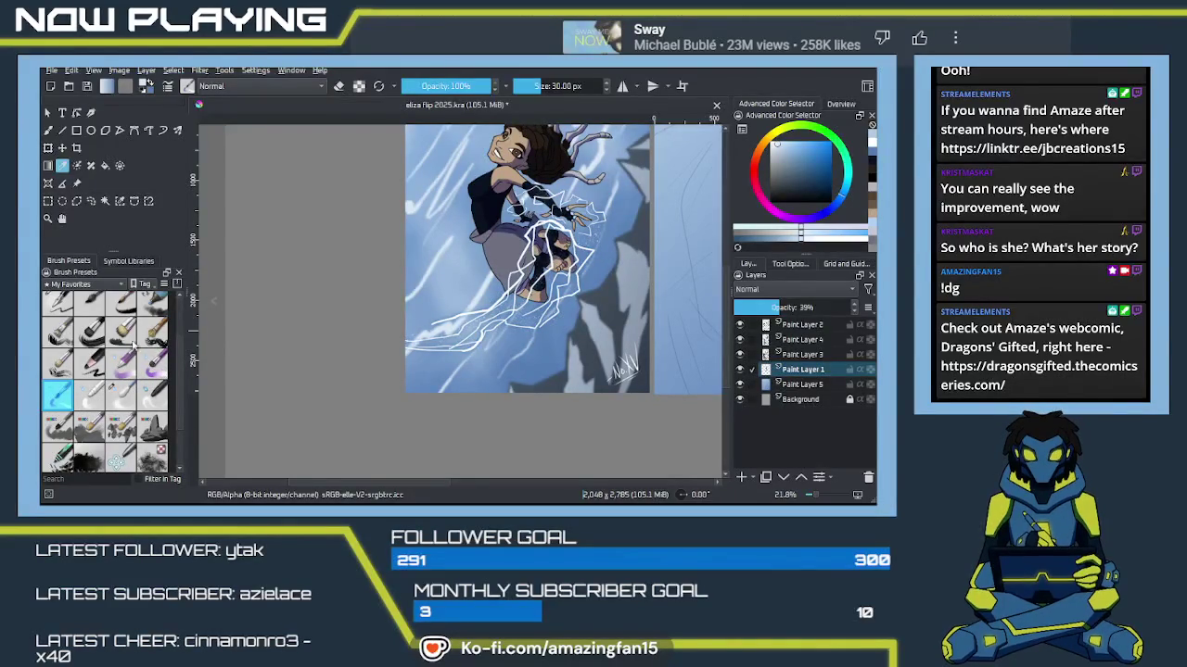
left_click(153, 363)
scroll(178, 356, "up", 3)
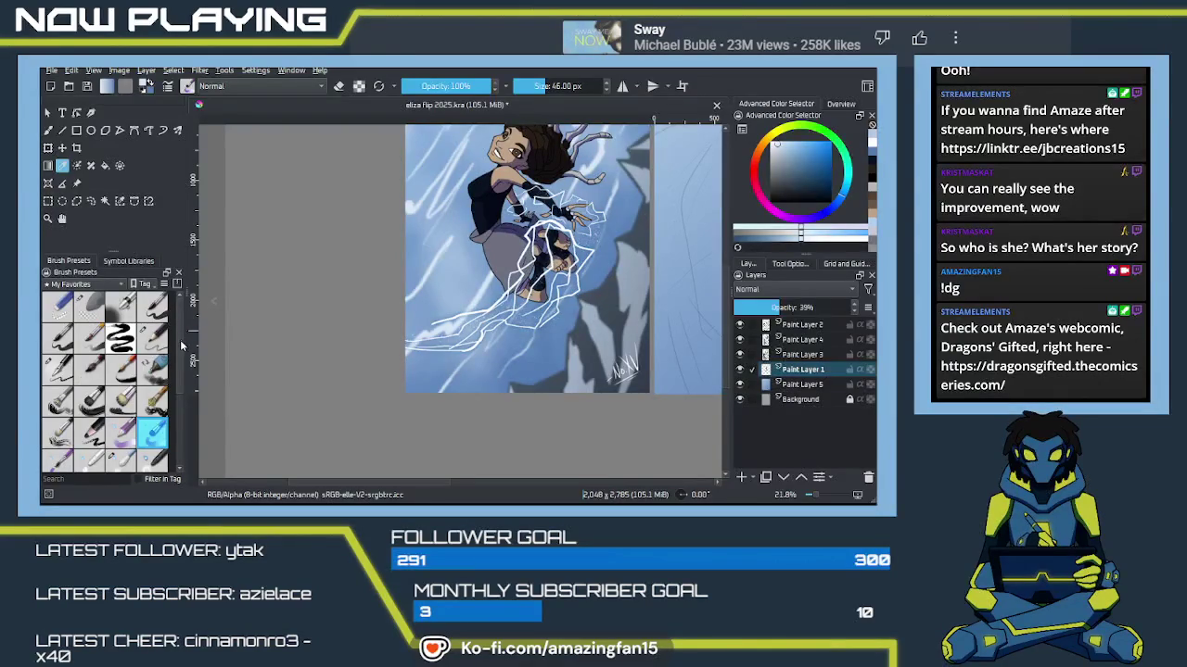
scroll(179, 366, "down", 2)
scroll(177, 389, "down", 2)
scroll(174, 417, "down", 1)
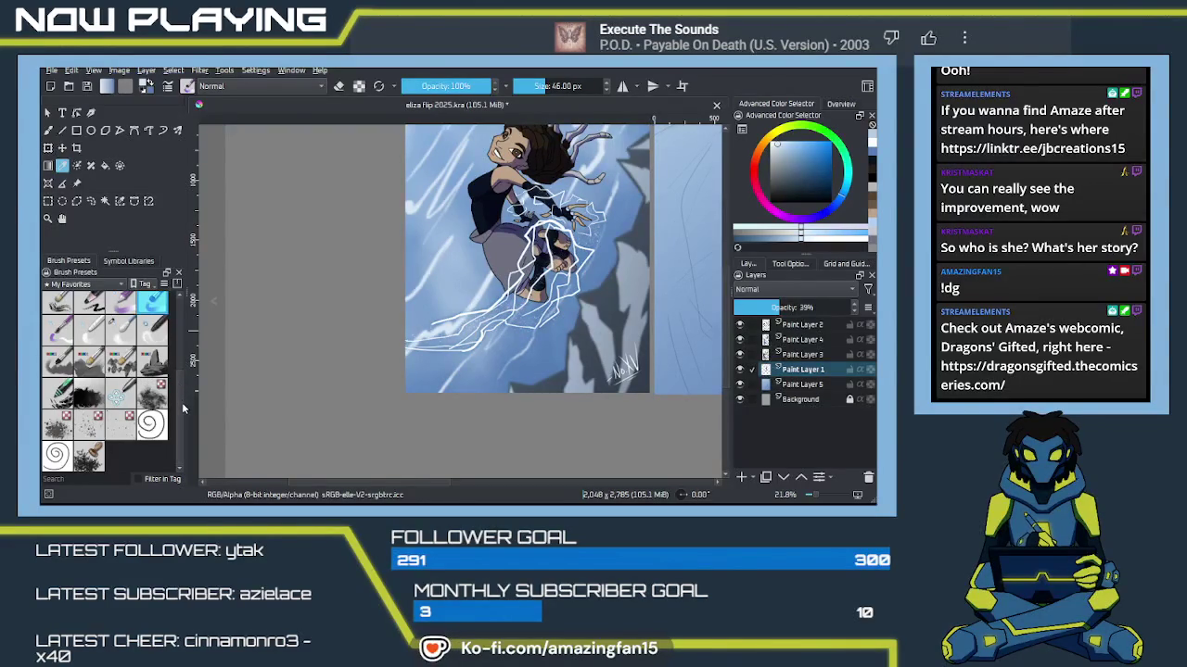
left_click_drag(182, 401, 182, 353)
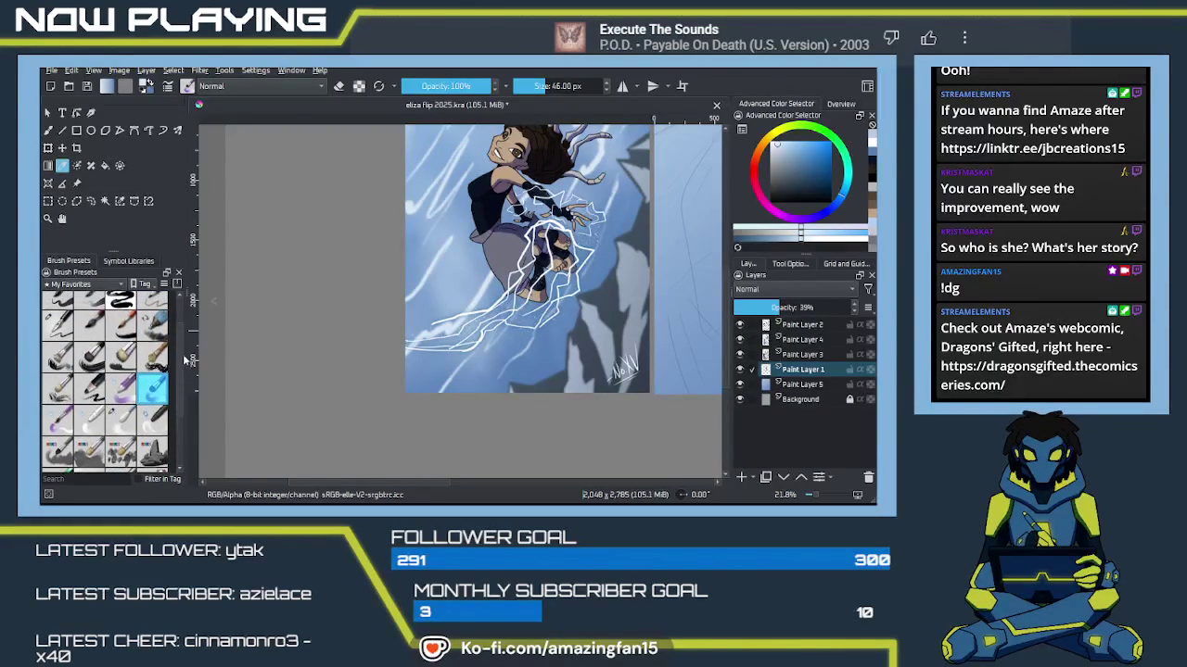
left_click(60, 420)
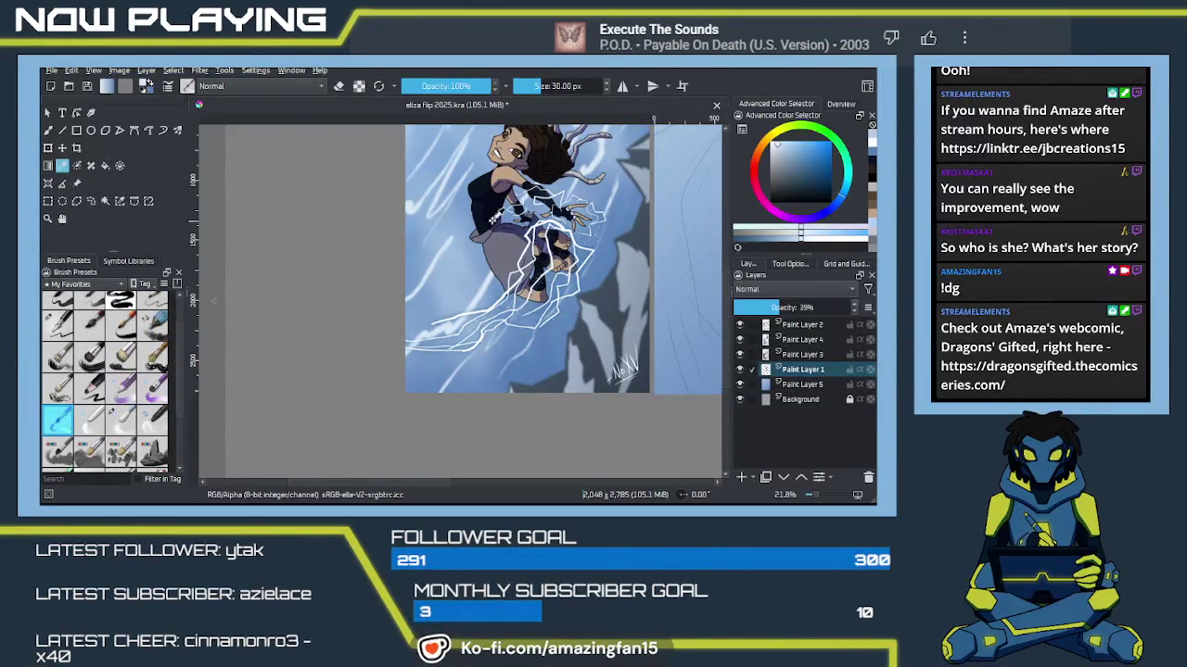
Step: Make Paint Layer 5 the active layer and undo a short test stroke
key("b")
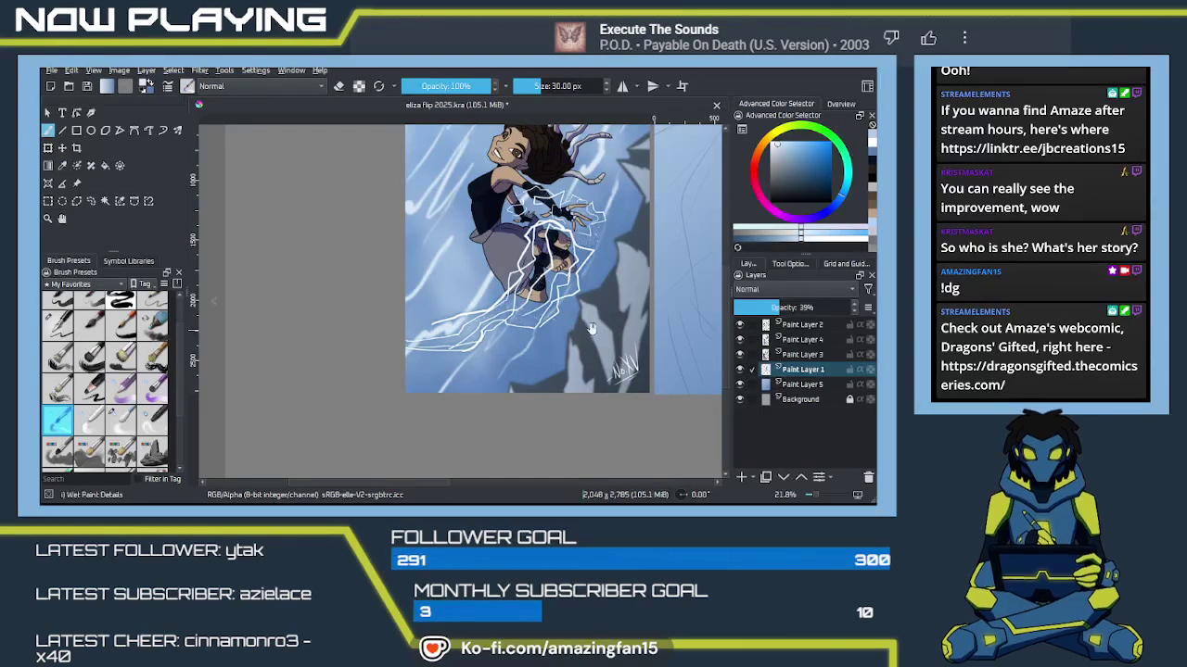
left_click_drag(690, 244, 475, 287)
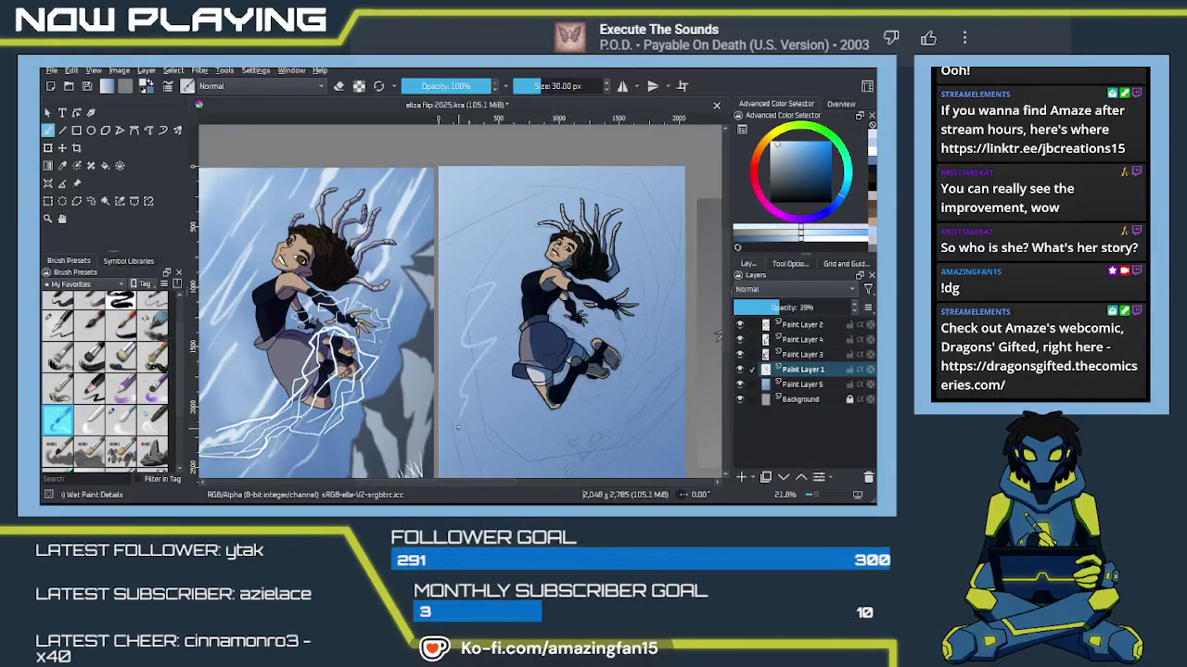
left_click_drag(481, 343, 614, 359)
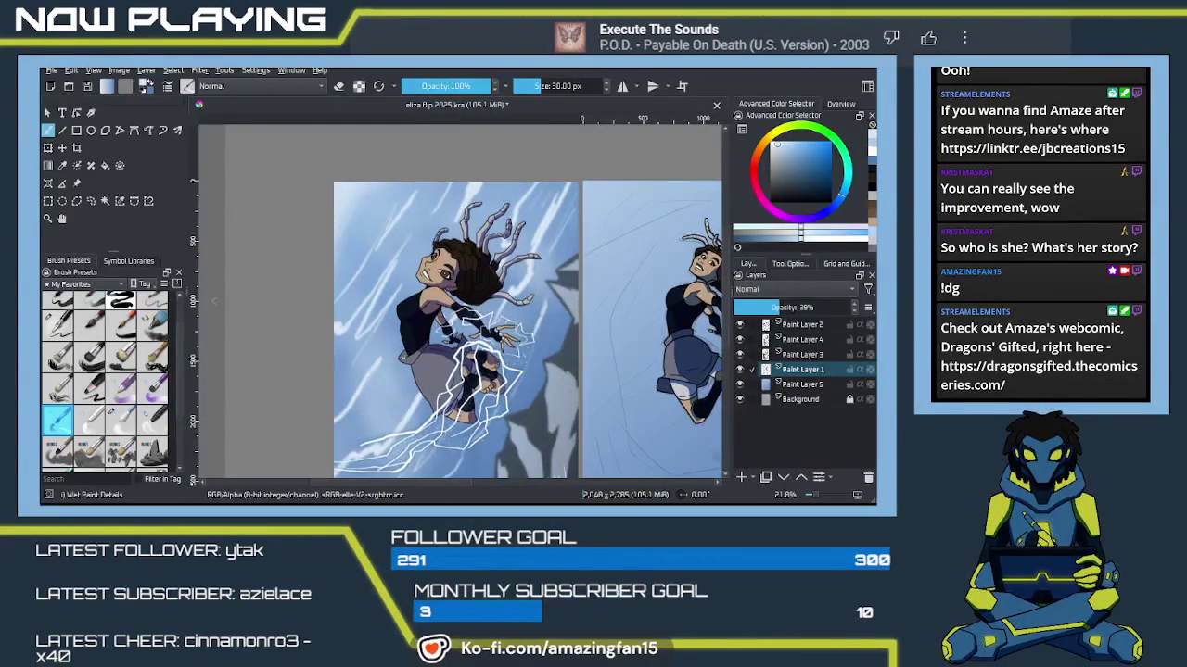
key("p")
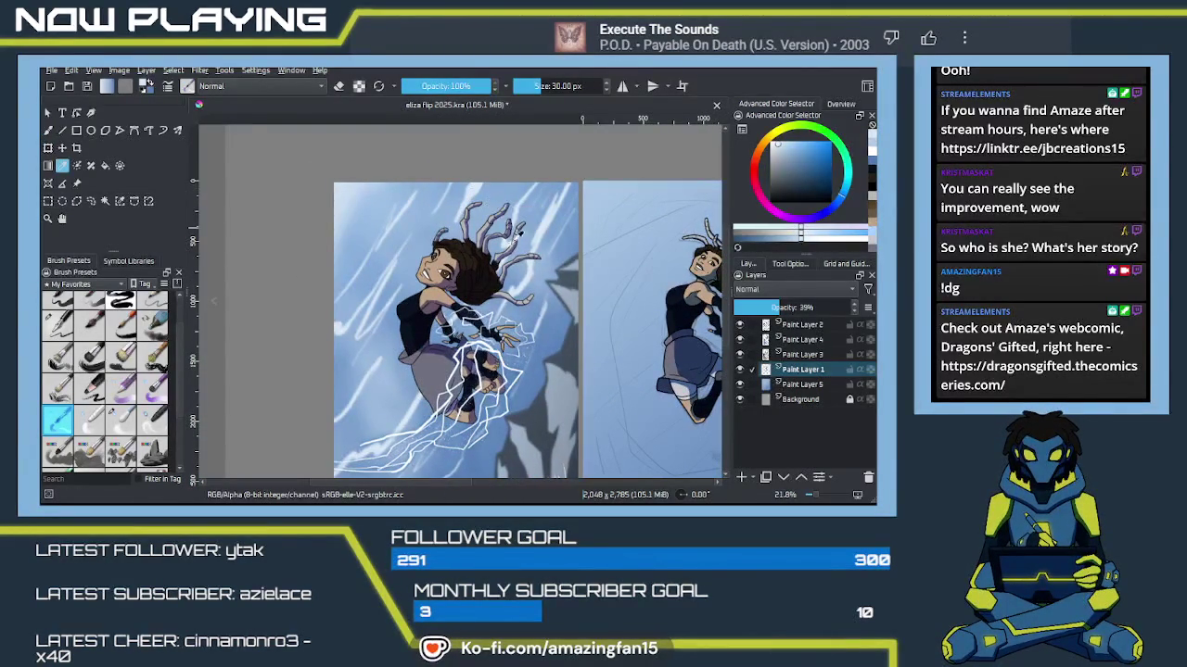
left_click(796, 384)
key("b")
left_click_drag(622, 239, 645, 265)
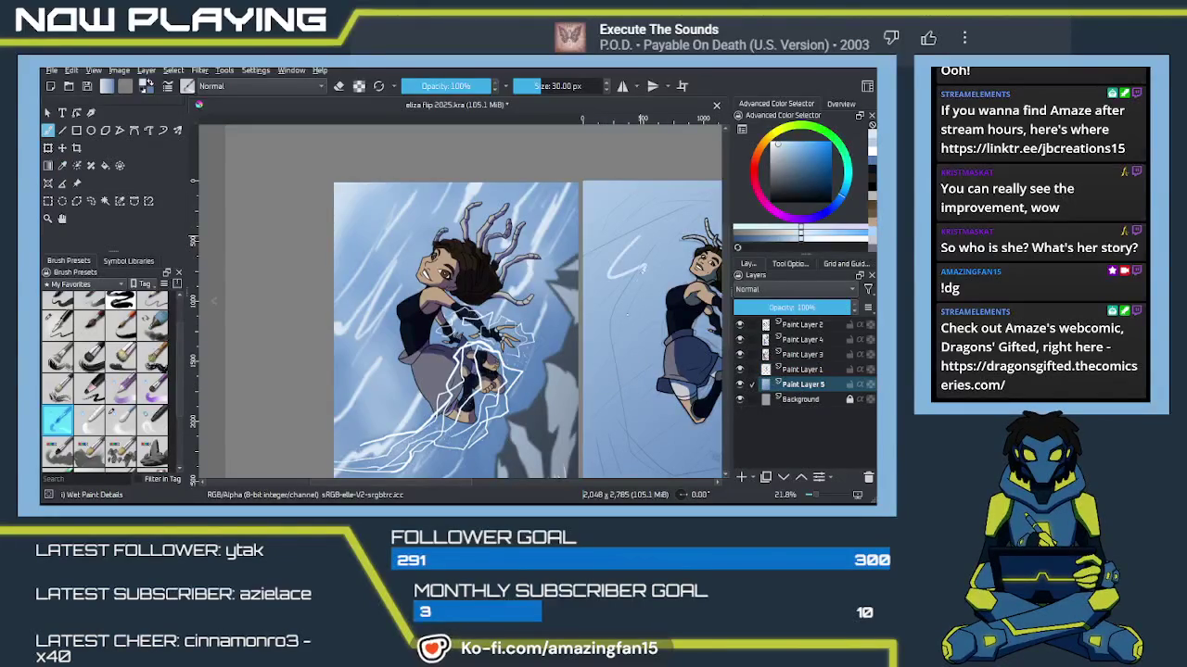
key("ctrl+z")
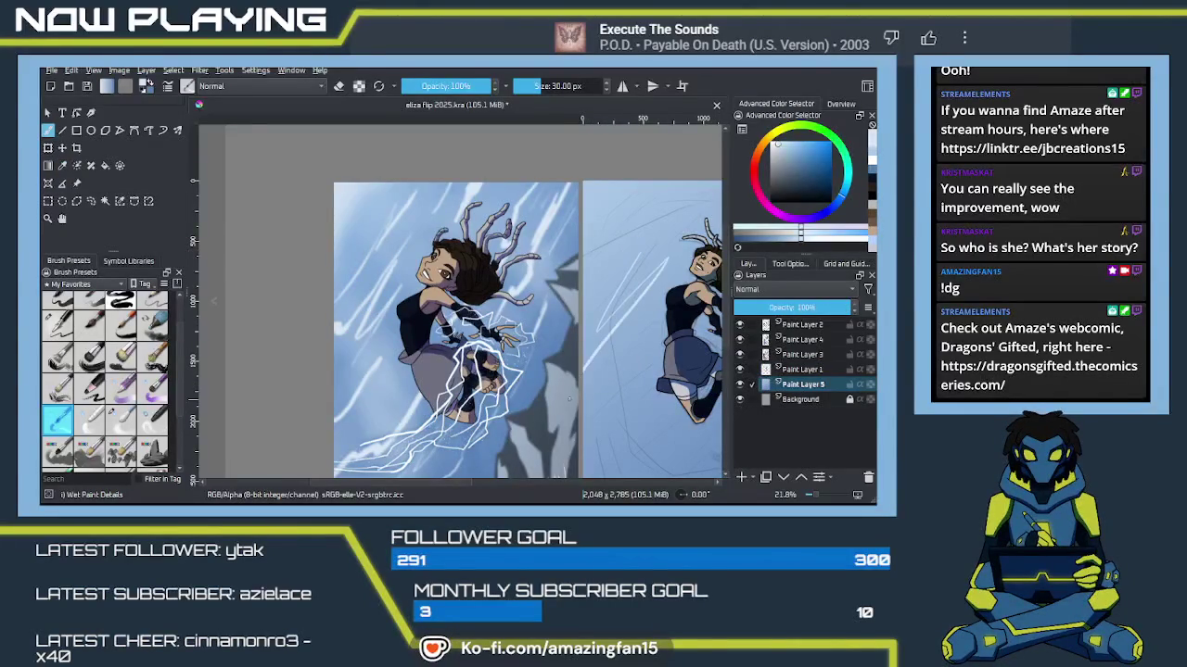
key("ctrl+z")
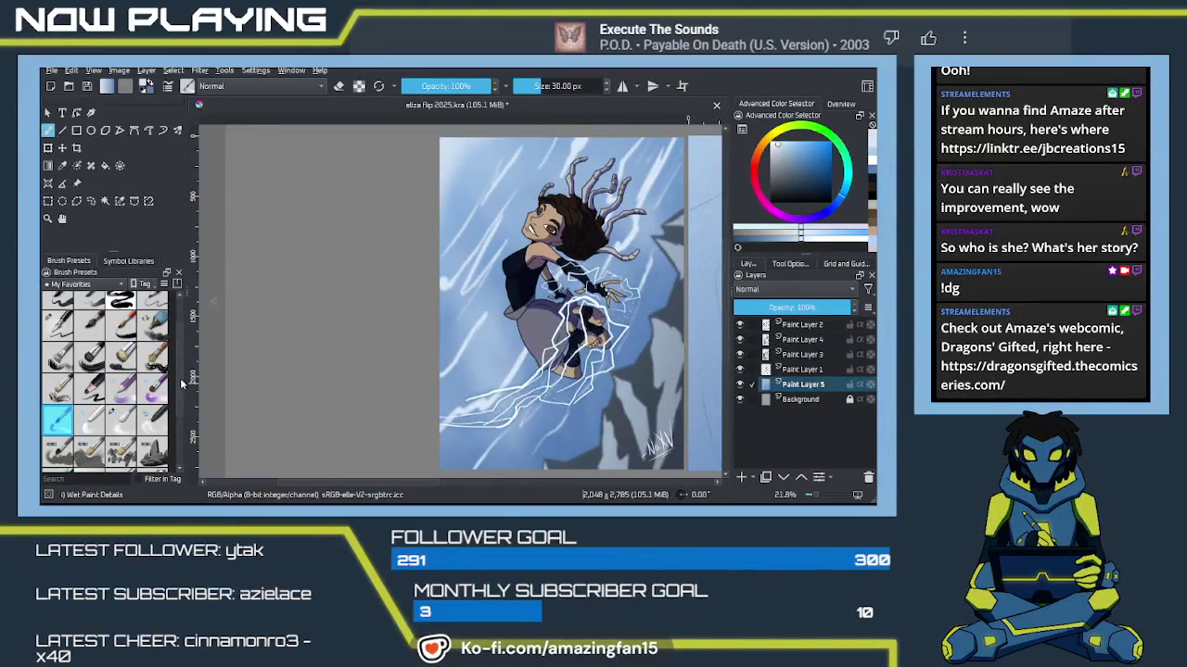
Step: Try Texture Big shrunk to 80 px, undo it, then pick Ink-4 Pen Rough at 15 px
scroll(183, 397, "up", 2)
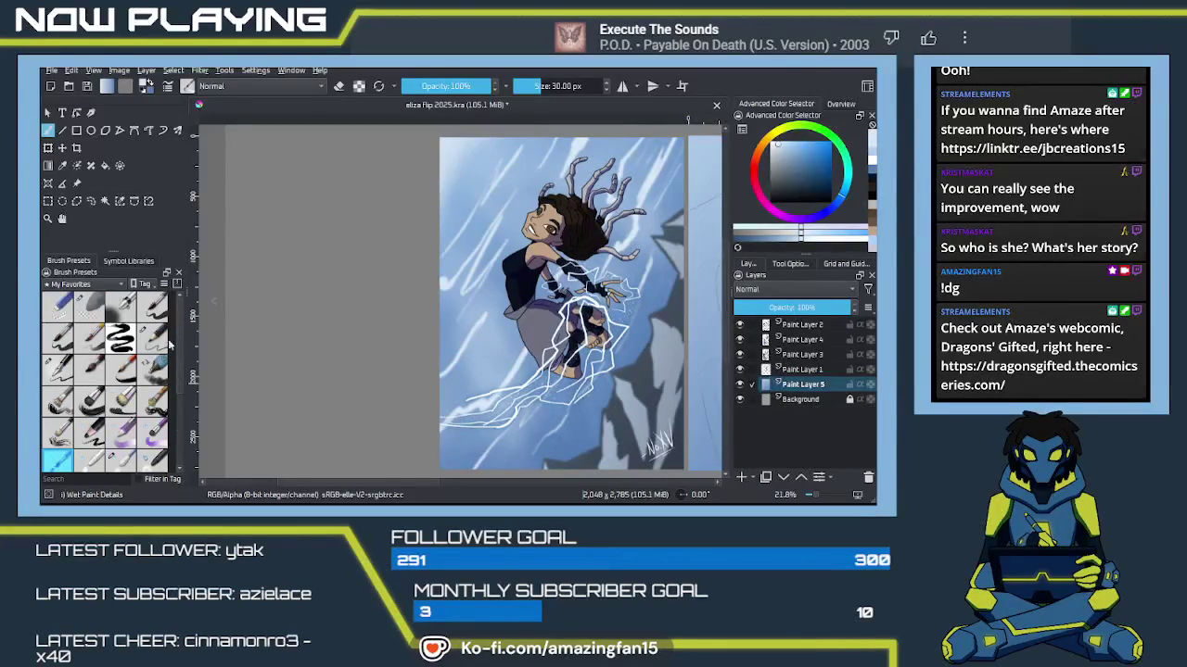
scroll(168, 431, "down", 5)
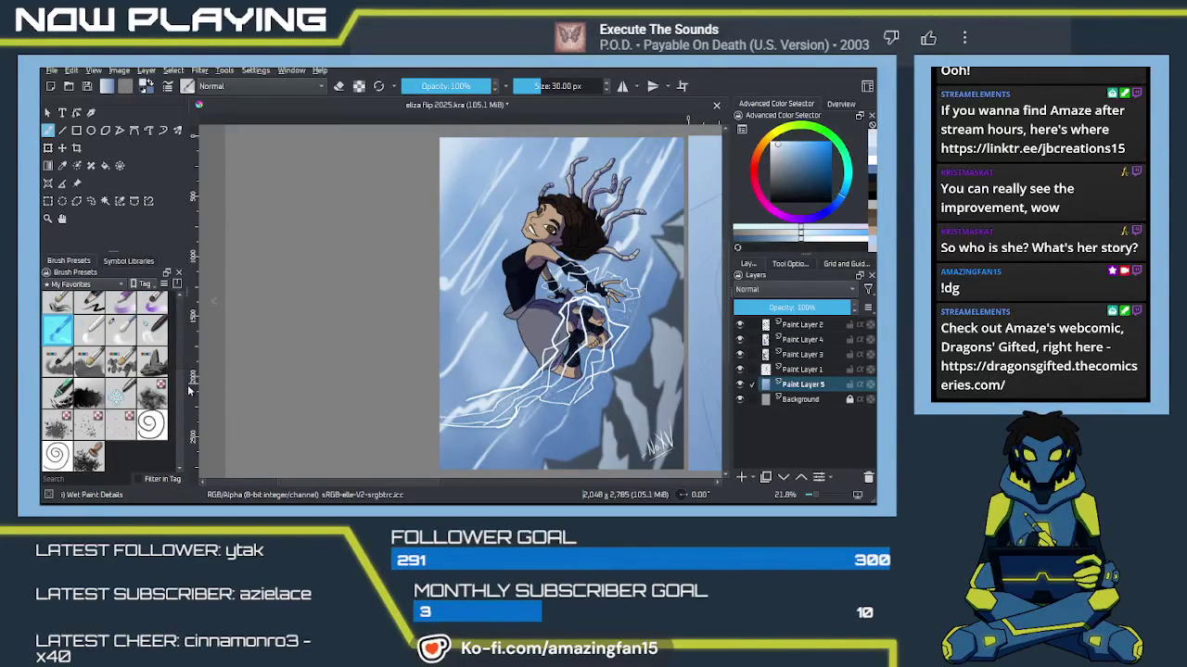
left_click(158, 394)
scroll(506, 354, "right", 5)
key("bracketleft")
key("bracketleft")
key("bracketleft")
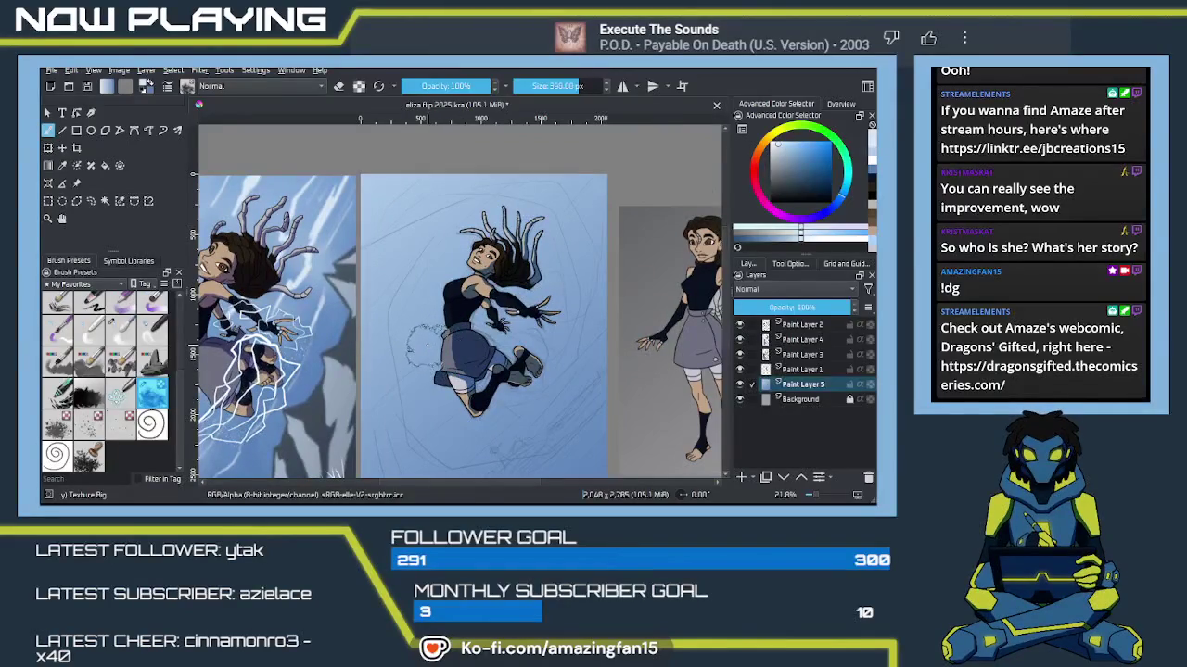
key("bracketleft")
key("bracketleft")
key("bracketleft")
key("bracketleft")
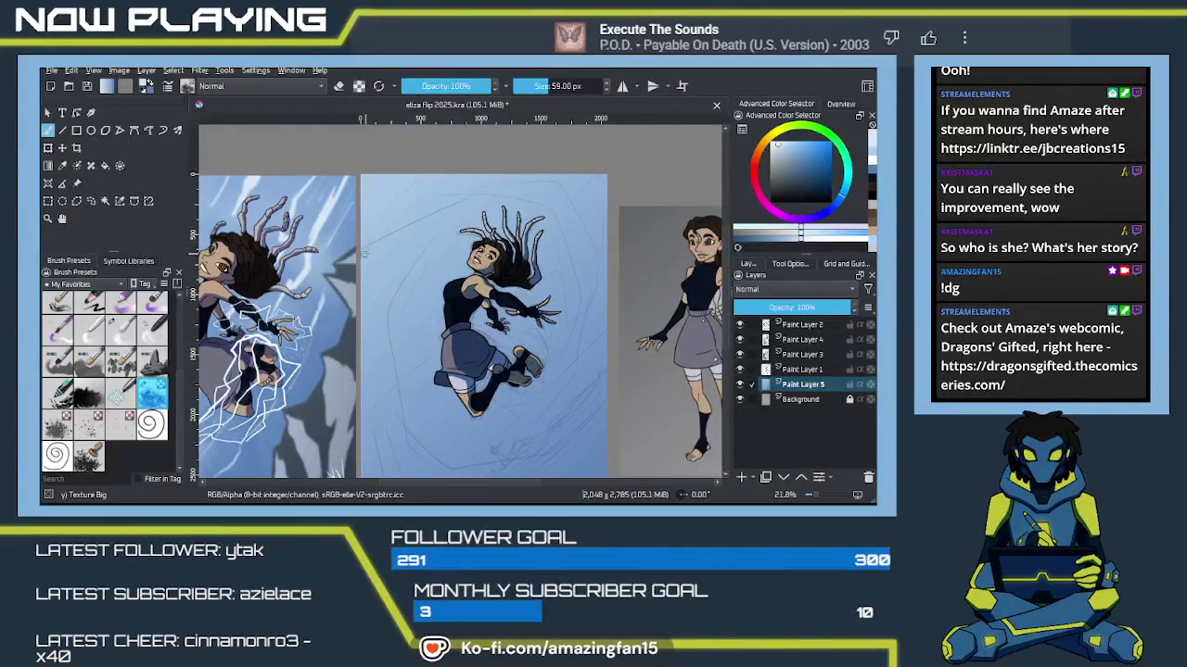
mouse_move(404, 212)
left_mouse_down()
mouse_move(373, 241)
mouse_move(432, 176)
mouse_move(361, 263)
mouse_move(450, 176)
left_mouse_up()
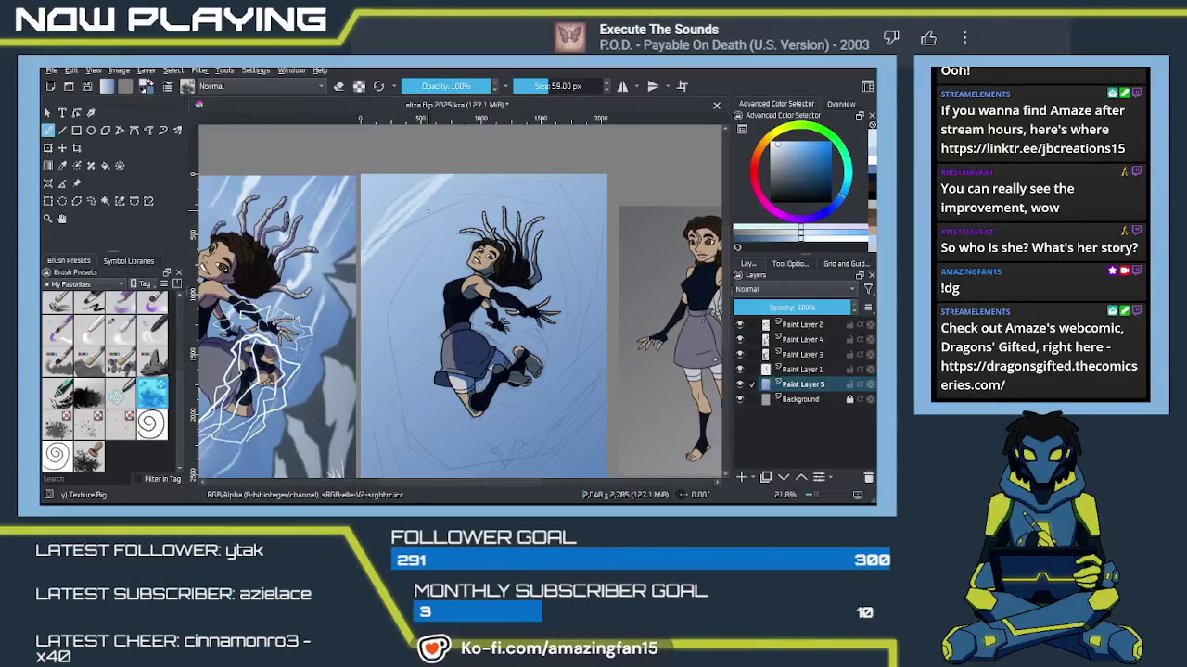
key("ctrl+z")
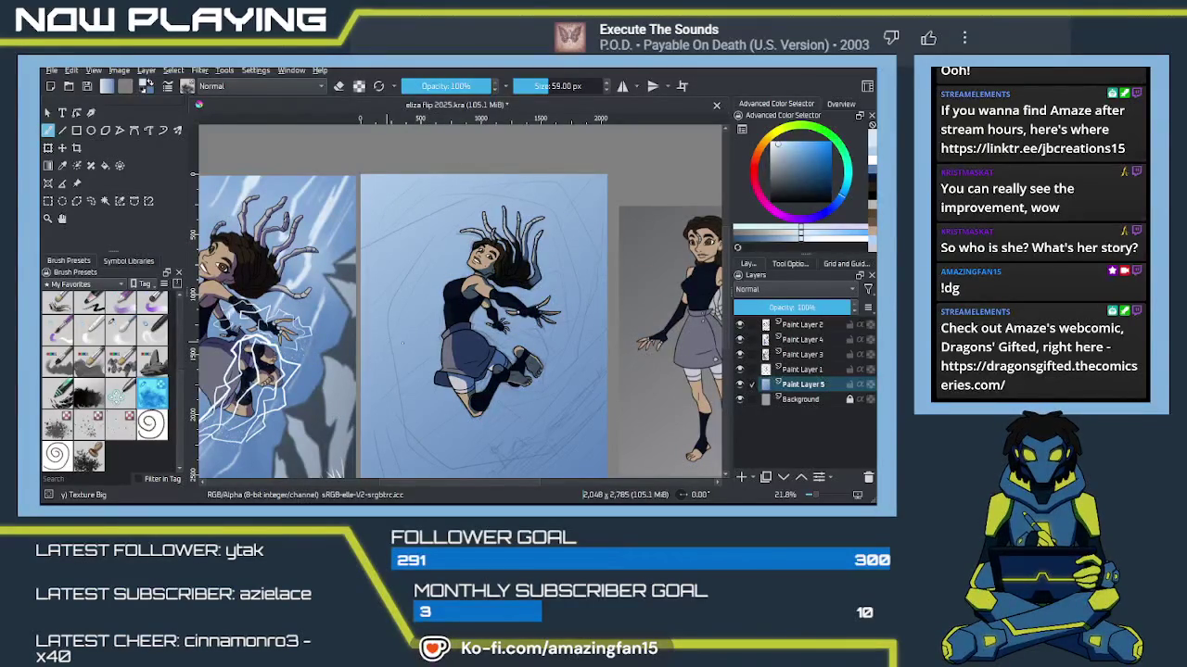
right_click(433, 366)
left_click(391, 405)
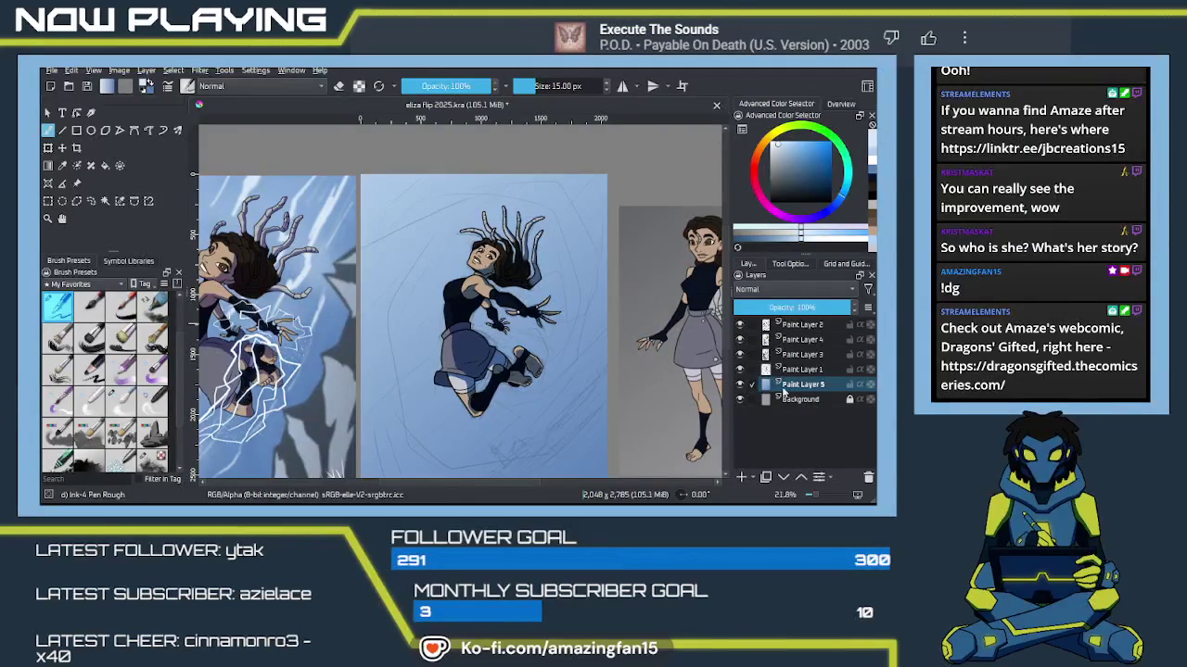
Step: Add Paint Layer 6 and draw two white wind streak lines across the upper-left sky
left_click(740, 476)
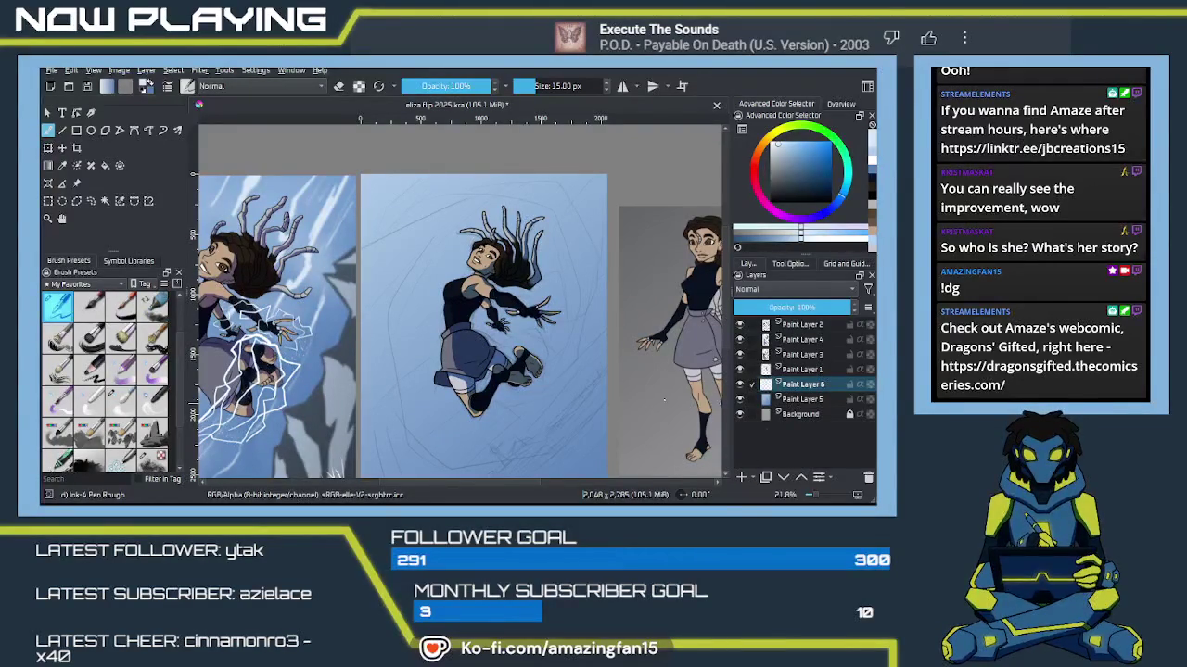
left_click_drag(449, 323, 505, 331)
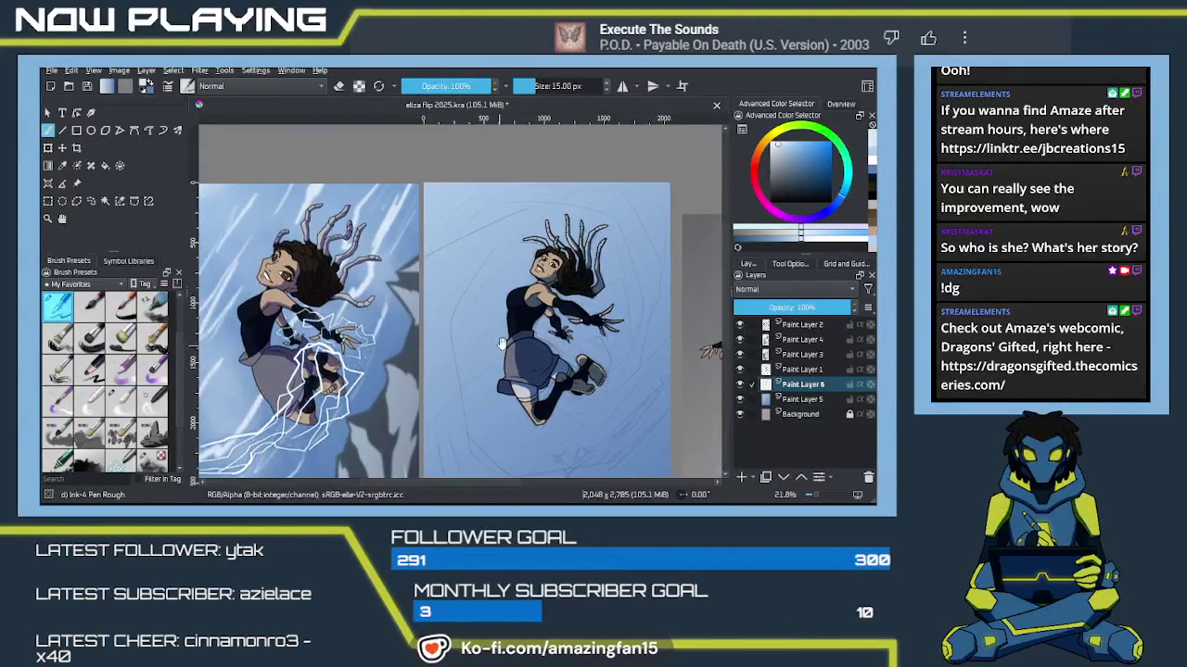
left_click_drag(454, 288, 449, 348)
scroll(483, 313, "up", 3)
scroll(477, 318, "up", 2)
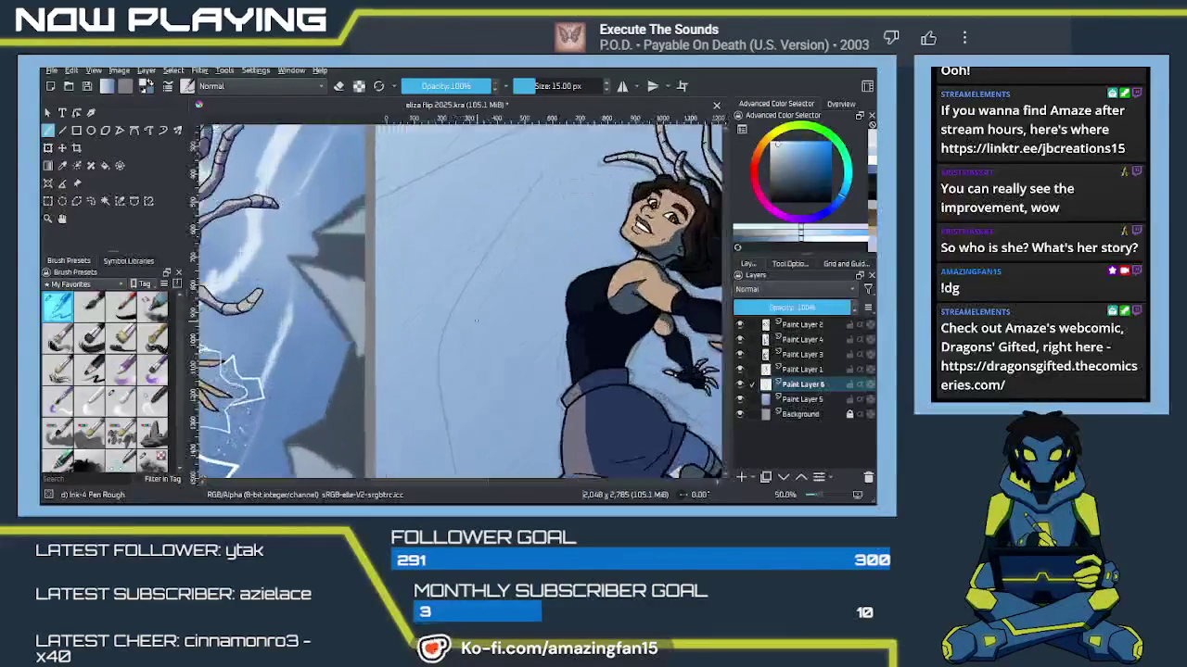
scroll(464, 324, "up", 2)
left_click_drag(450, 329, 452, 325)
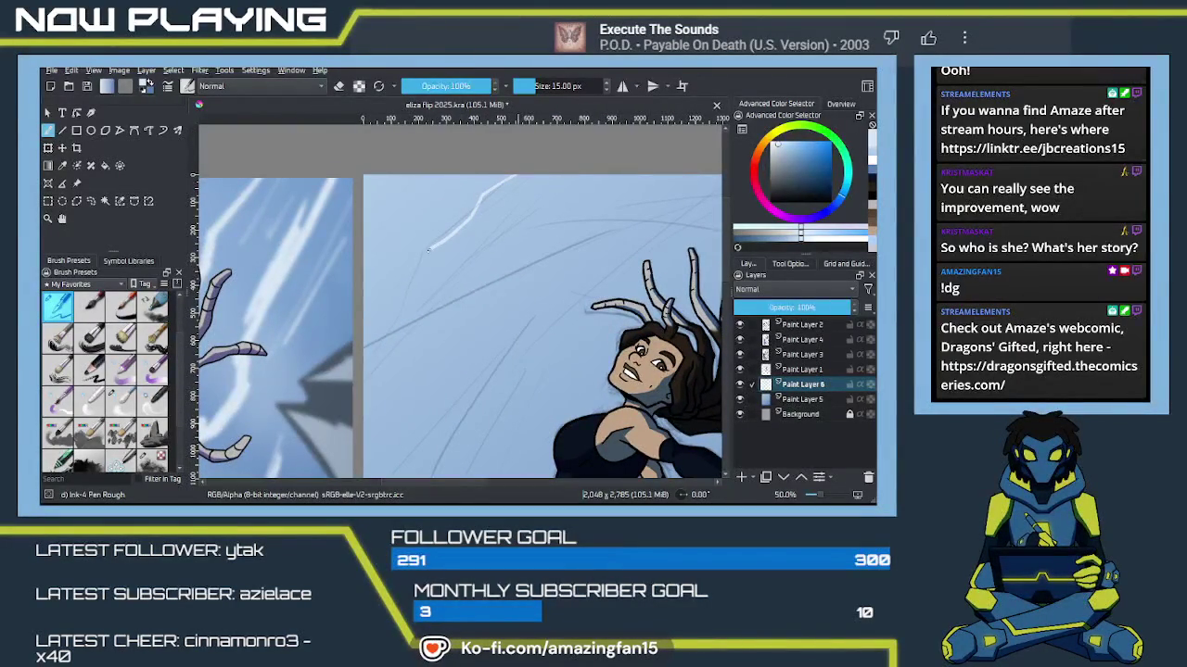
left_click_drag(430, 250, 377, 343)
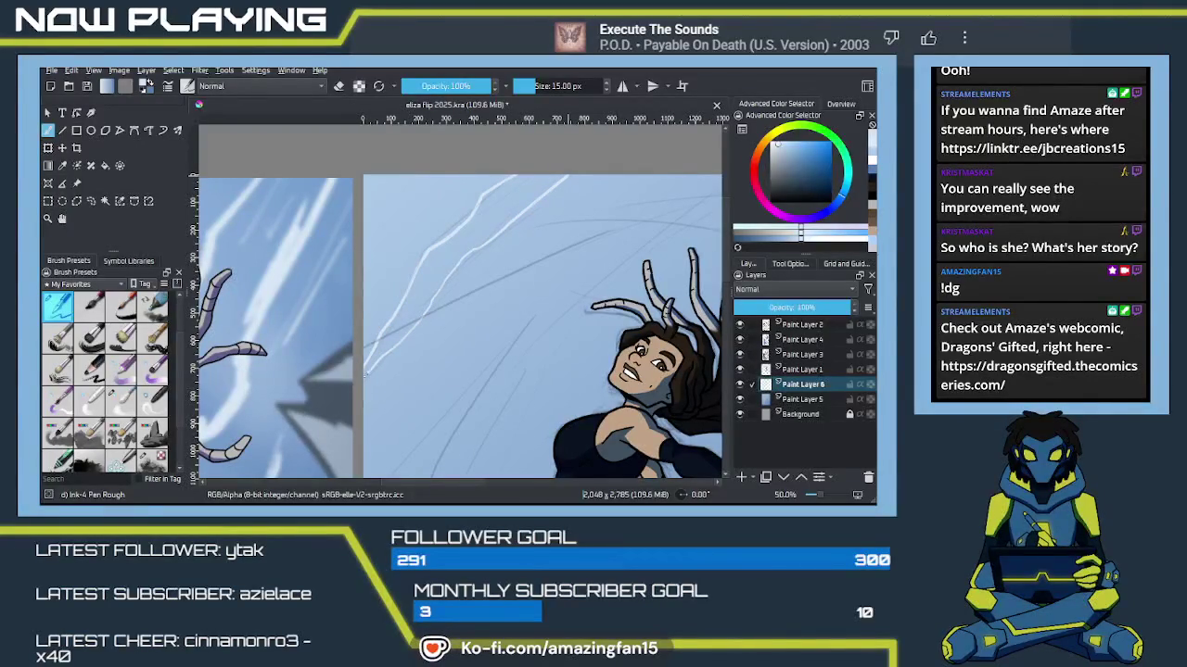
Step: Fill the band between the two white streaks, then return to the brush and layer list
key("f")
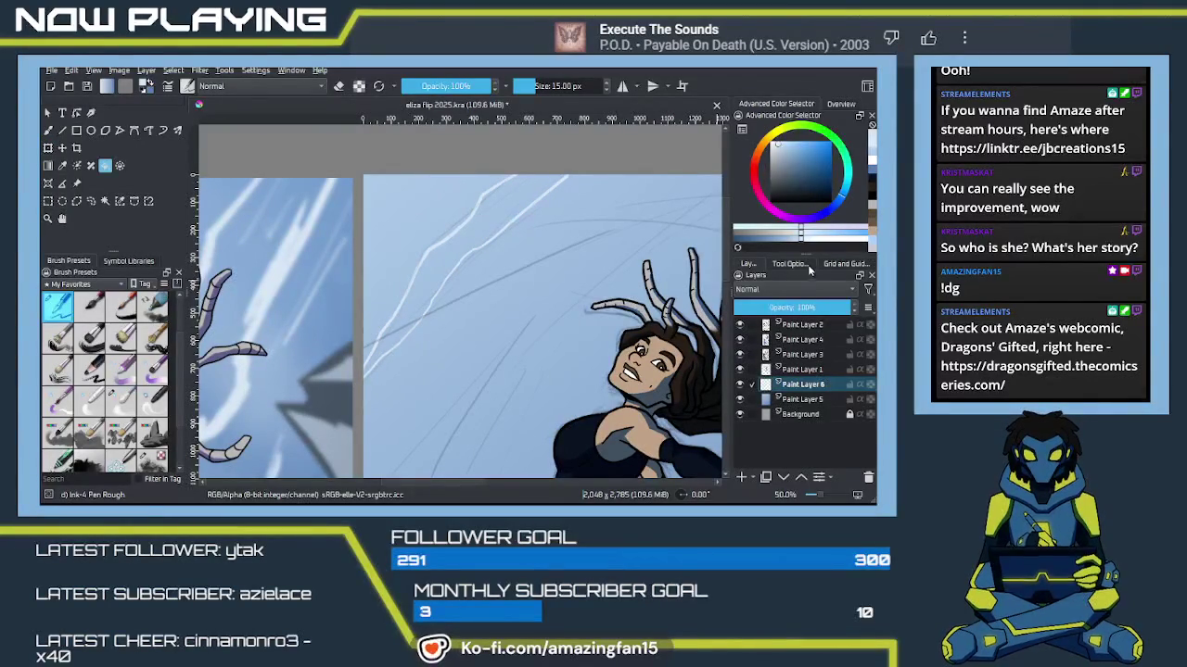
left_click(790, 263)
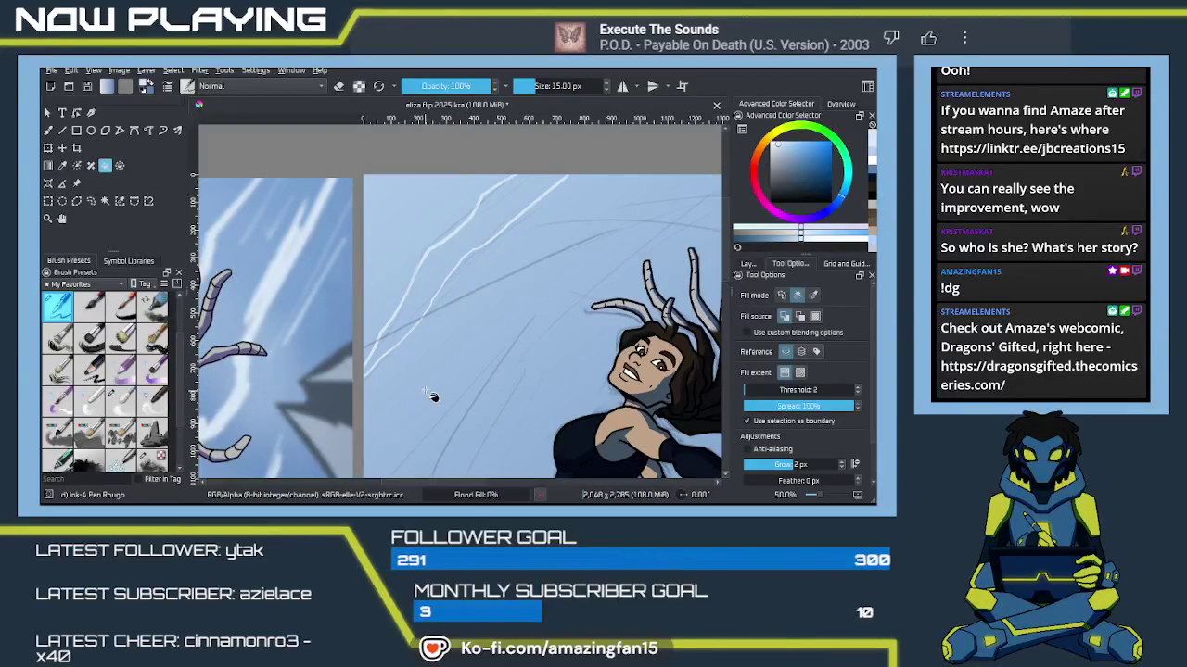
left_click(454, 250)
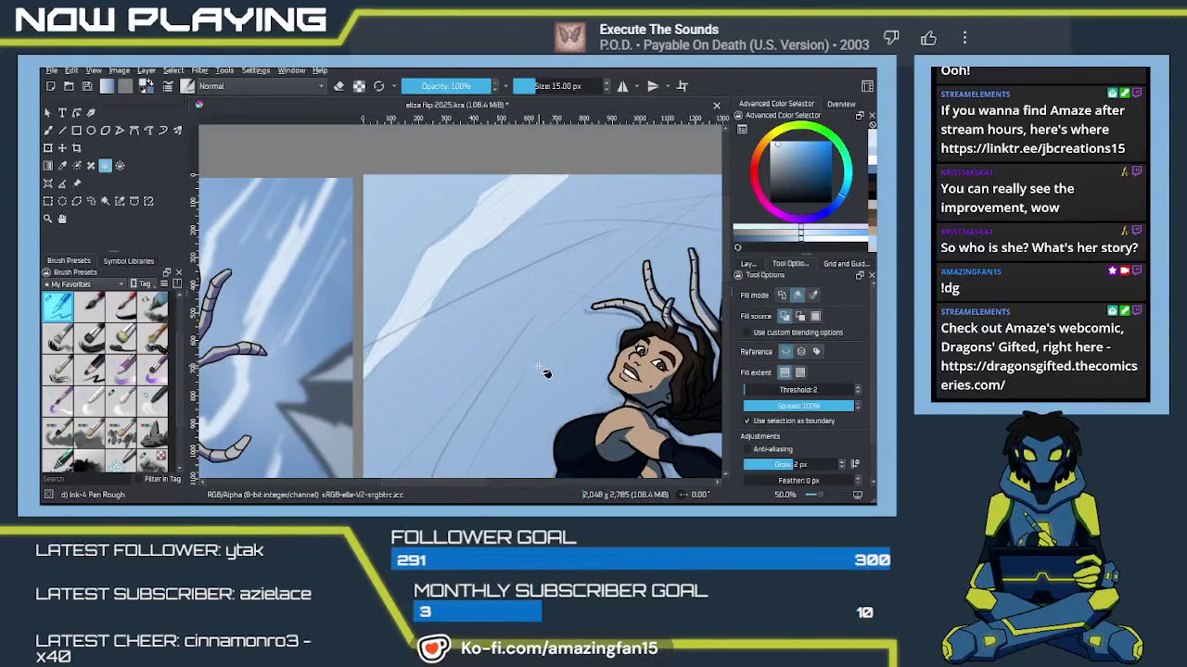
key("b")
mouse_move(510, 372)
left_mouse_down()
mouse_move(493, 272)
mouse_move(392, 350)
left_mouse_up()
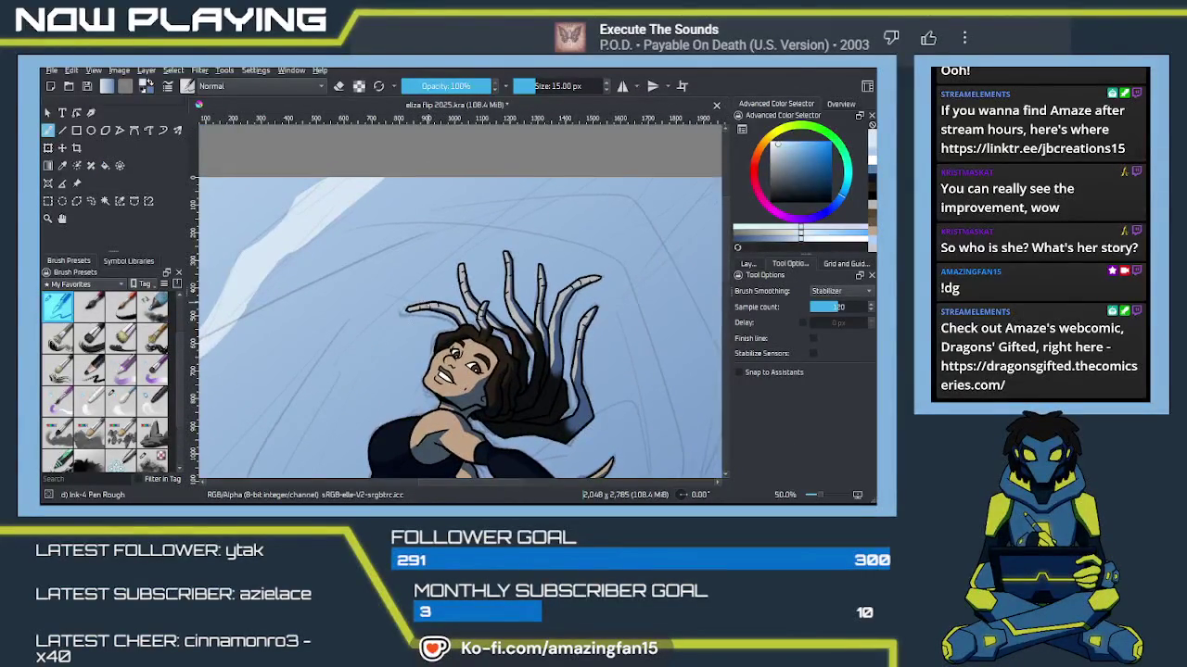
scroll(498, 276, "down", 5)
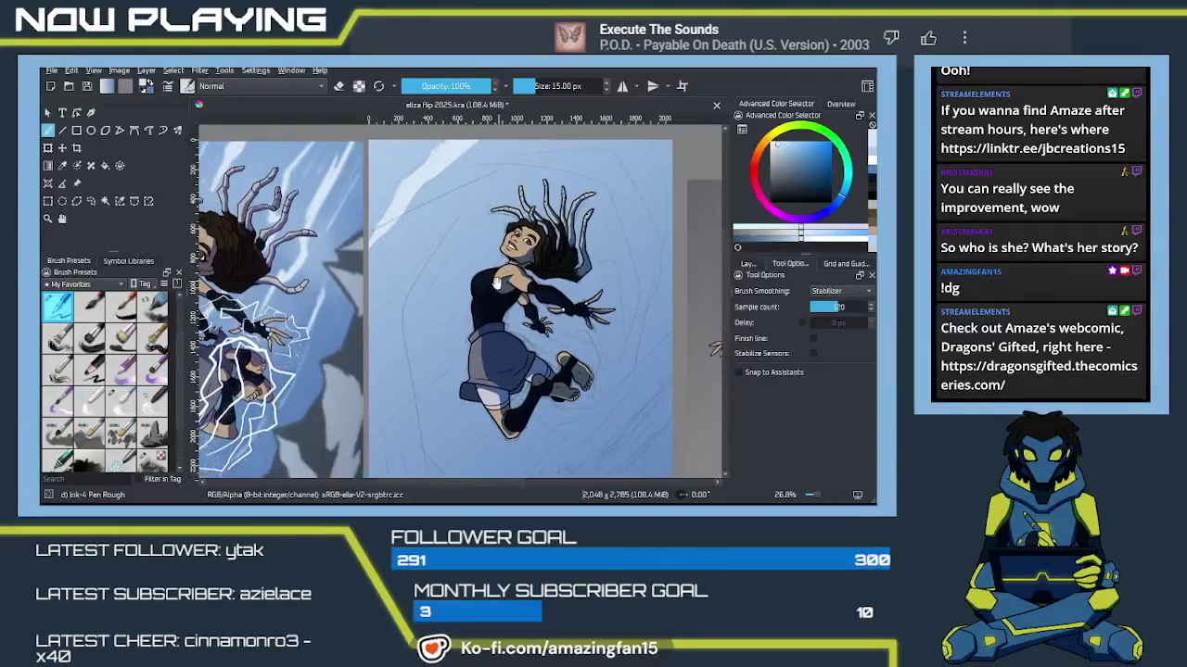
left_click_drag(498, 276, 465, 241)
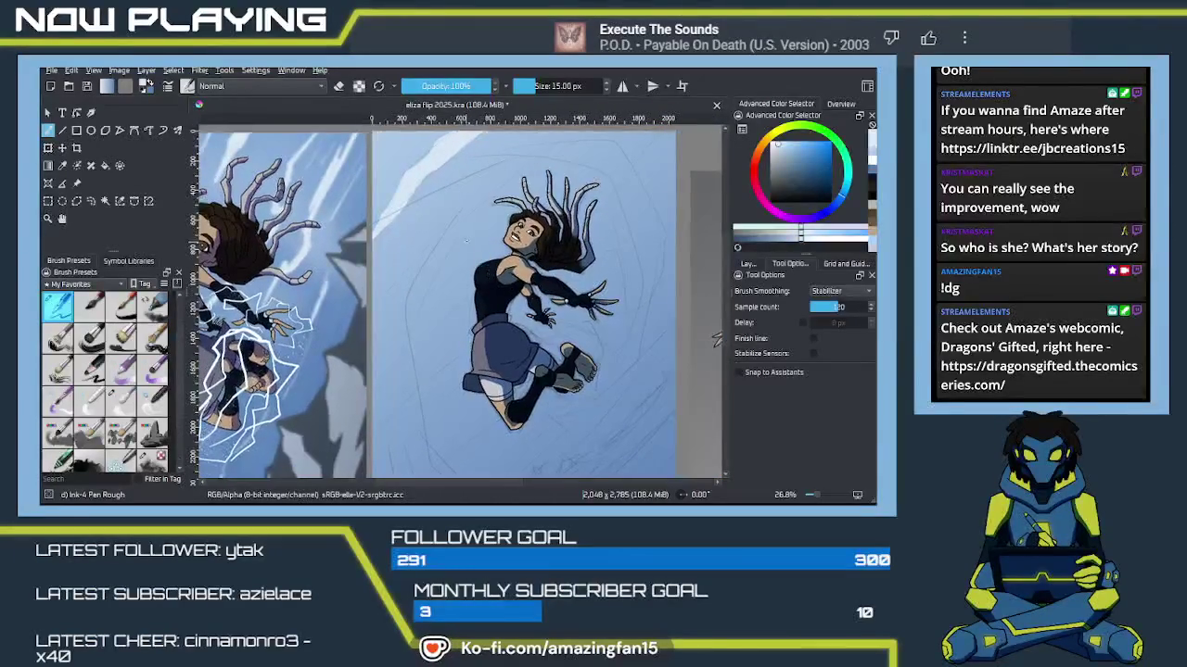
left_click(748, 263)
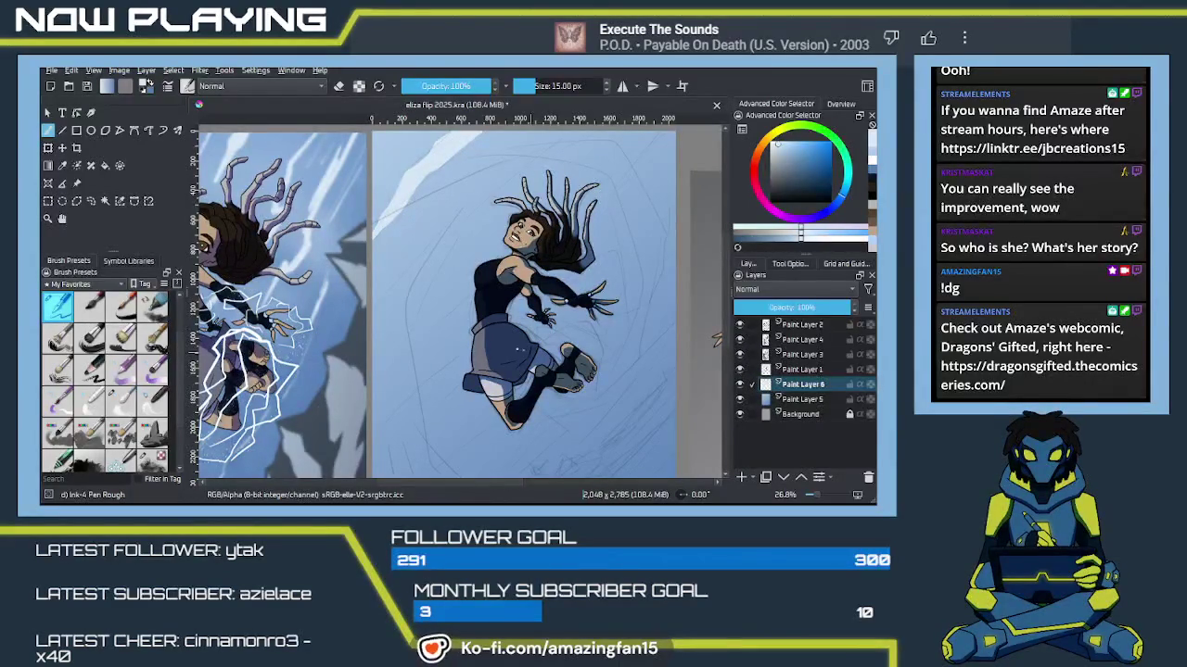
Step: Draw white zigzag streak outlines around the girl's hair and sides, mirroring the view to check
left_click_drag(716, 340, 712, 324)
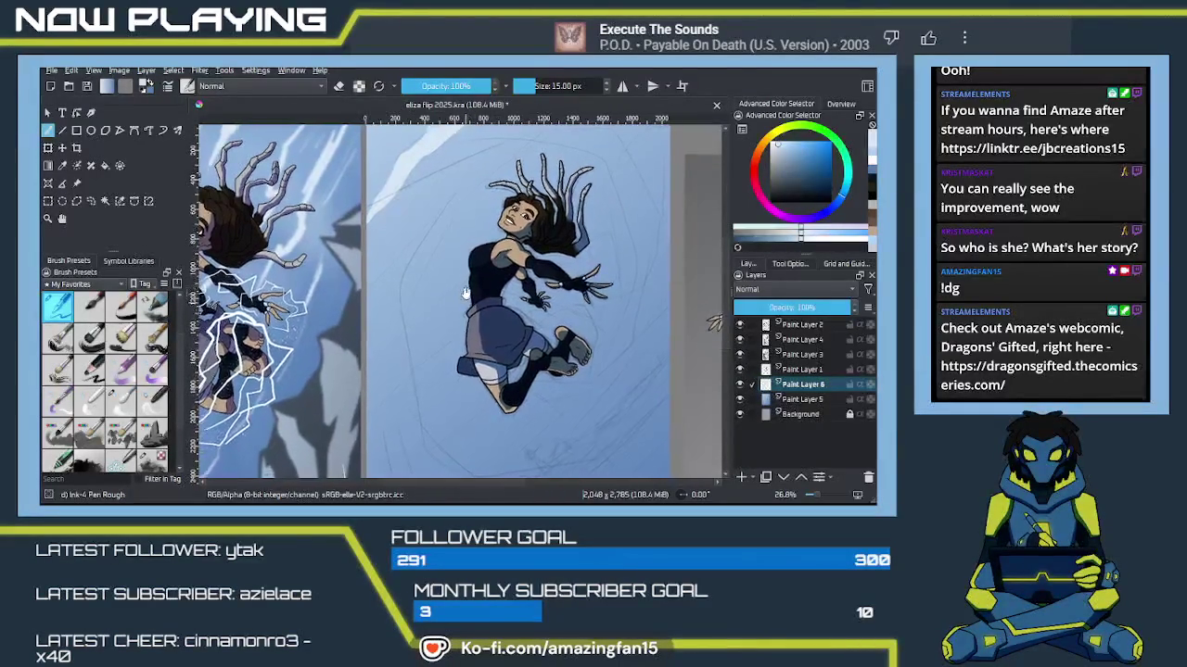
left_click_drag(465, 294, 452, 316)
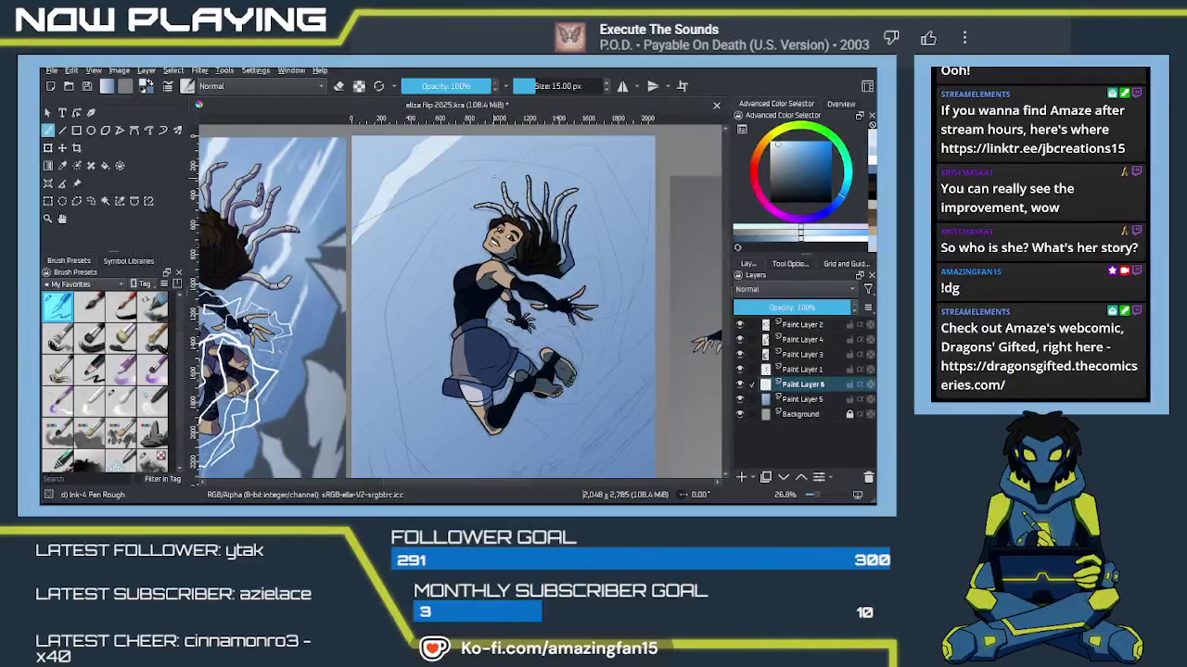
mouse_move(509, 160)
left_mouse_down()
mouse_move(402, 281)
mouse_move(374, 368)
left_mouse_up()
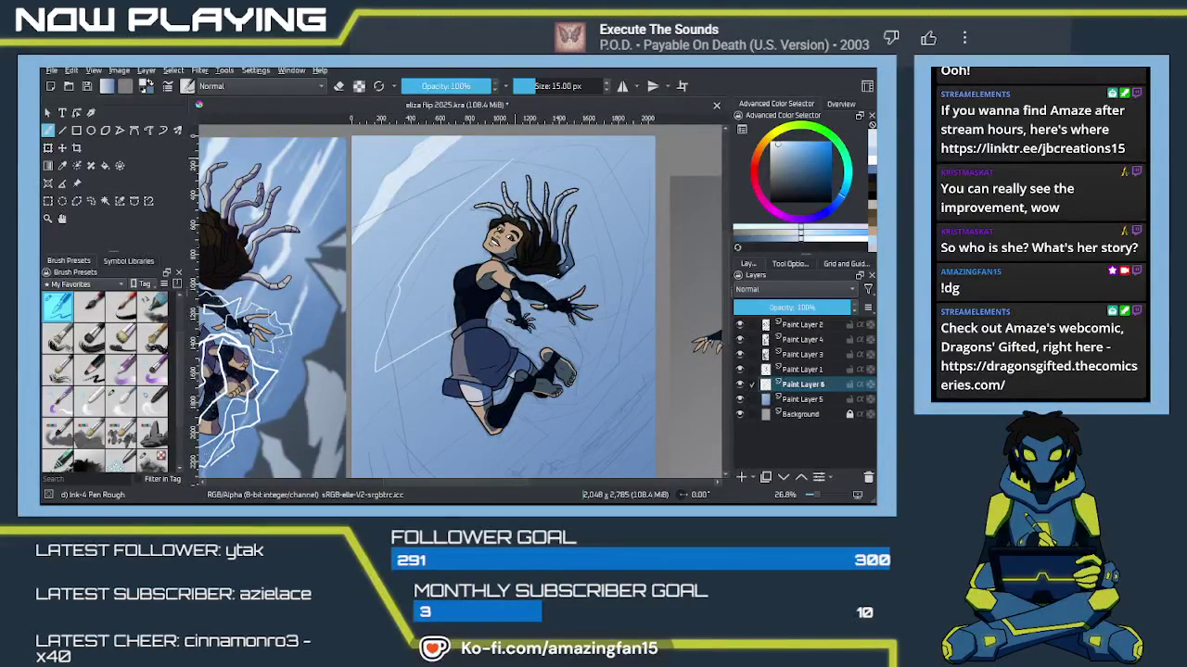
left_click_drag(594, 262, 590, 281)
mouse_move(628, 230)
left_mouse_down()
mouse_move(614, 255)
mouse_move(571, 254)
left_mouse_up()
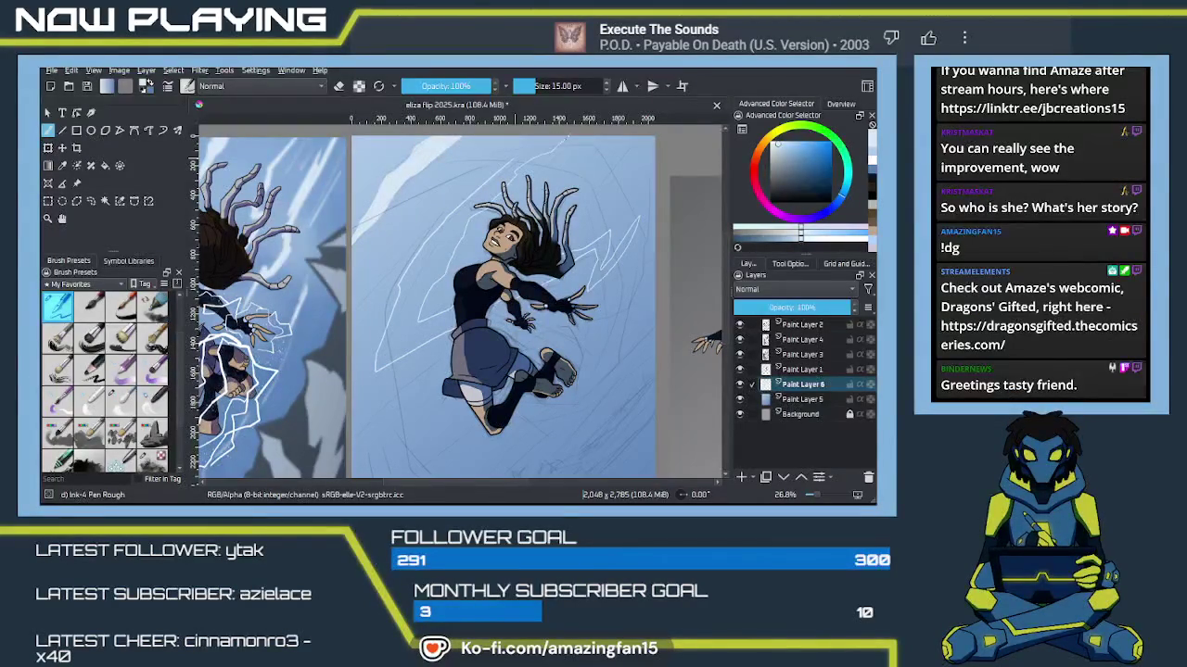
left_click_drag(518, 153, 531, 146)
left_click_drag(644, 278, 587, 288)
key("m")
key("m")
key("m")
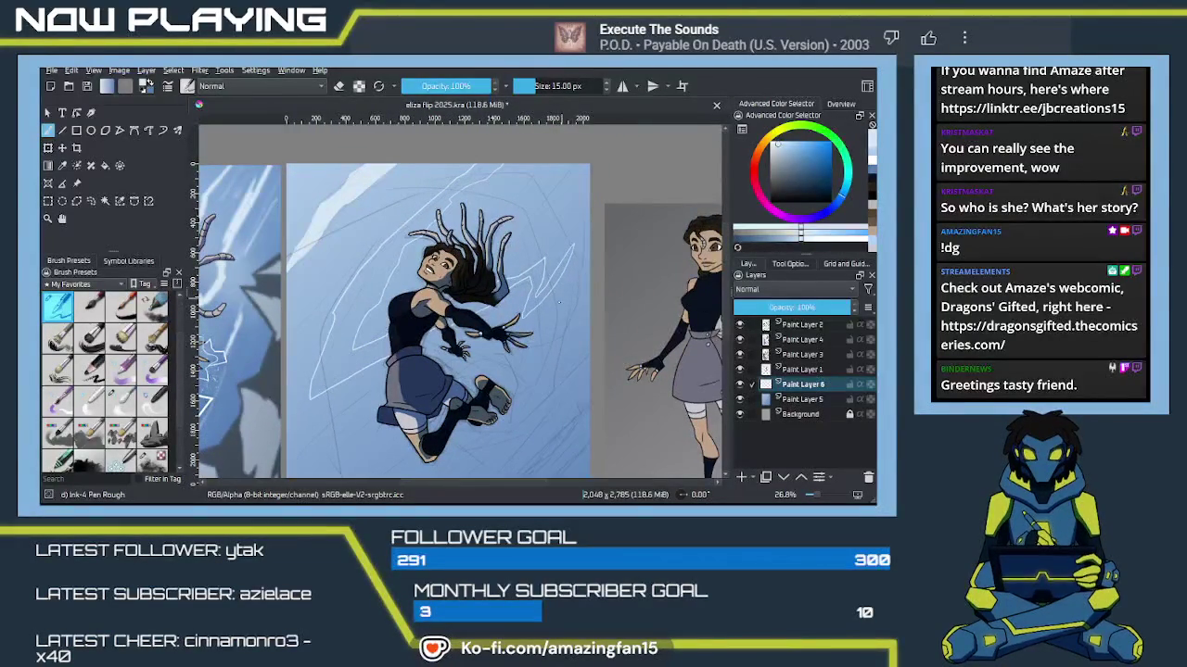
key("m")
key("m")
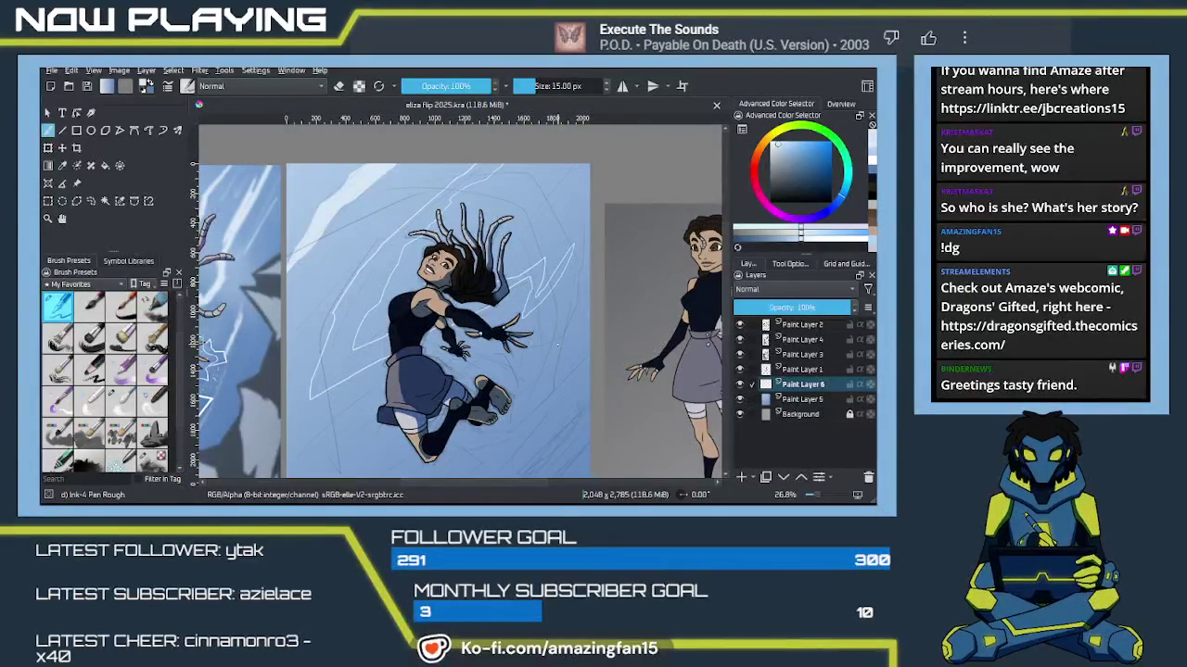
key("m")
scroll(551, 340, "up", 1)
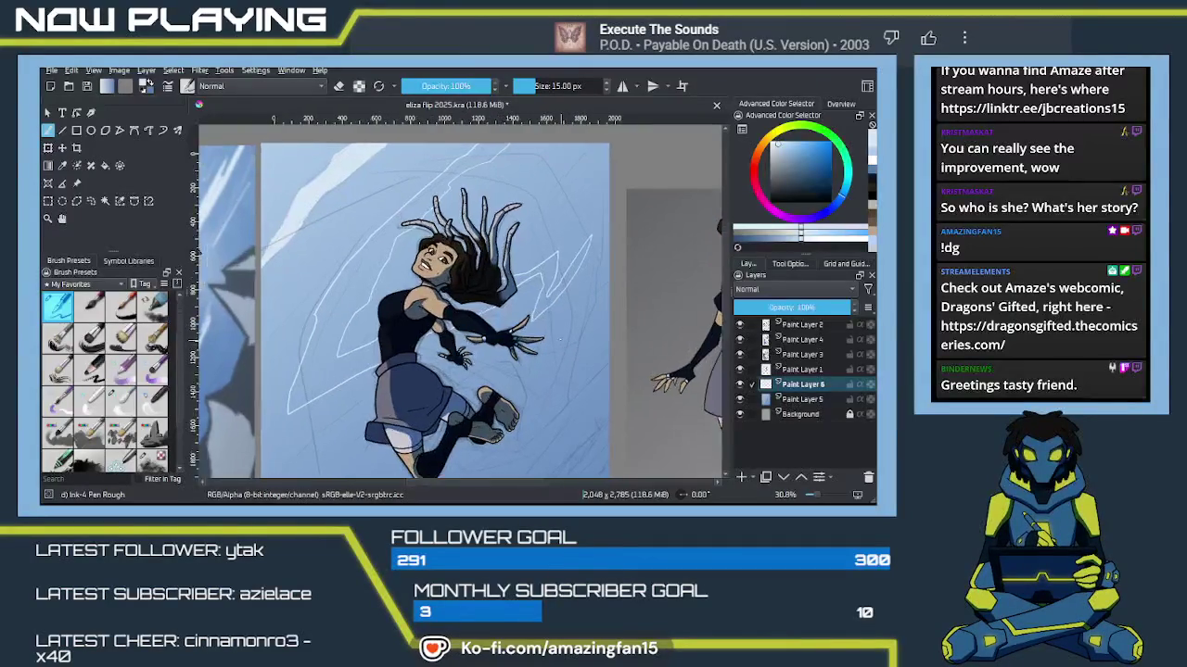
Step: Check the streaks in a mirrored view and fill the outlined streak beside her hair
scroll(556, 343, "up", 1)
scroll(565, 346, "up", 1)
scroll(574, 348, "up", 1)
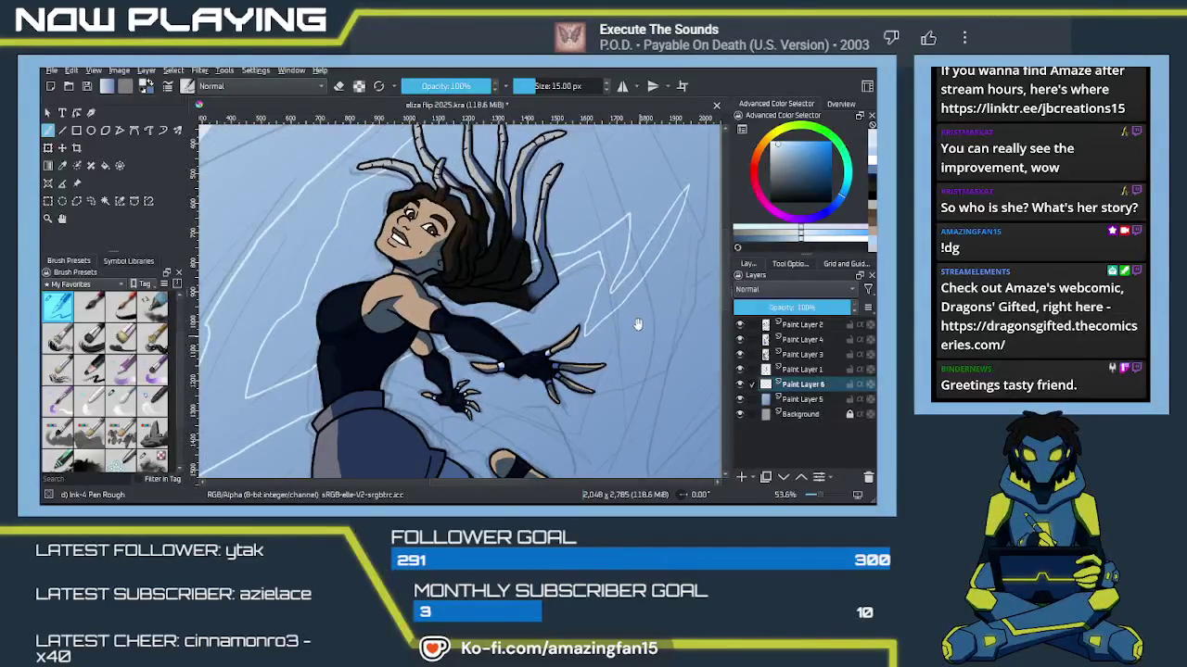
left_click_drag(578, 349, 575, 304)
key("m")
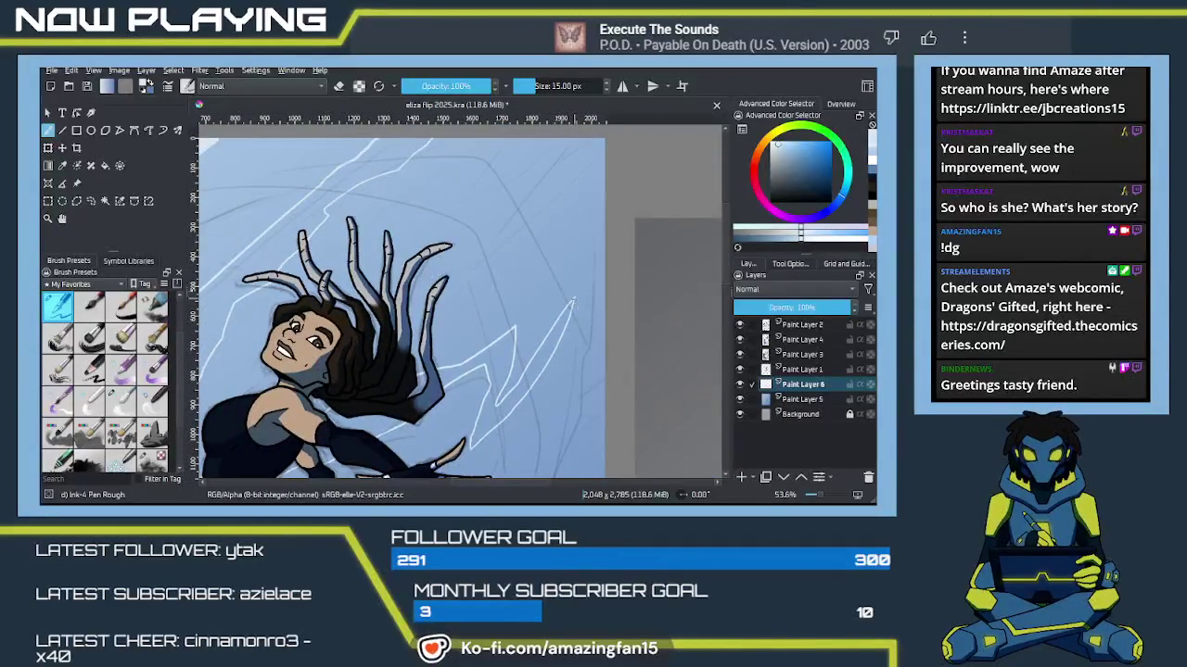
key("m")
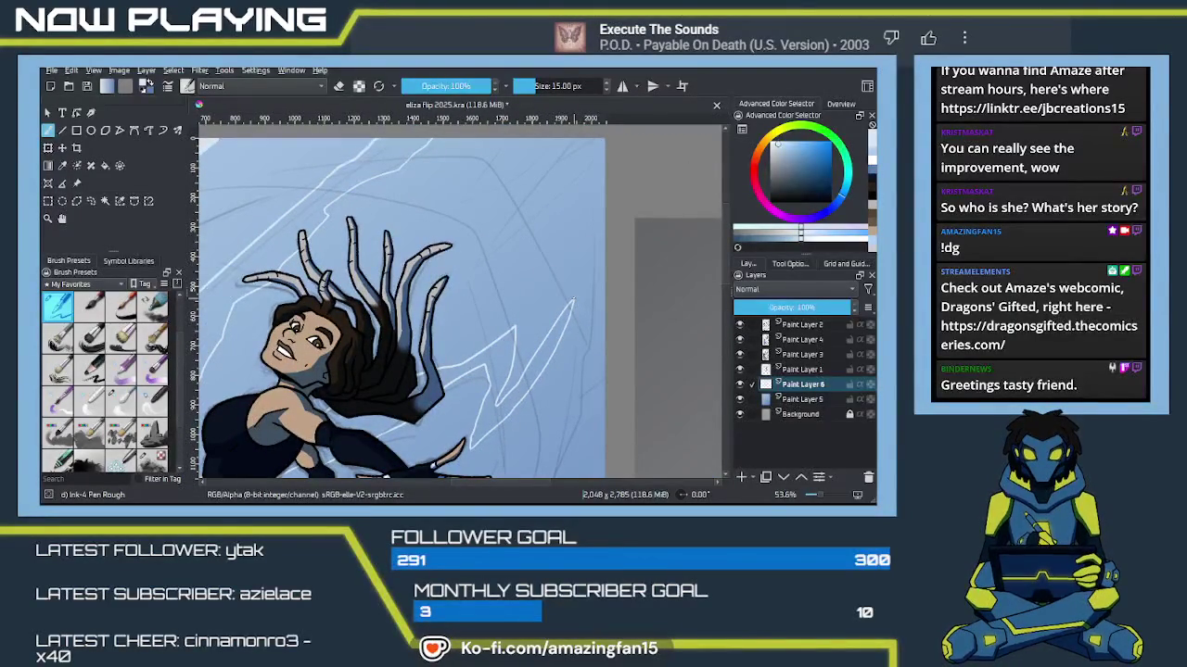
left_click_drag(550, 404, 698, 255)
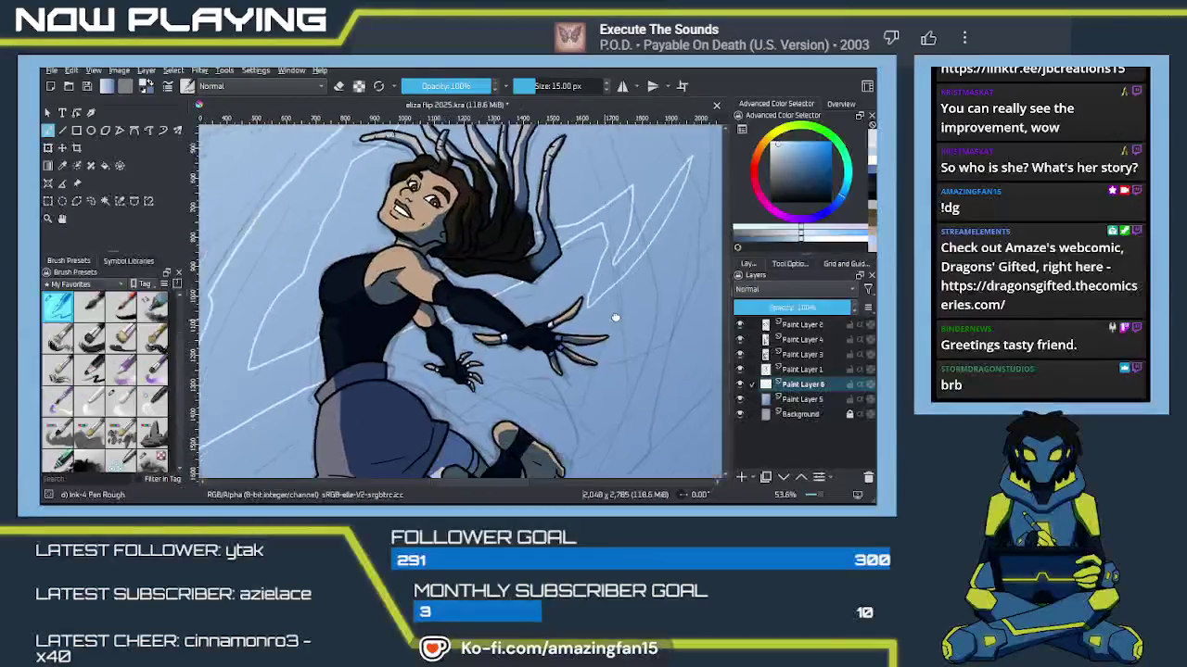
scroll(586, 348, "left", 3)
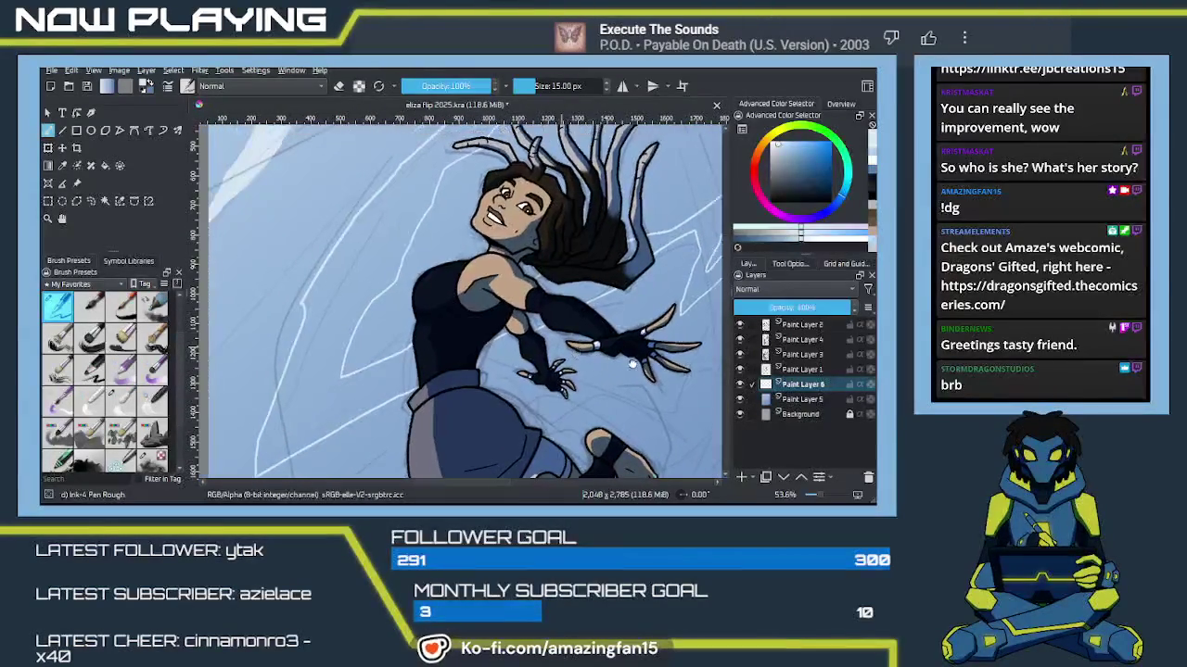
scroll(571, 355, "left", 3)
left_click_drag(572, 346, 451, 391)
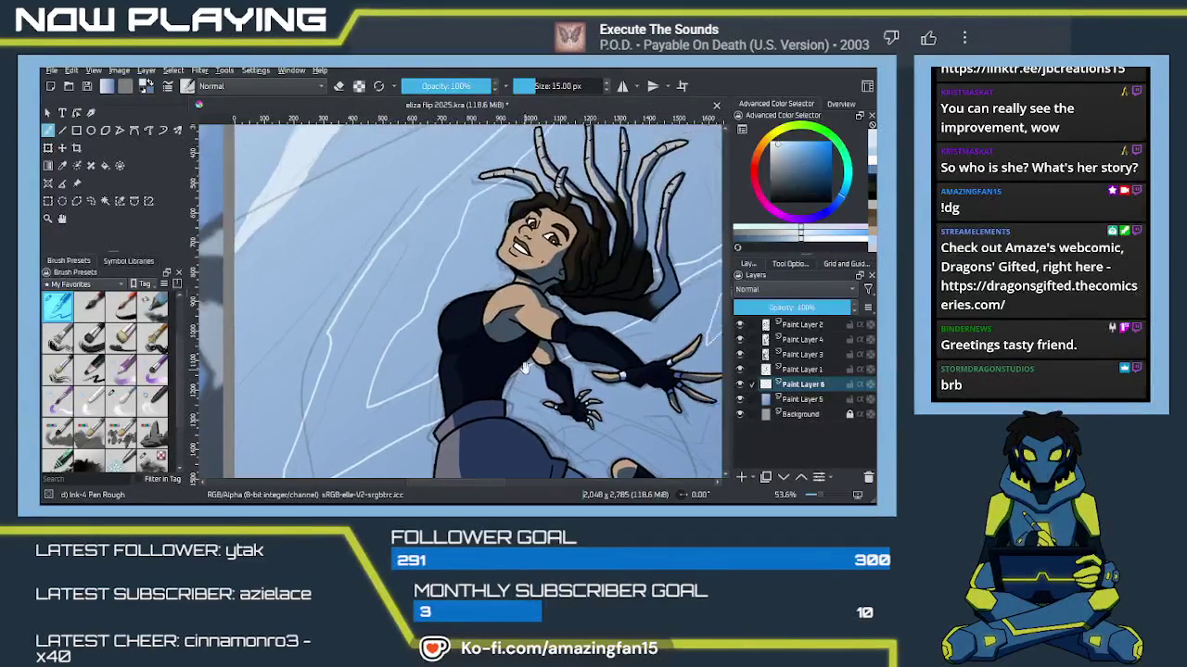
key("f")
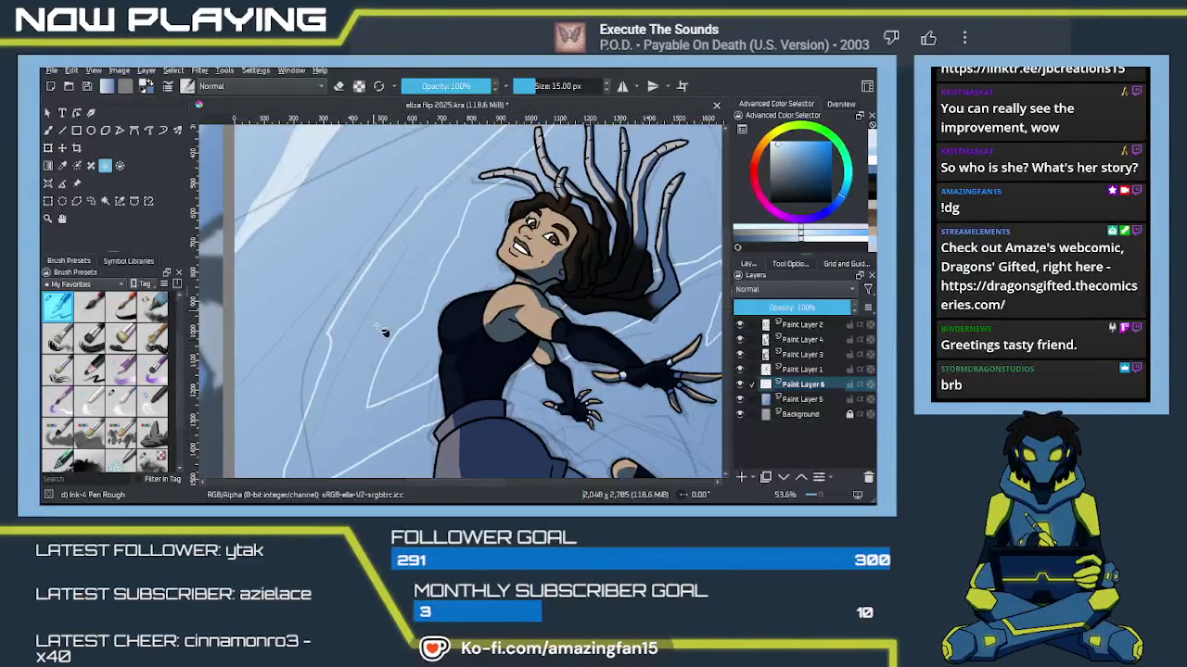
left_click(383, 306)
Step: Extend the white streak further up to the right of her hair
left_click_drag(588, 350, 391, 412)
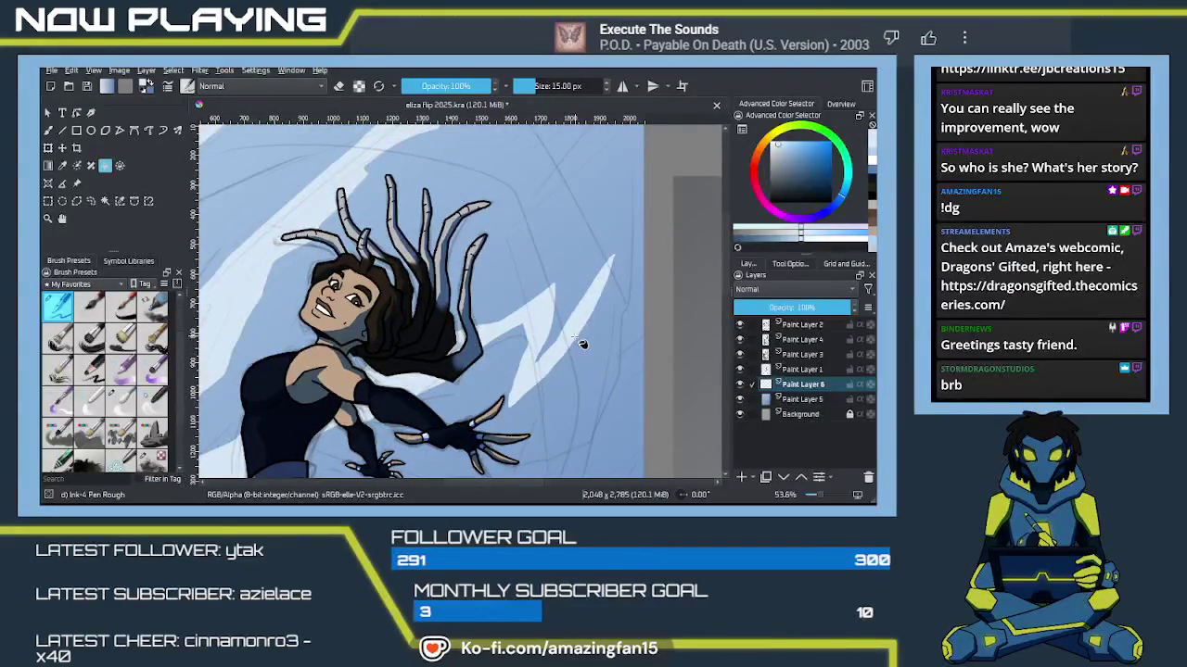
key("b")
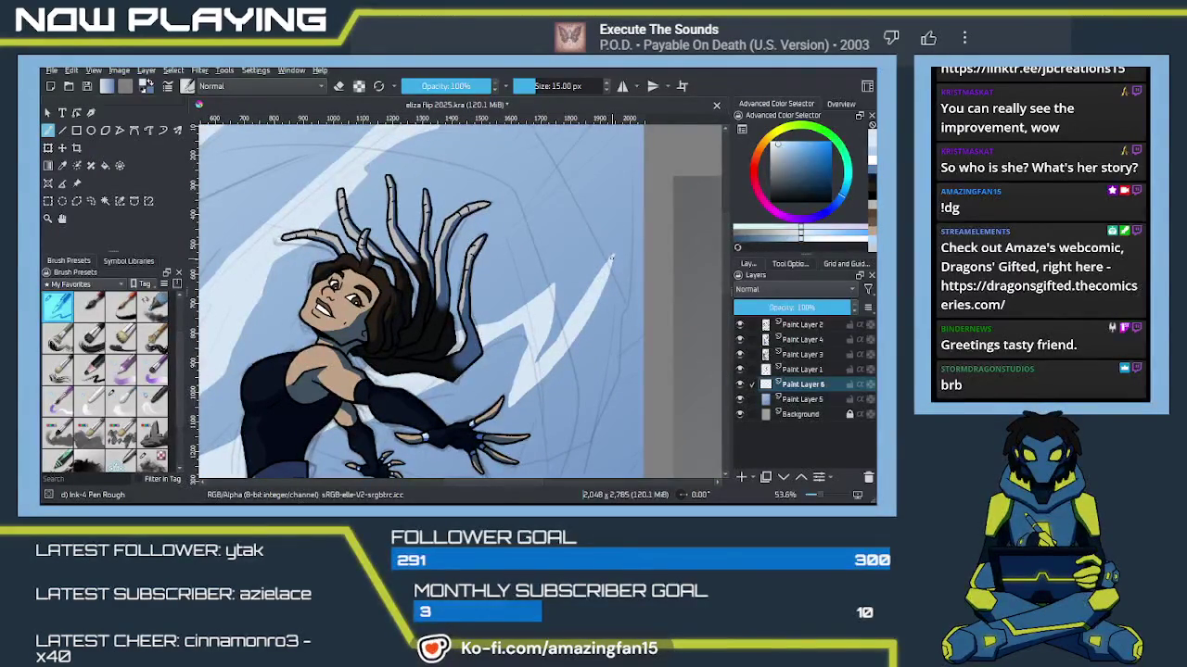
mouse_move(601, 334)
left_mouse_down()
mouse_move(633, 176)
mouse_move(587, 278)
left_mouse_up()
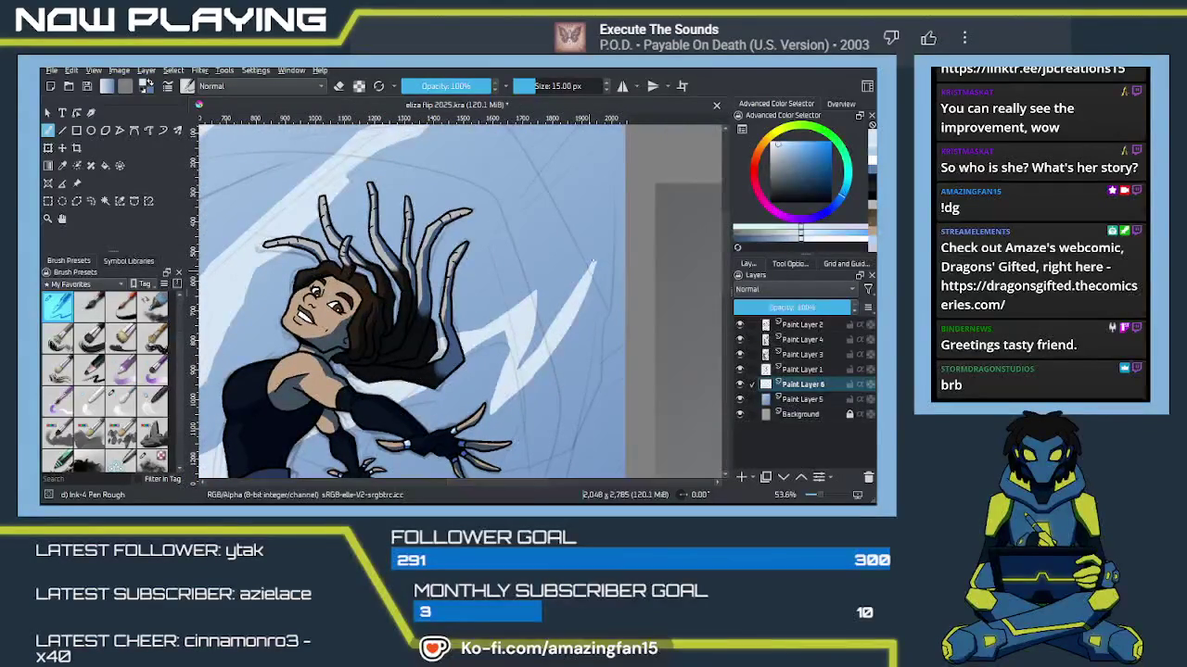
mouse_move(591, 266)
left_mouse_down()
mouse_move(609, 233)
mouse_move(589, 280)
left_mouse_up()
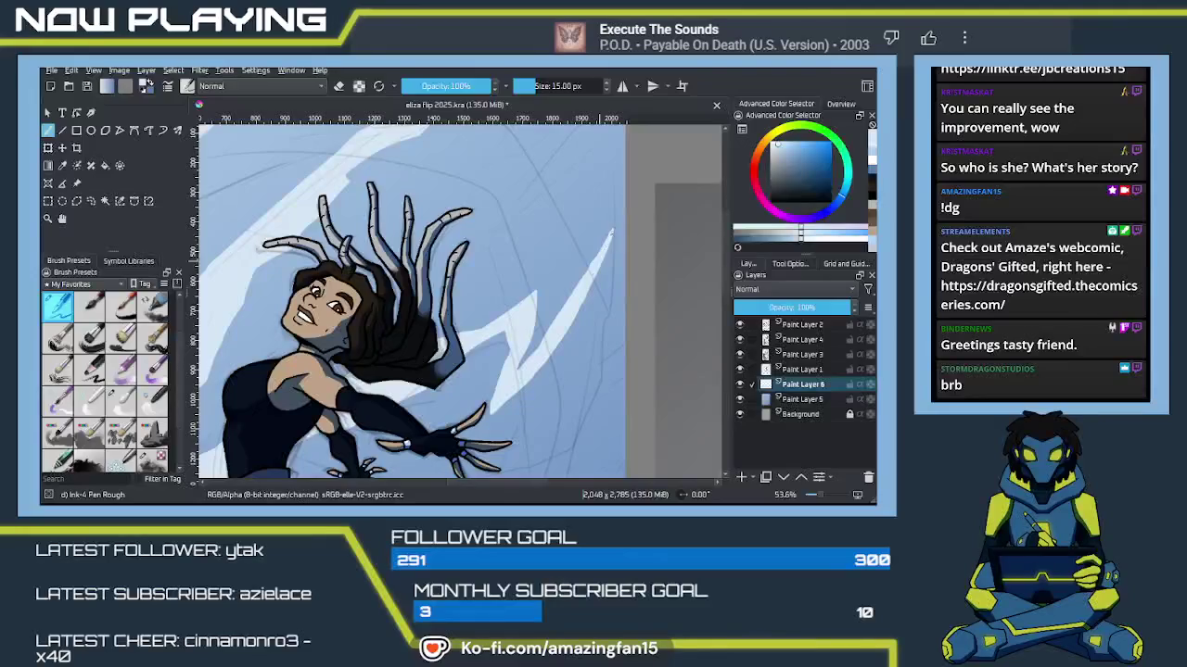
mouse_move(576, 310)
left_mouse_down()
mouse_move(500, 328)
mouse_move(560, 326)
left_mouse_up()
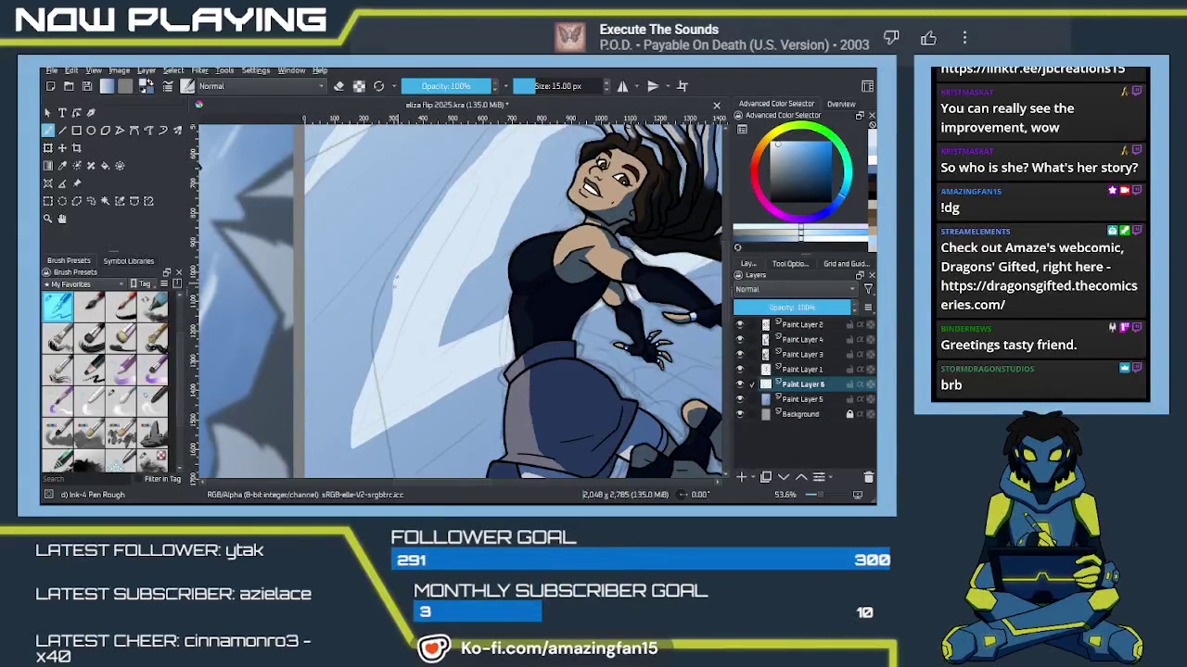
Step: Zoom out to 25%, outline a zigzag lightning shape below-left of the girl, and fill it
scroll(422, 343, "down", 1)
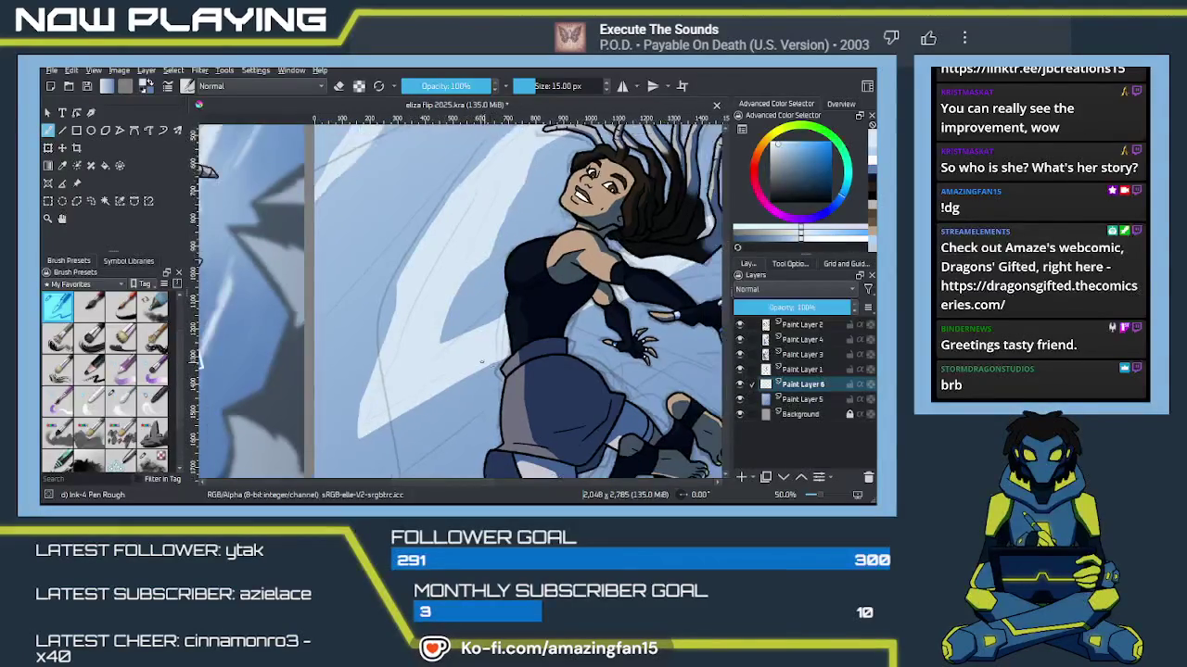
scroll(445, 315, "down", 1)
scroll(485, 276, "down", 1)
mouse_move(485, 276)
left_mouse_down()
mouse_move(524, 321)
mouse_move(451, 307)
mouse_move(393, 368)
left_mouse_up()
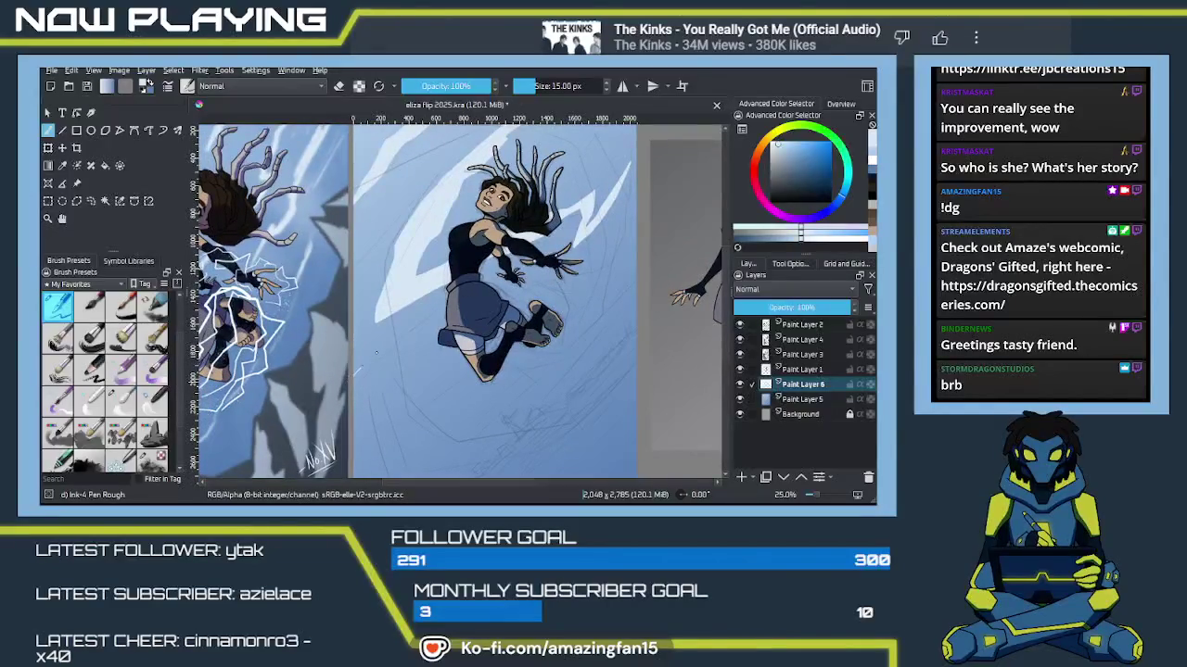
left_click_drag(367, 356, 438, 315)
left_click_drag(429, 355, 403, 381)
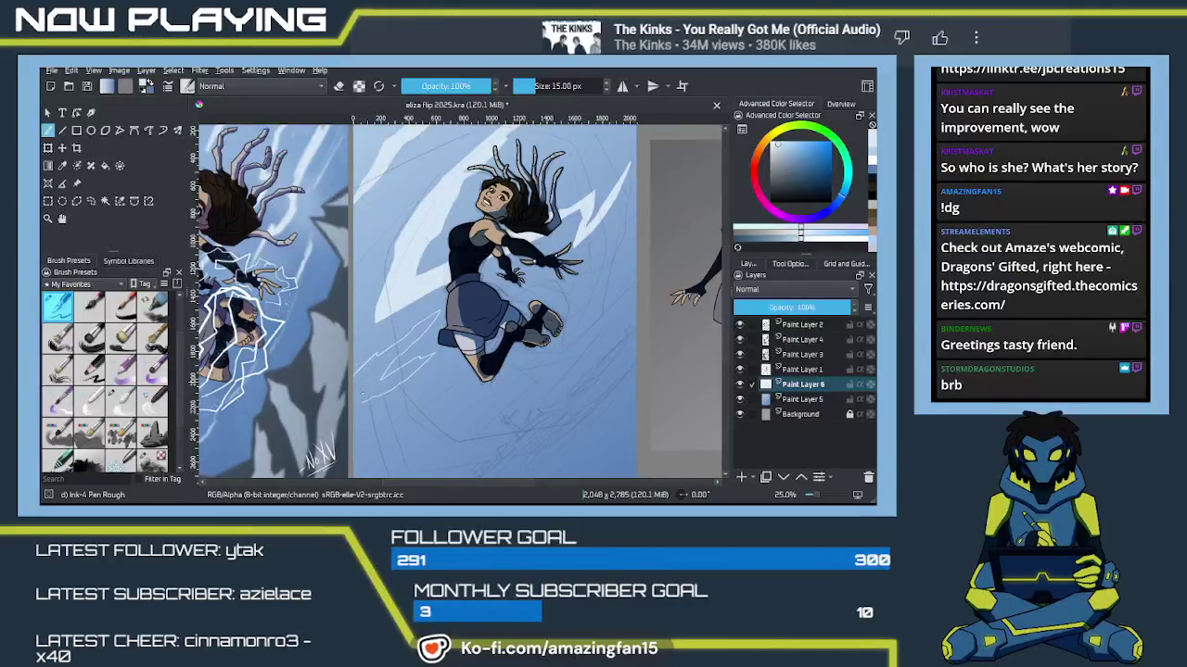
key("f")
left_click(378, 389)
left_click_drag(403, 418, 482, 397)
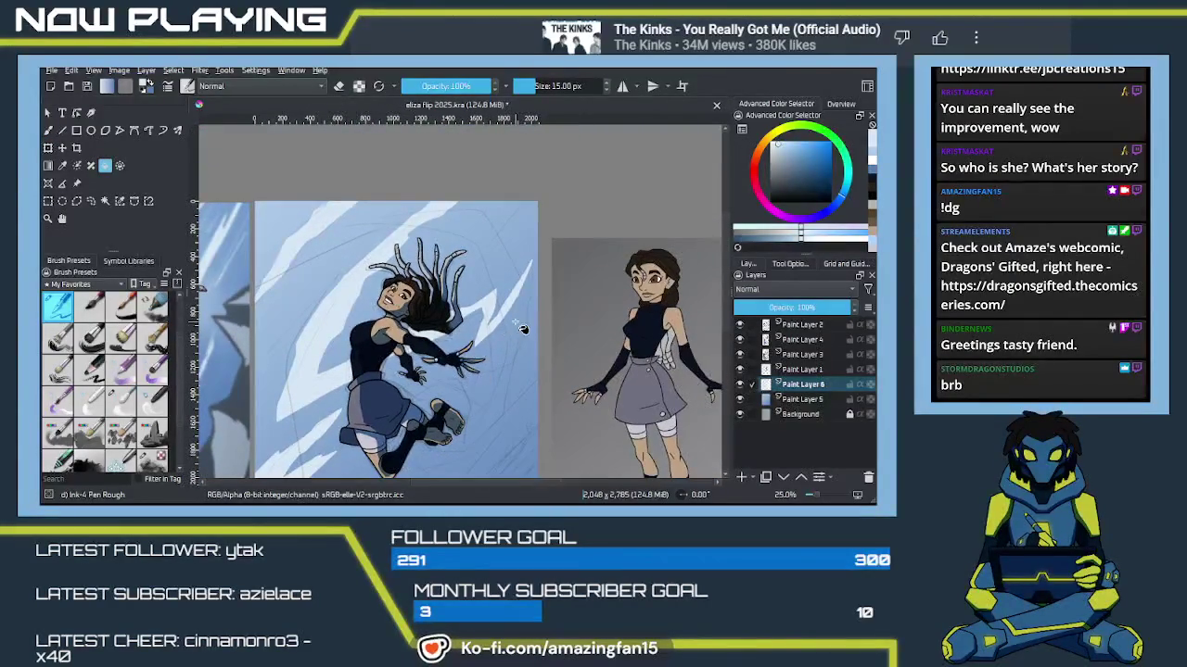
Step: Outline a diagonal lightning bolt in the lower-left sky below her legs and fill it white
key("b")
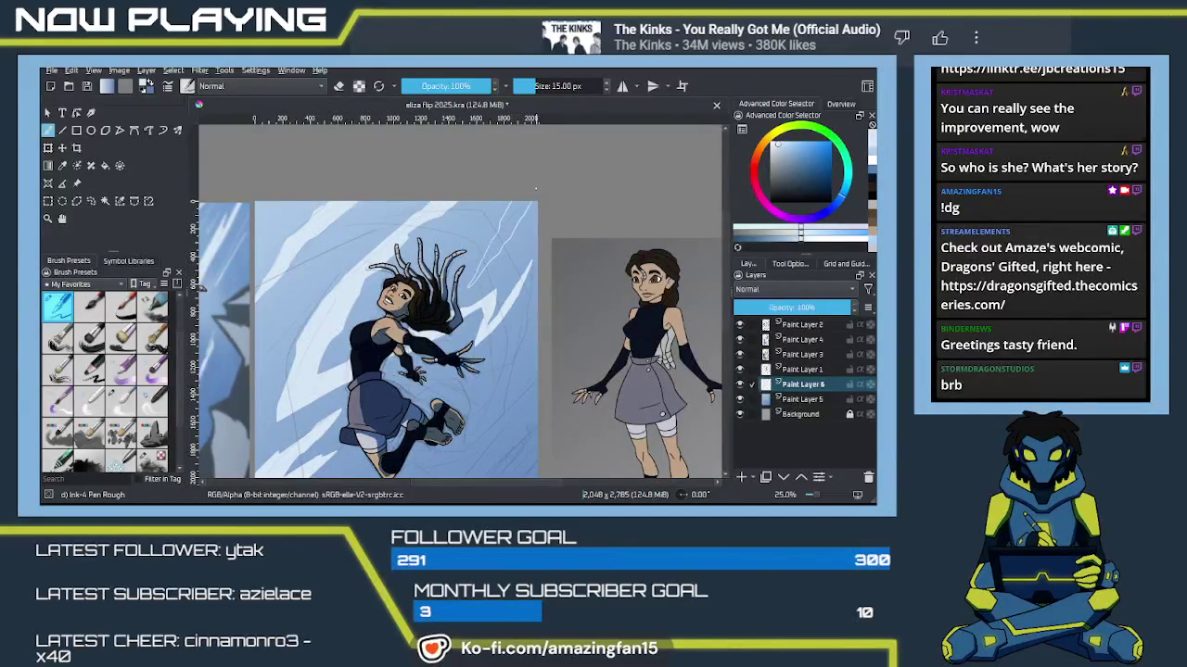
key("f")
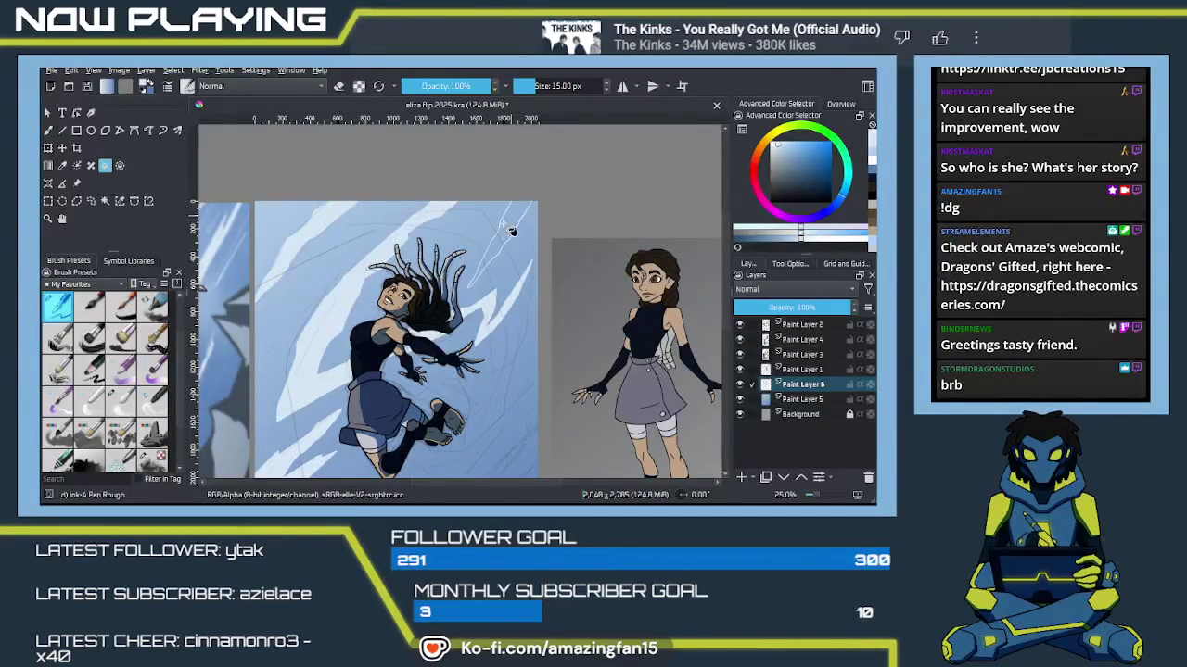
mouse_move(495, 407)
left_mouse_down()
mouse_move(528, 319)
mouse_move(543, 365)
mouse_move(627, 352)
left_mouse_up()
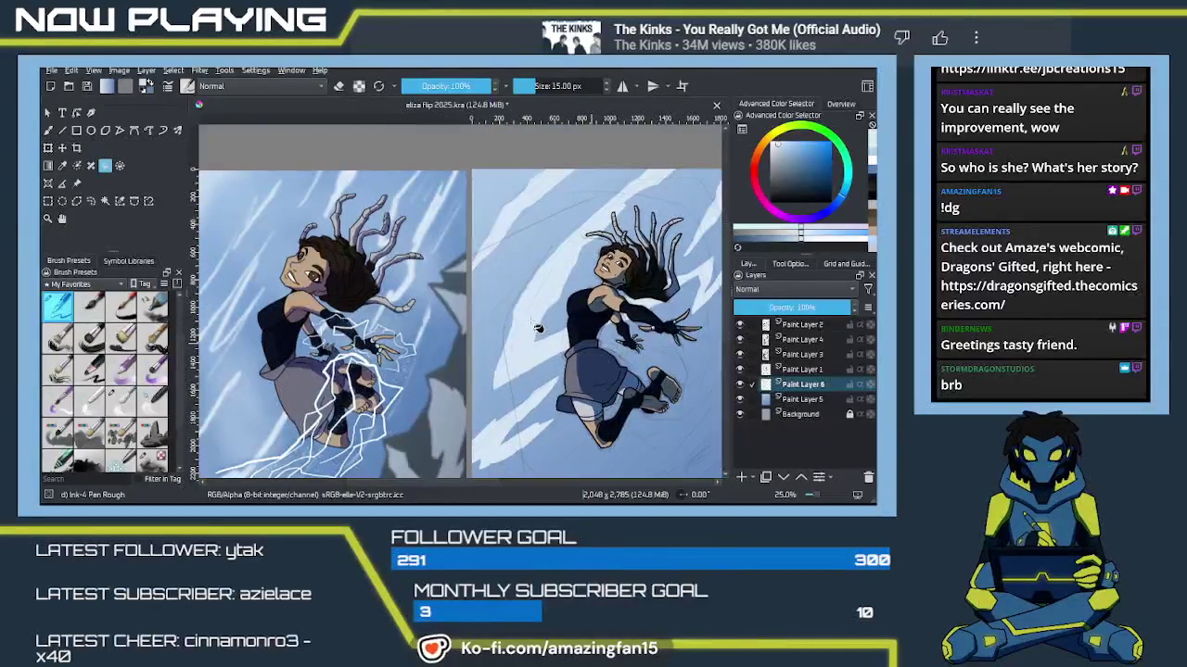
key("b")
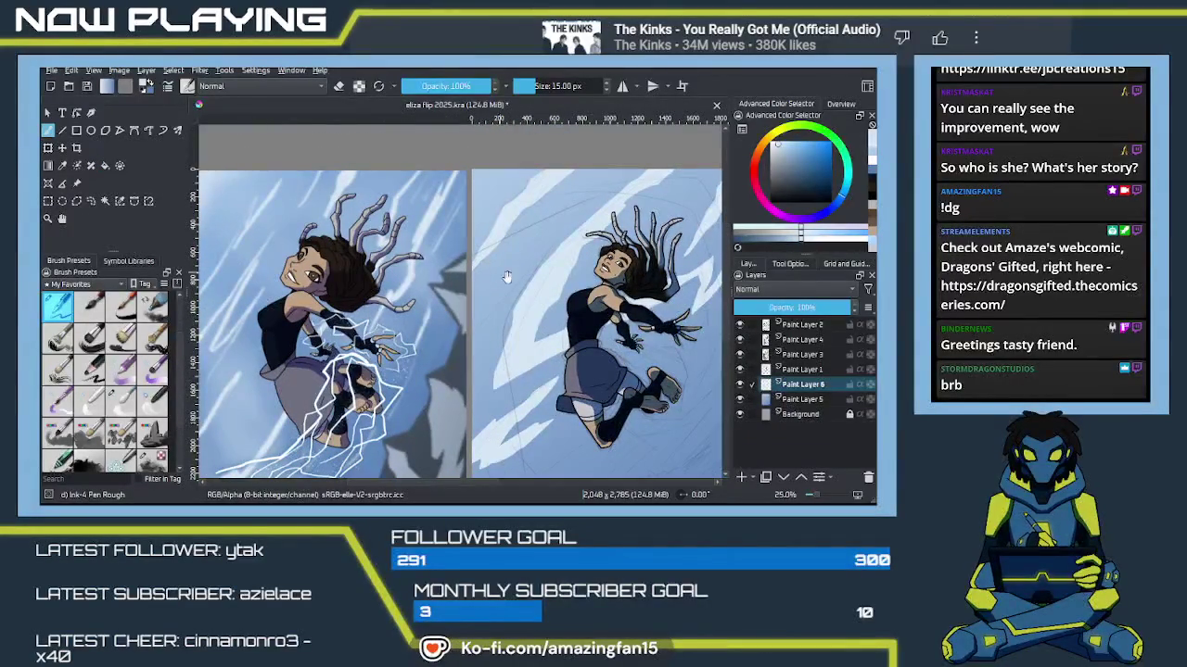
left_click_drag(635, 334, 422, 361)
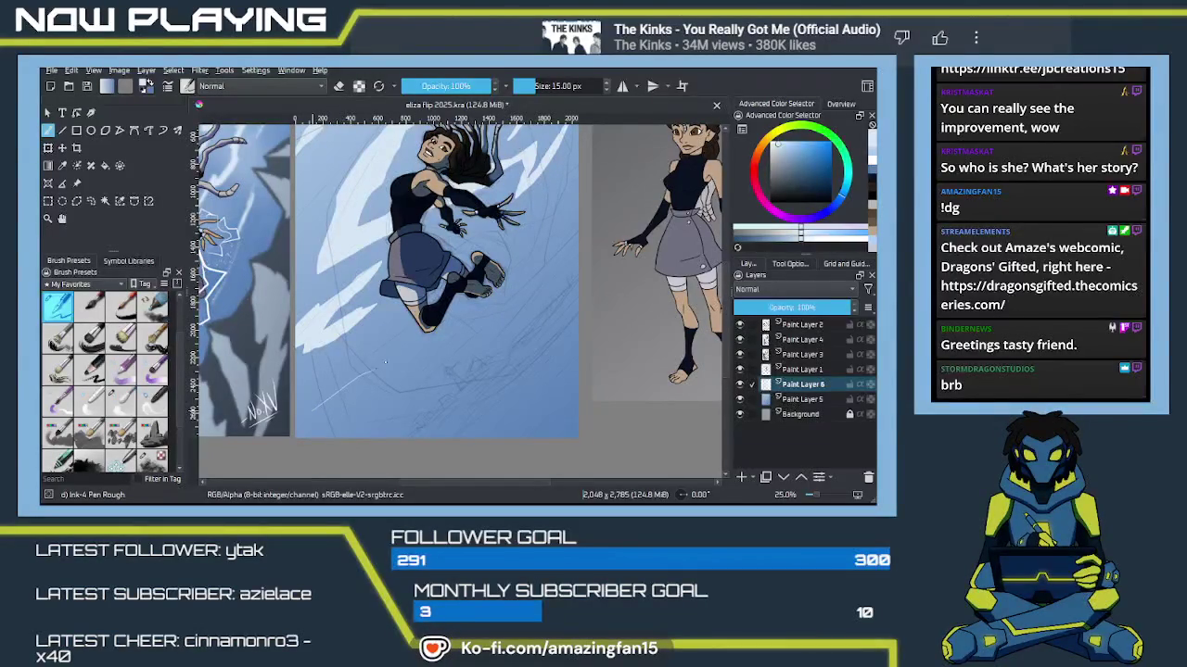
left_click_drag(384, 329, 356, 362)
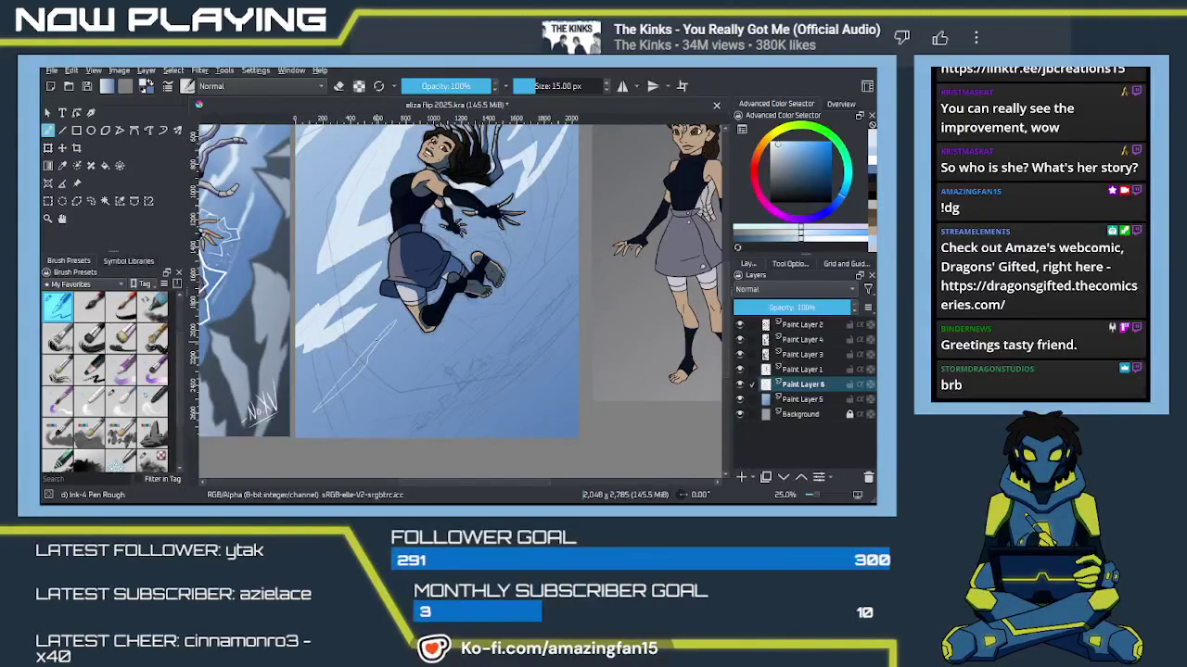
key("f")
left_click(360, 380)
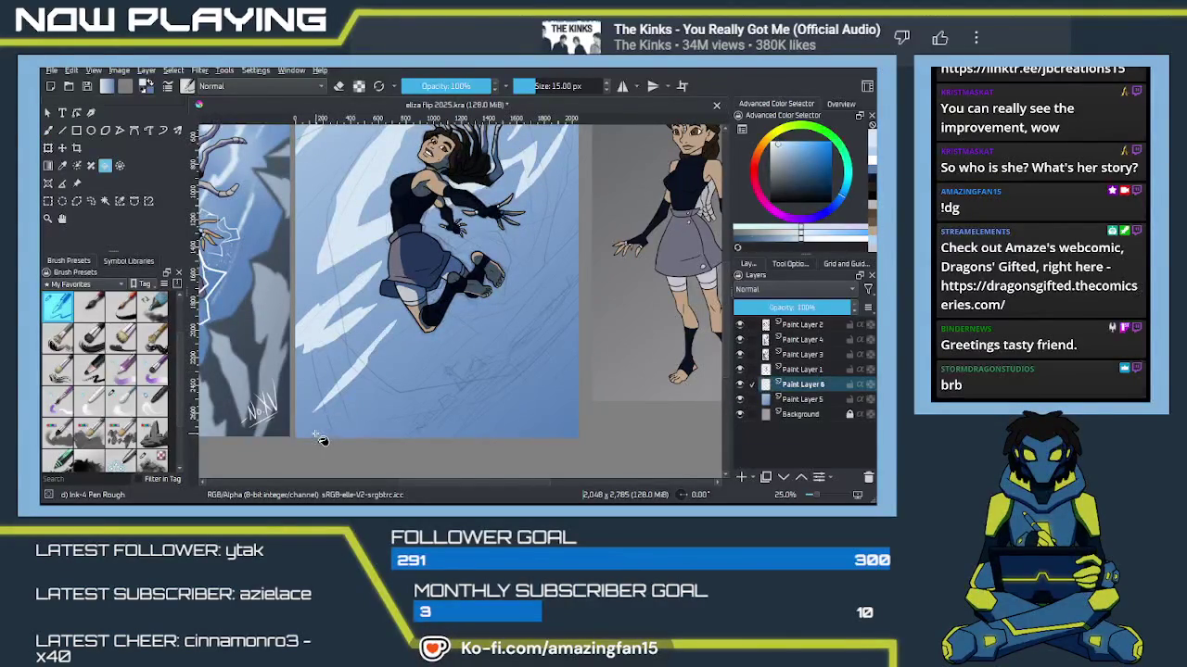
key("b")
scroll(399, 362, "up", 3)
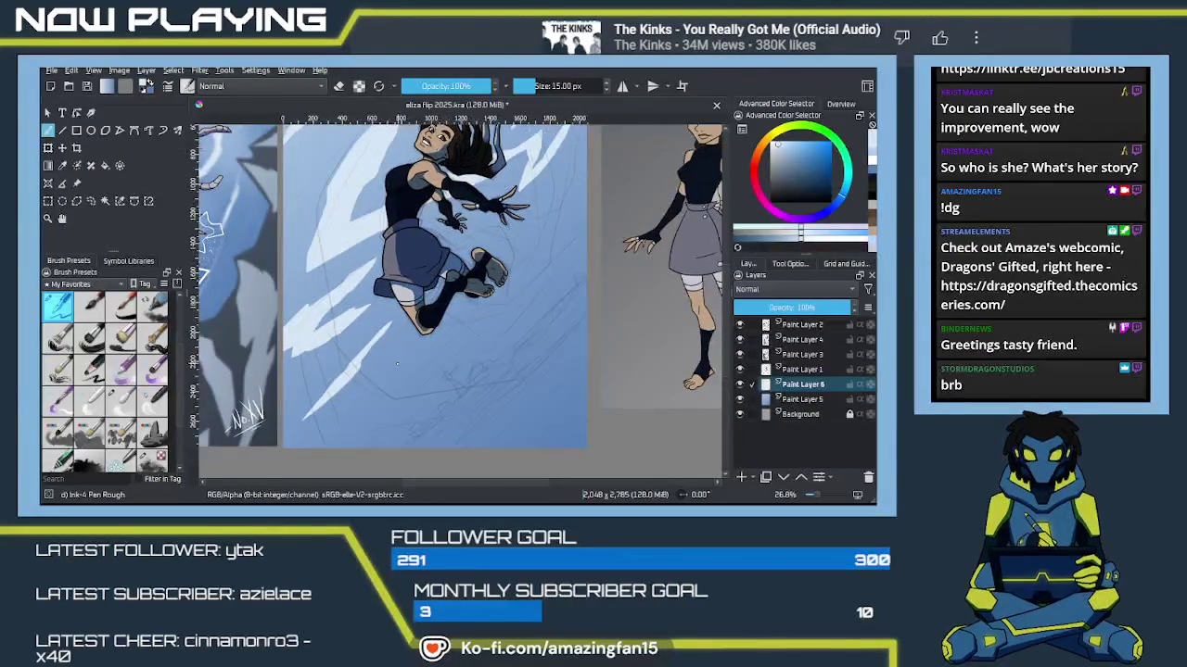
Step: Zoom to 53.6% and draw an unfilled zigzag streak outline running down-left from her feet
scroll(399, 363, "up", 3)
scroll(455, 311, "up", 1)
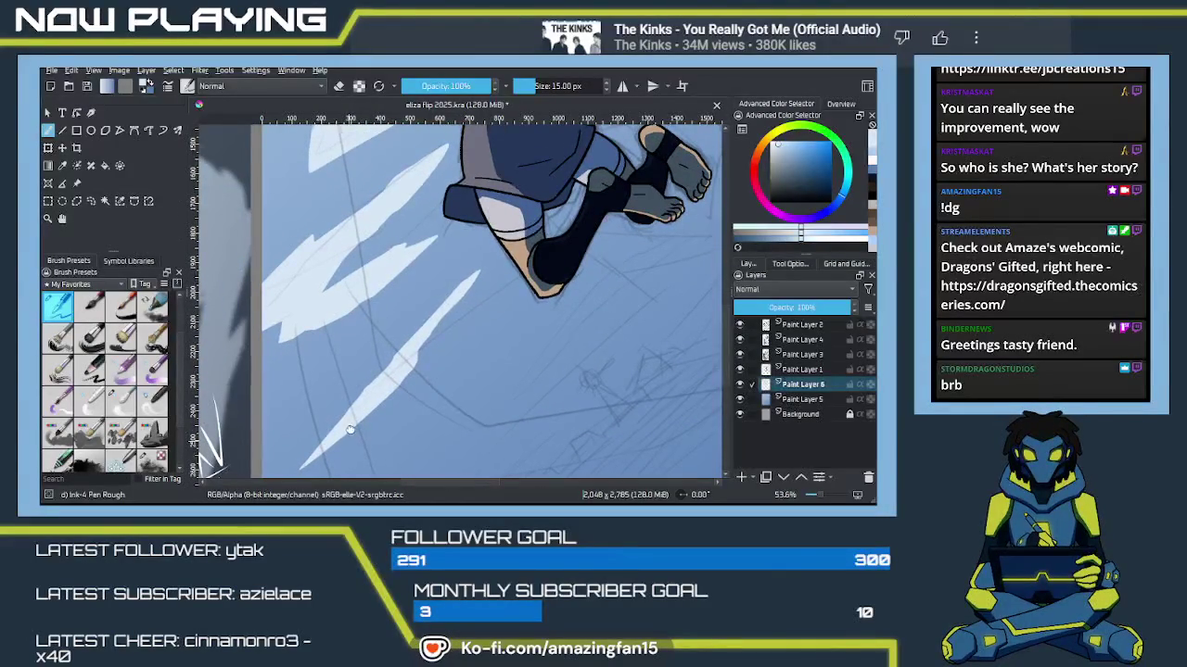
left_click_drag(350, 438, 396, 357)
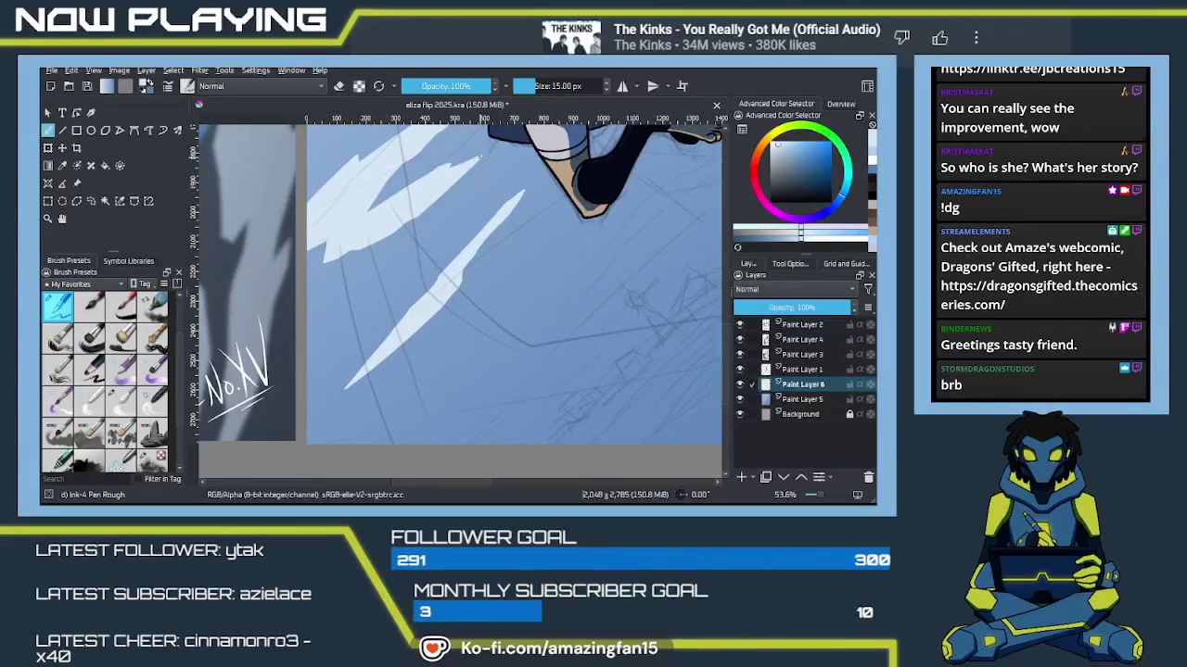
mouse_move(649, 291)
left_mouse_down()
mouse_move(494, 305)
mouse_move(533, 260)
left_mouse_up()
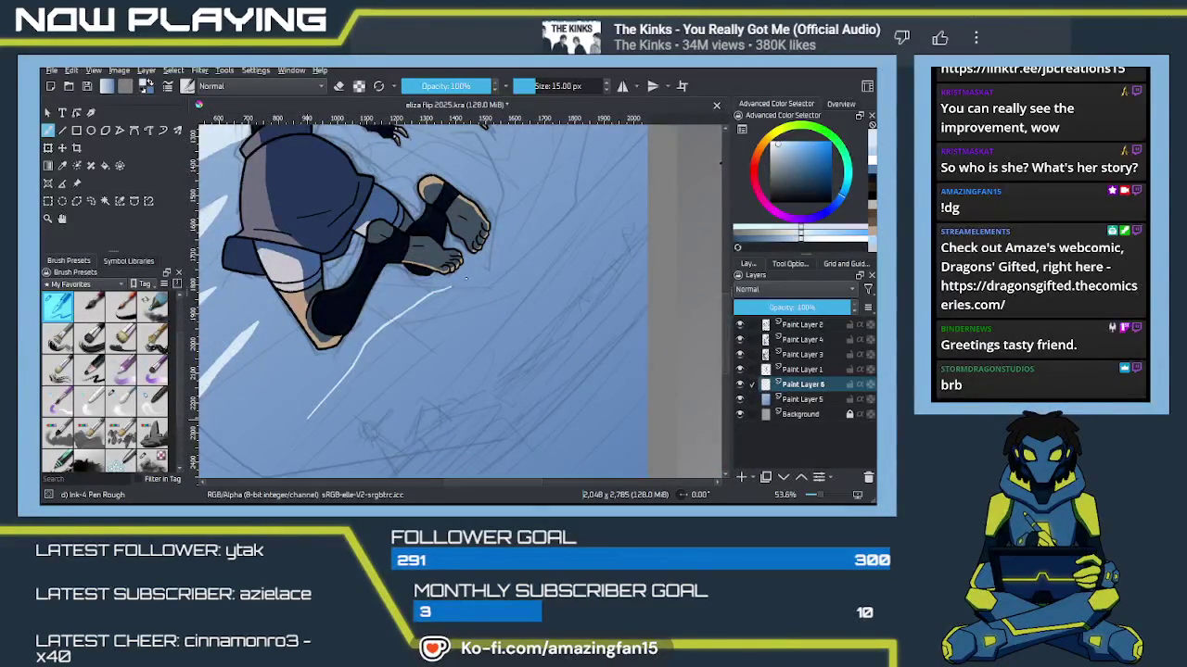
left_click_drag(372, 367, 318, 422)
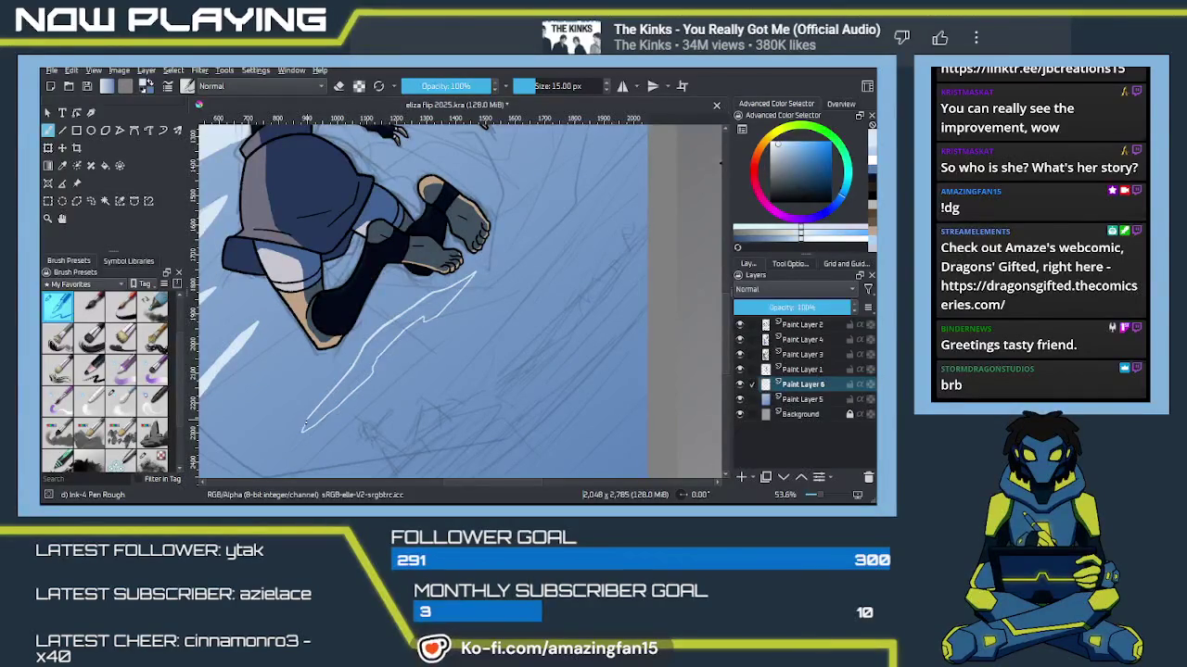